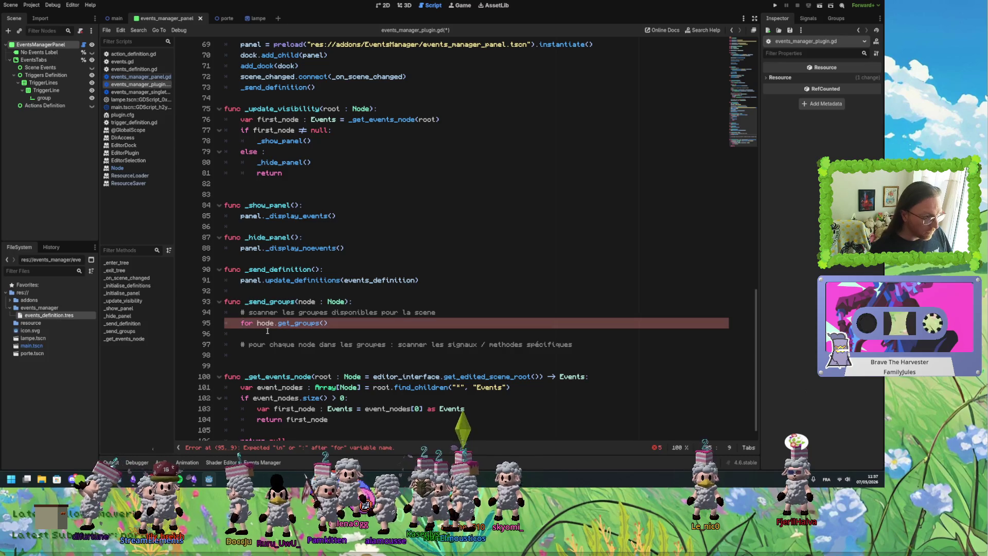
Change line 95 to 'for child in node.find_children("*"):' using the find_children suggestion.
{"action": "type", "text": "child in"}
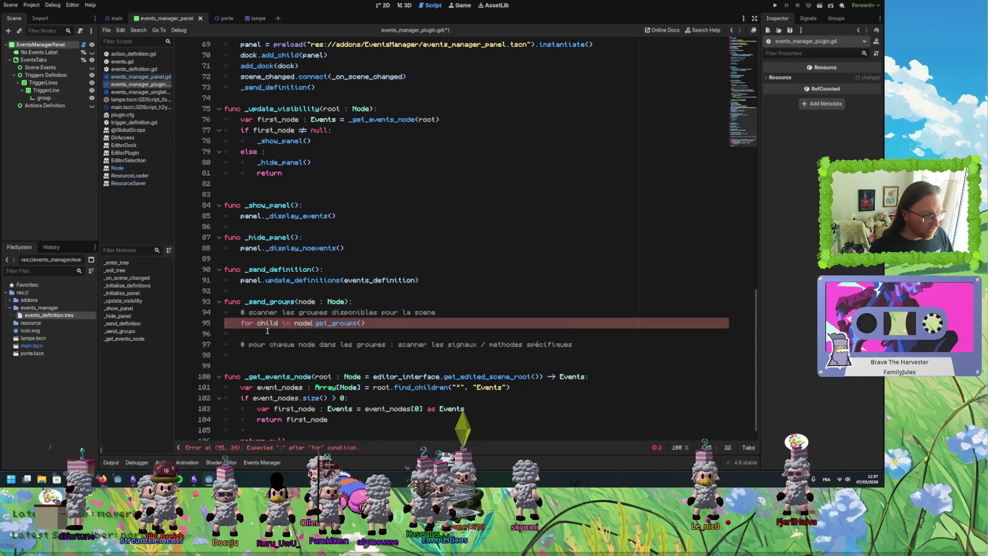
{"action": "key", "text": "shift+End"}
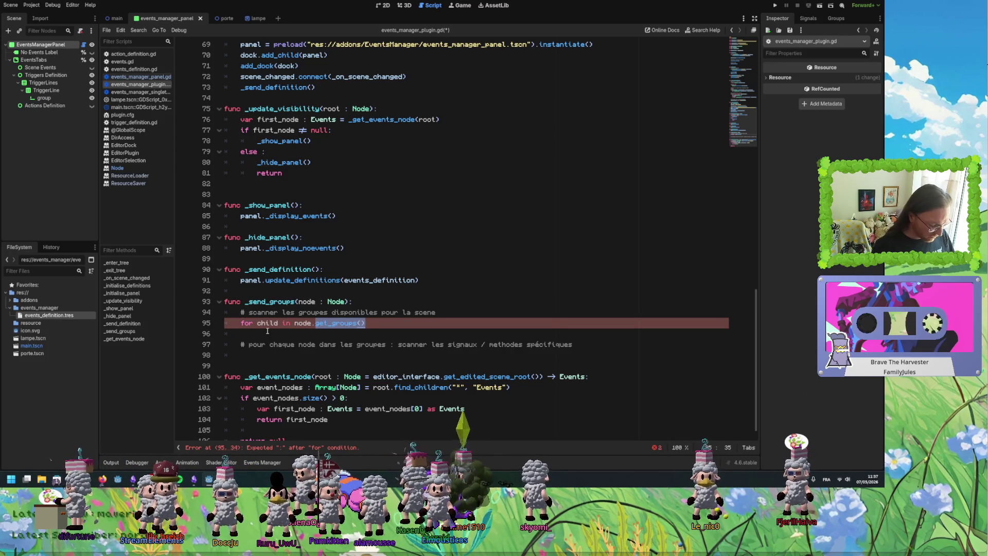
{"action": "type", "text": ".fin"}
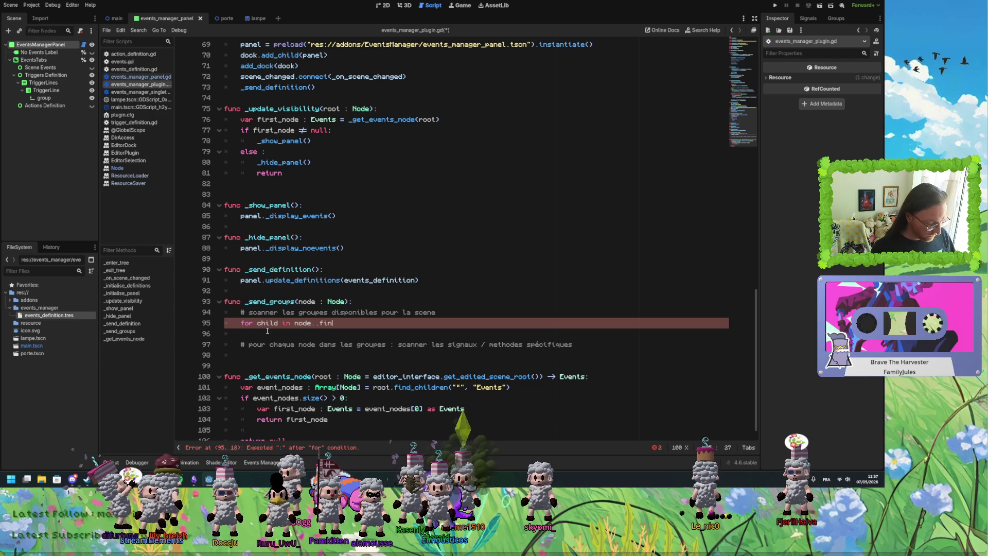
{"action": "key", "text": "BackSpace"}
{"action": "key", "text": "BackSpace"}
{"action": "key", "text": "BackSpace"}
{"action": "type", "text": "in"}
{"action": "key", "text": "Down"}
{"action": "key", "text": "Return"}
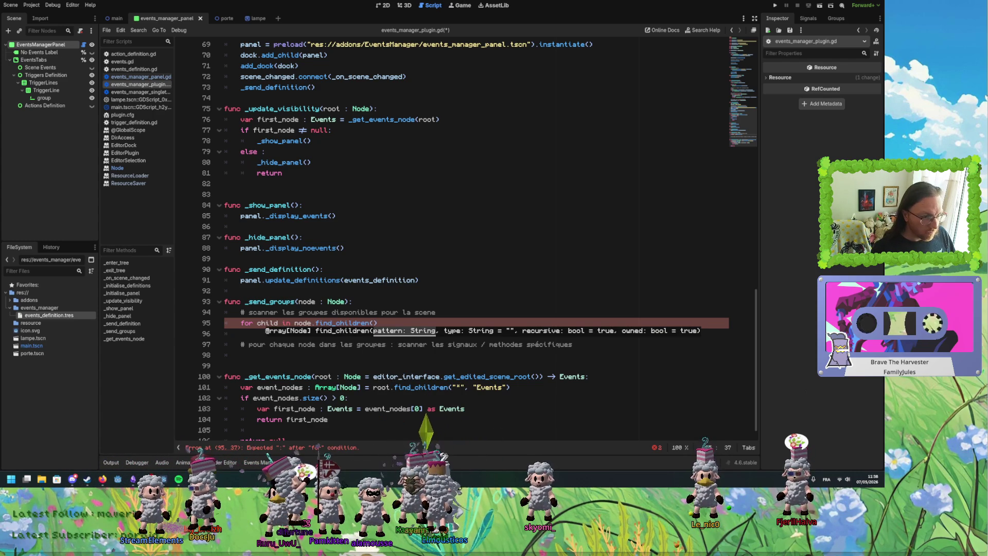
{"action": "type", "text": "\"*"}
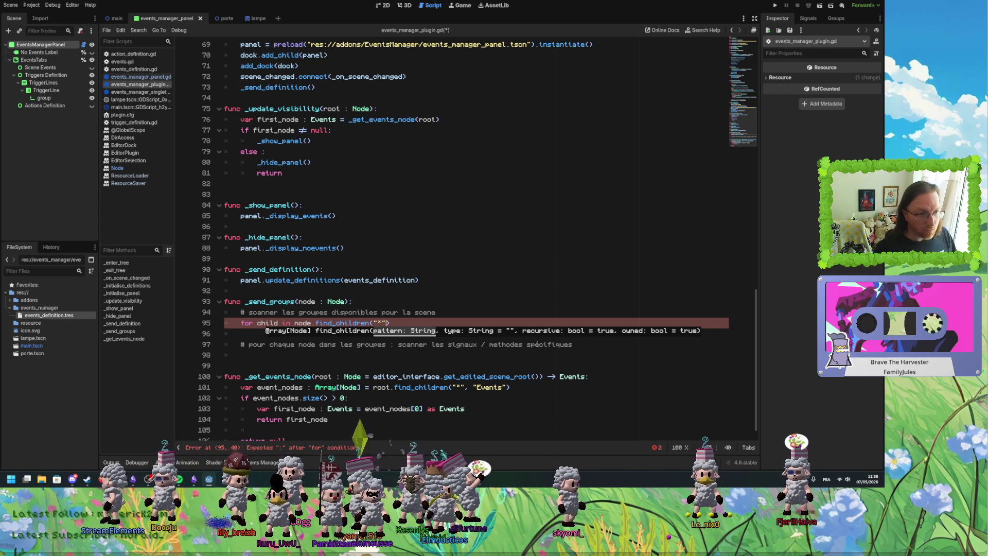
{"action": "type", "text": ":"}
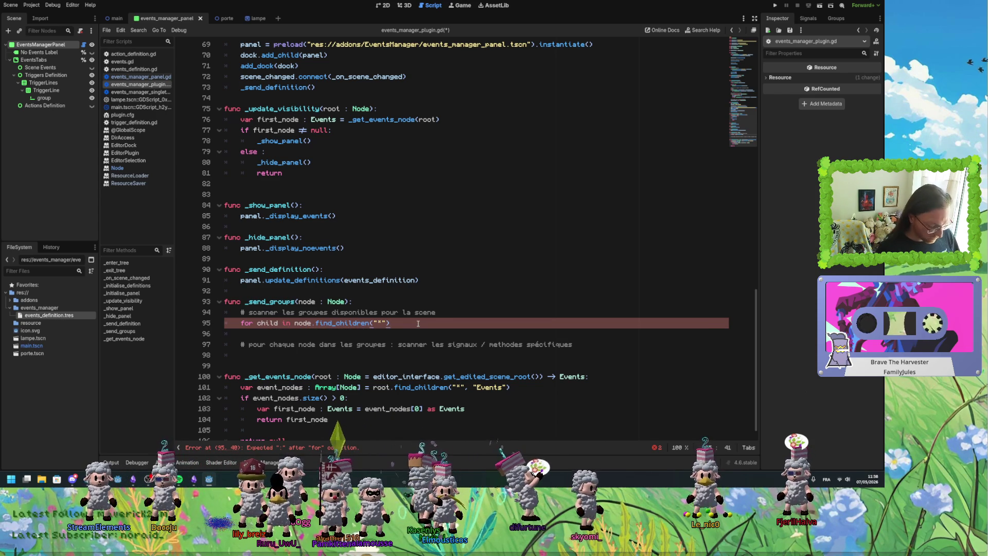
Add a nested 'for group in child.get_groups():' loop inside the child loop.
{"action": "key", "text": "Return"}
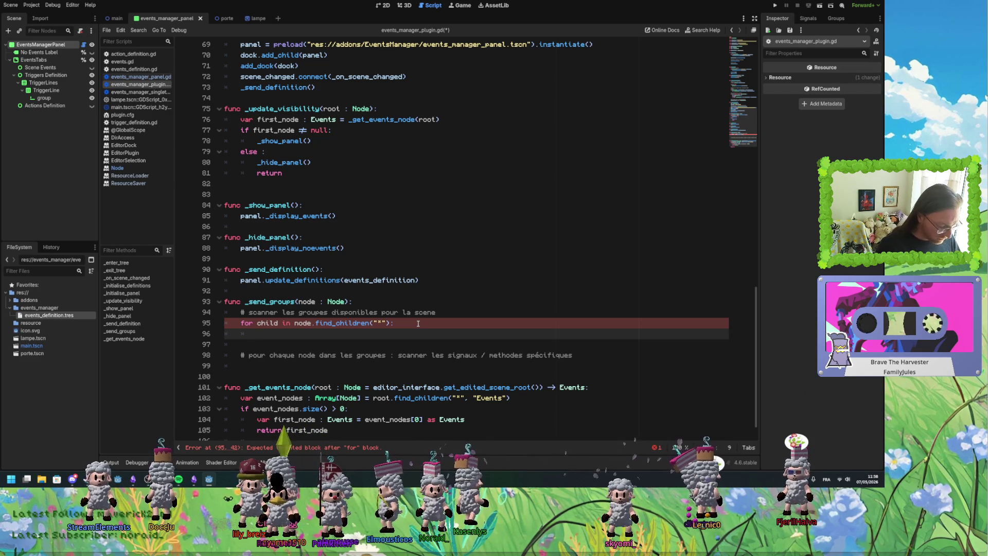
{"action": "type", "text": "for group "}
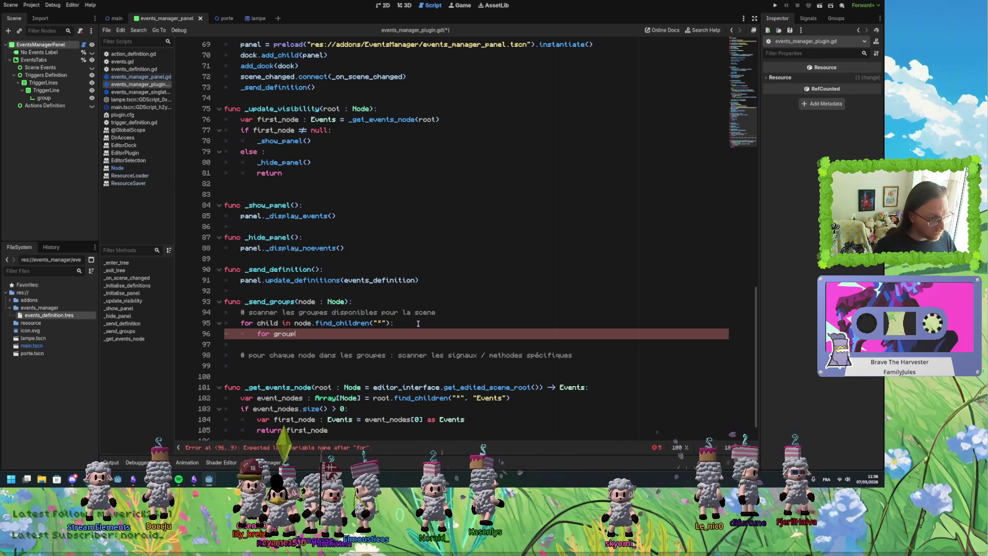
{"action": "type", "text": "in "}
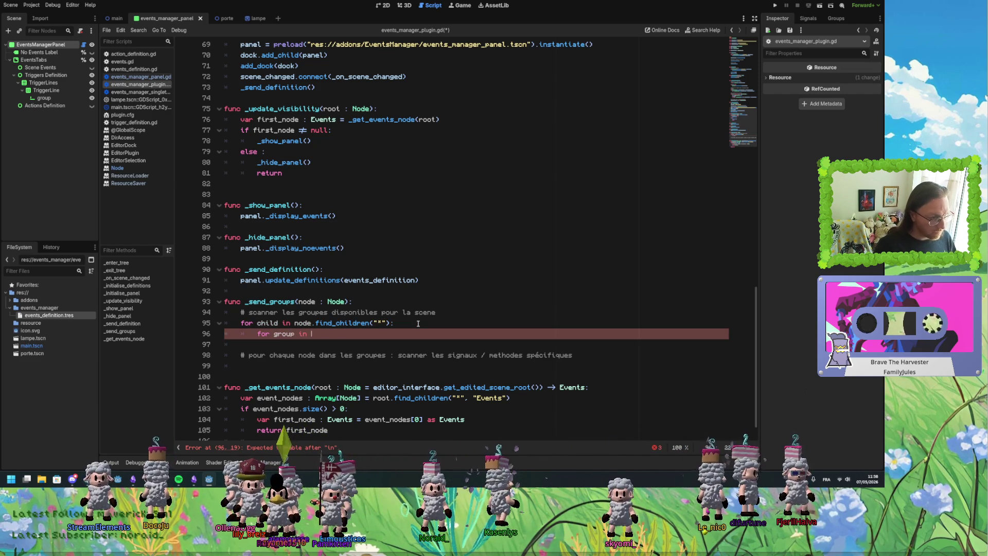
{"action": "type", "text": "child."}
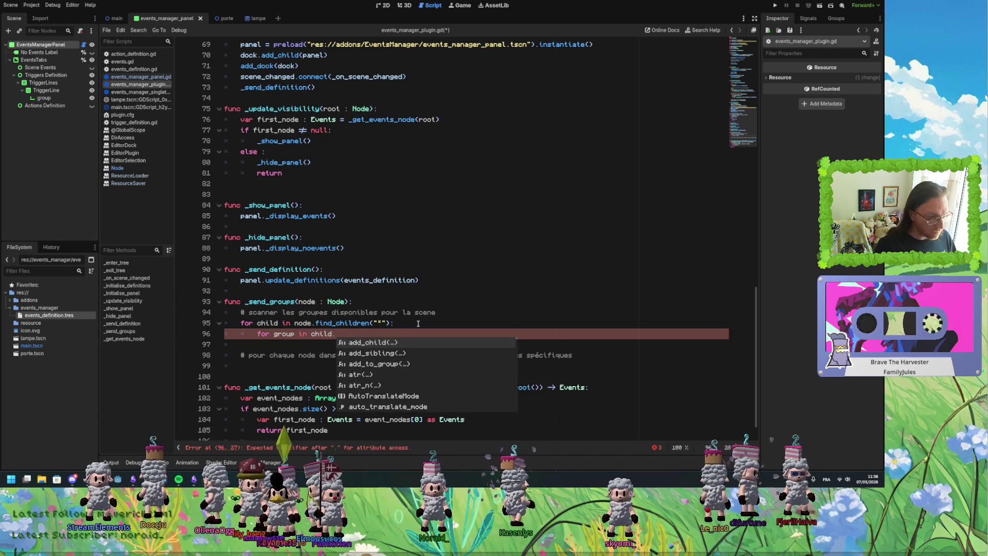
{"action": "type", "text": "group"}
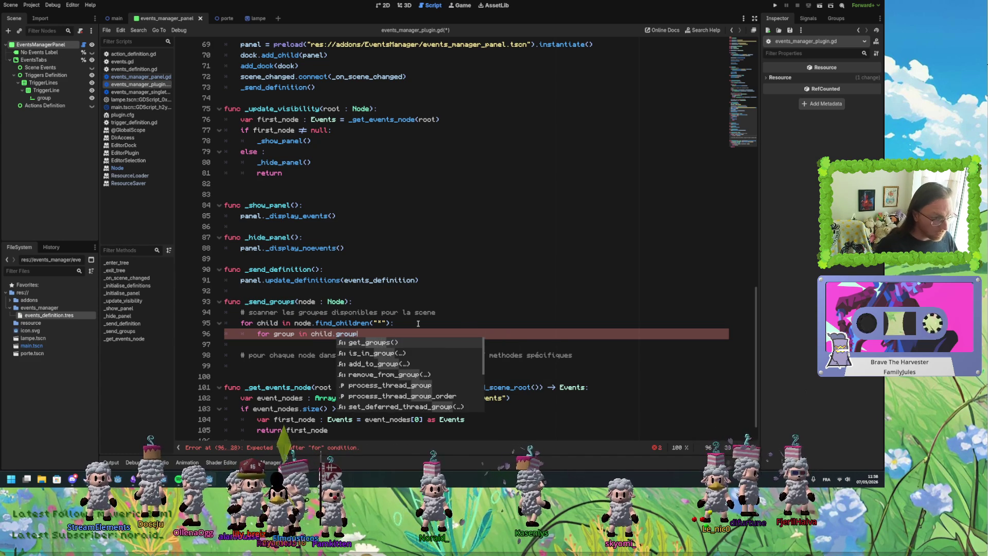
{"action": "key", "text": "Return"}
{"action": "type", "text": ":"}
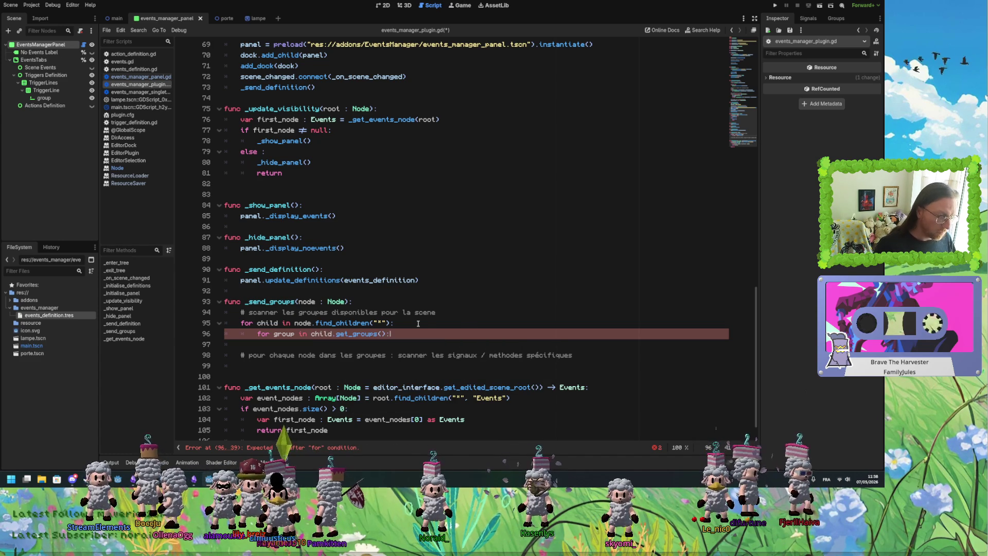
{"action": "key", "text": "Return"}
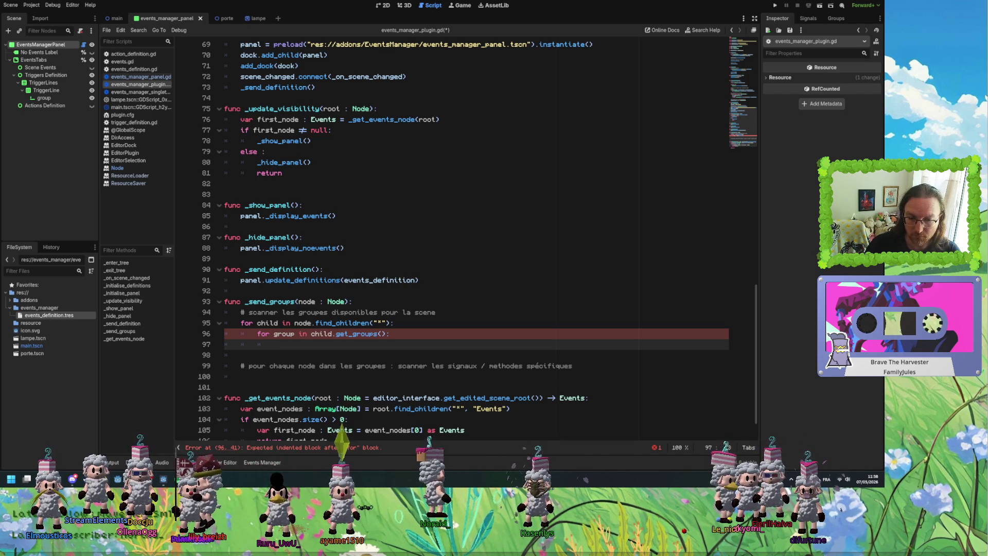
{"action": "left_click", "coordinate": [394, 333]}
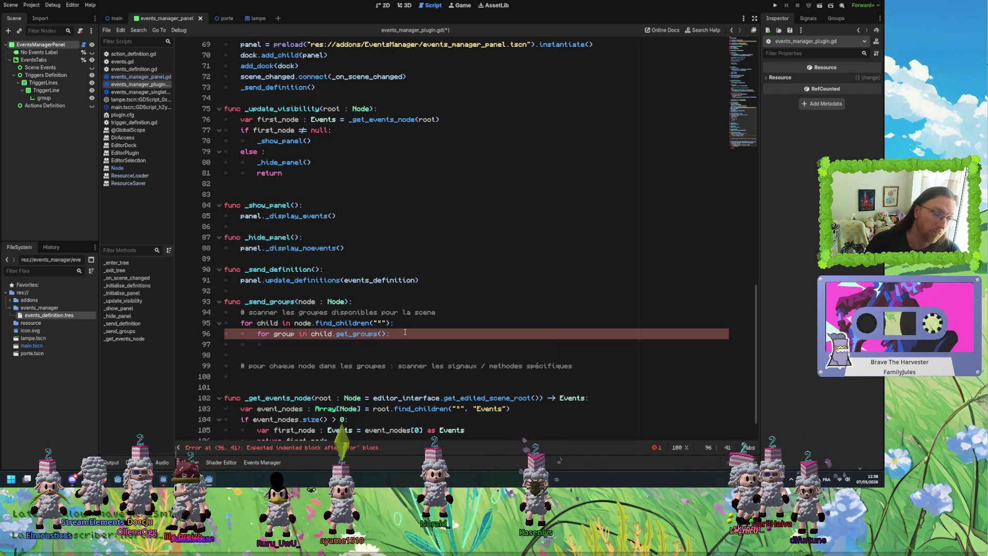
{"action": "left_click", "coordinate": [399, 343]}
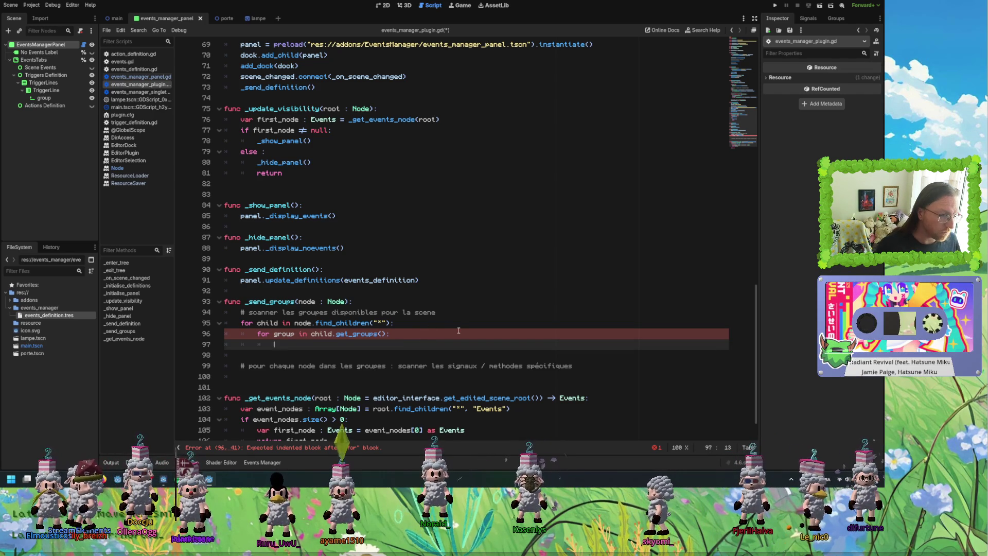
{"action": "left_click", "coordinate": [467, 315]}
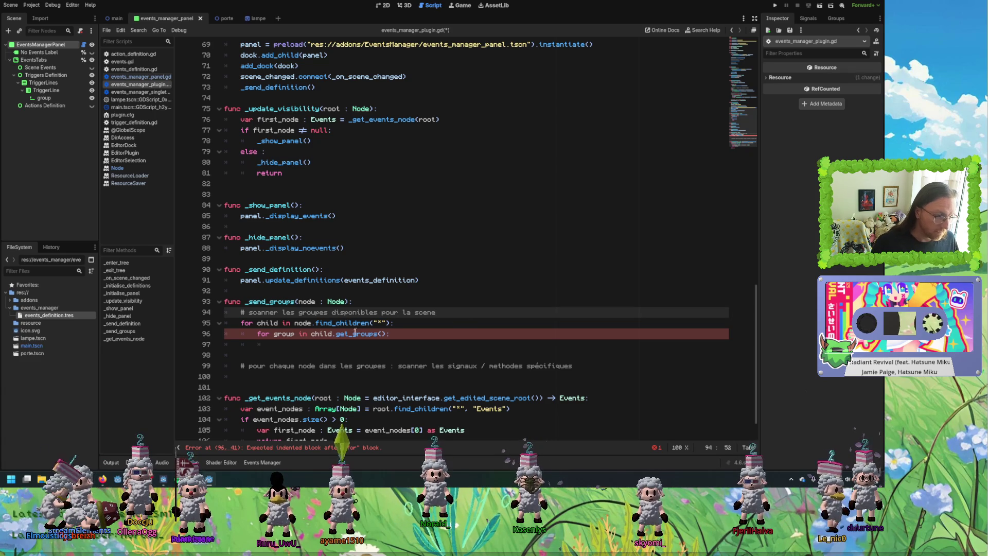
{"action": "left_click", "coordinate": [353, 344]}
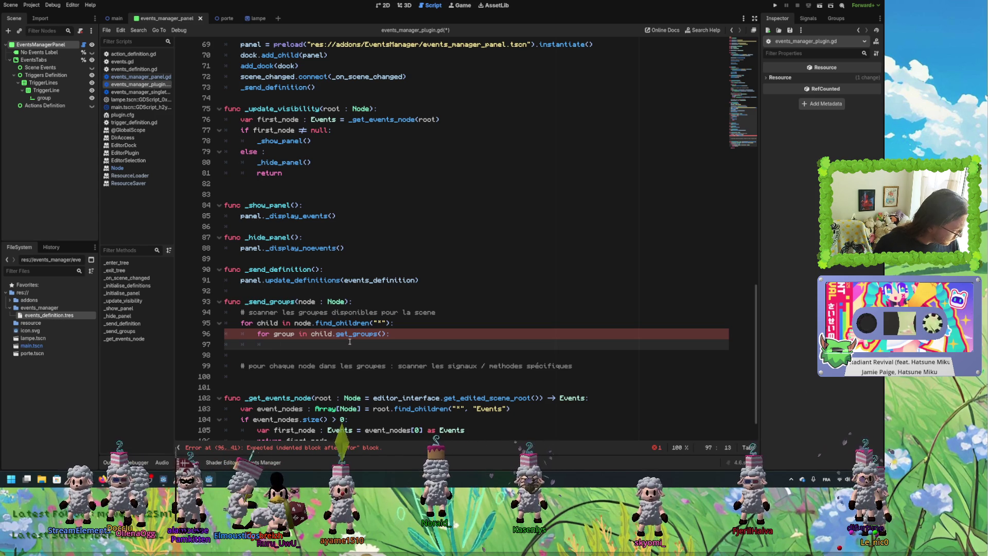
{"action": "left_click", "coordinate": [376, 305]}
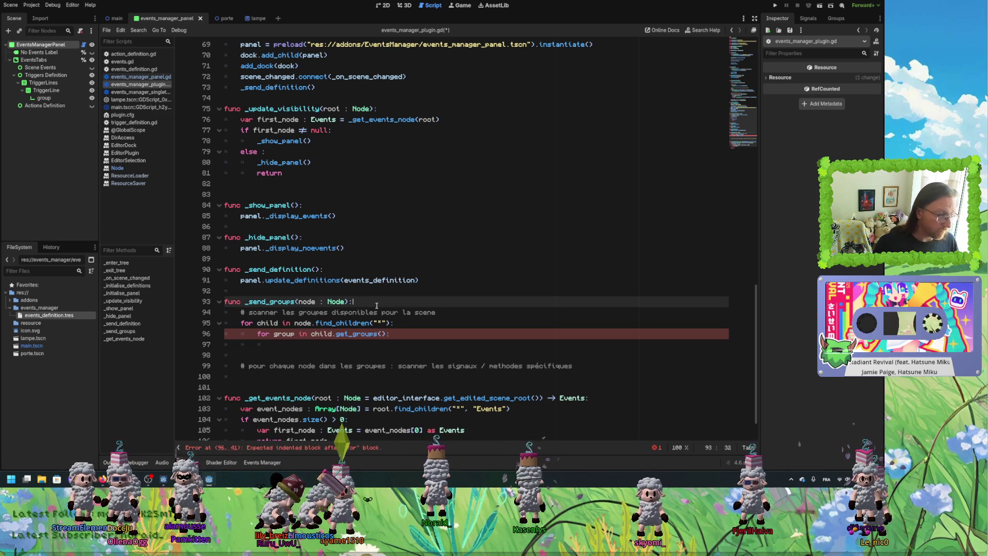
Insert 'var available_groups : Dictionary' above the child loop, then move into the empty inner-loop line.
{"action": "key", "text": "Return"}
{"action": "type", "text": "var "}
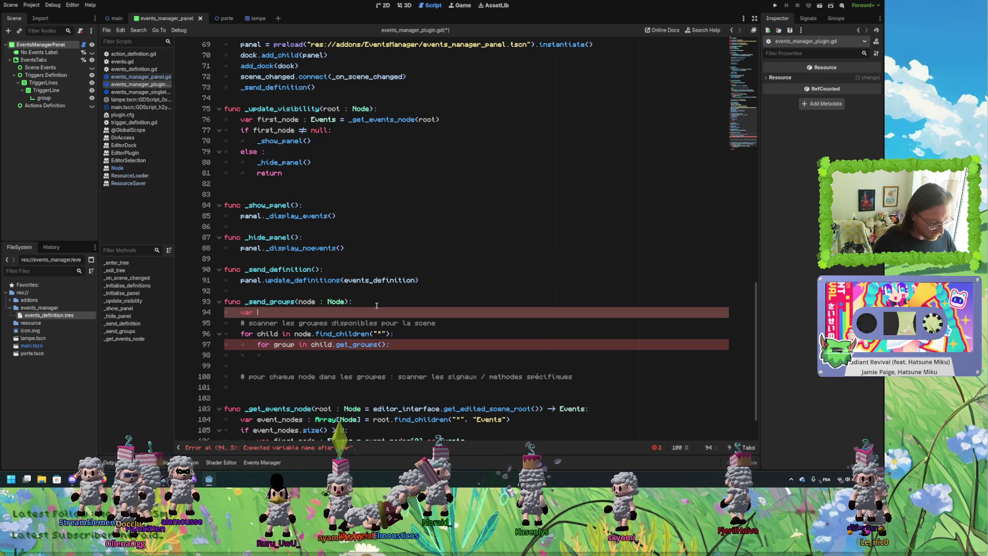
{"action": "type", "text": "available_grou"}
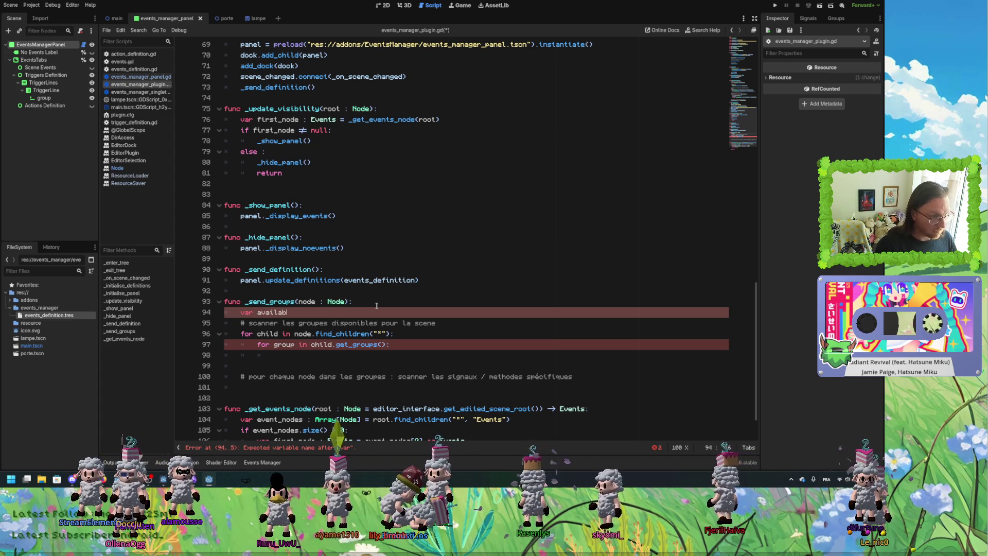
{"action": "type", "text": "ps :"}
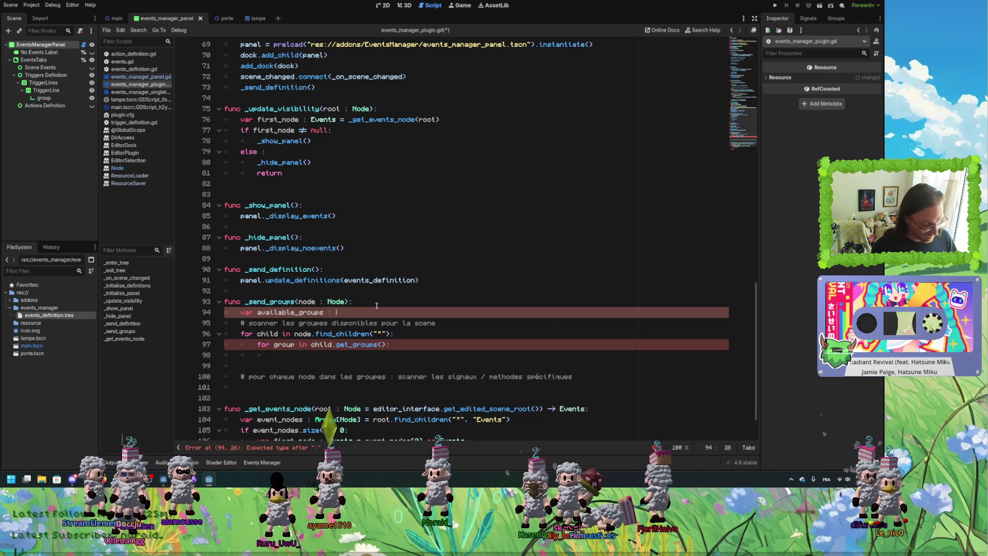
{"action": "type", "text": "iction"}
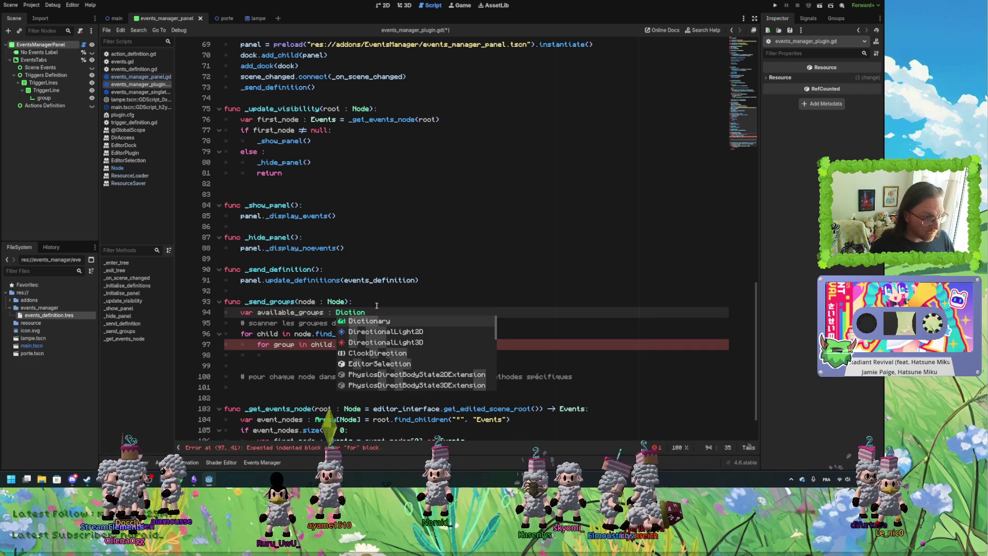
{"action": "key", "text": "Return"}
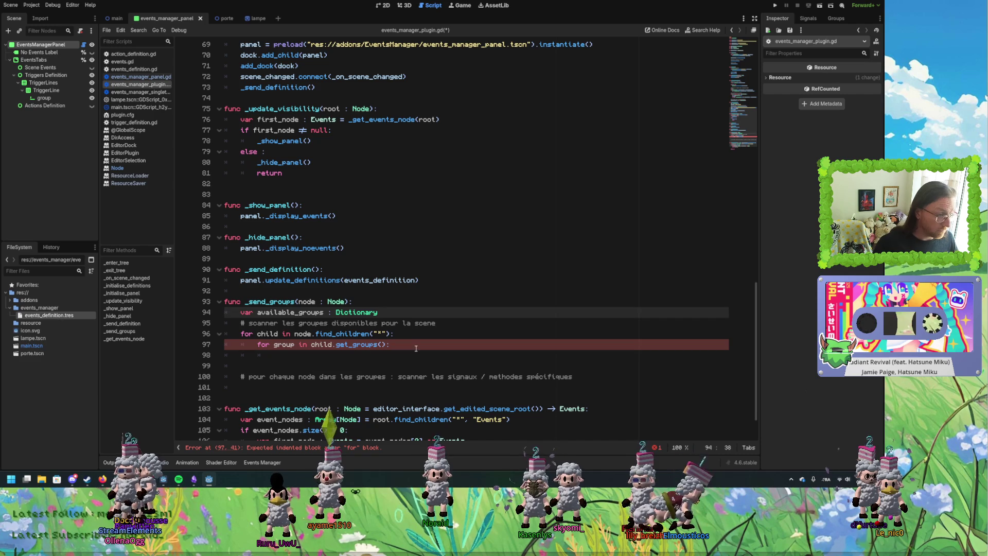
{"action": "left_click", "coordinate": [416, 349]}
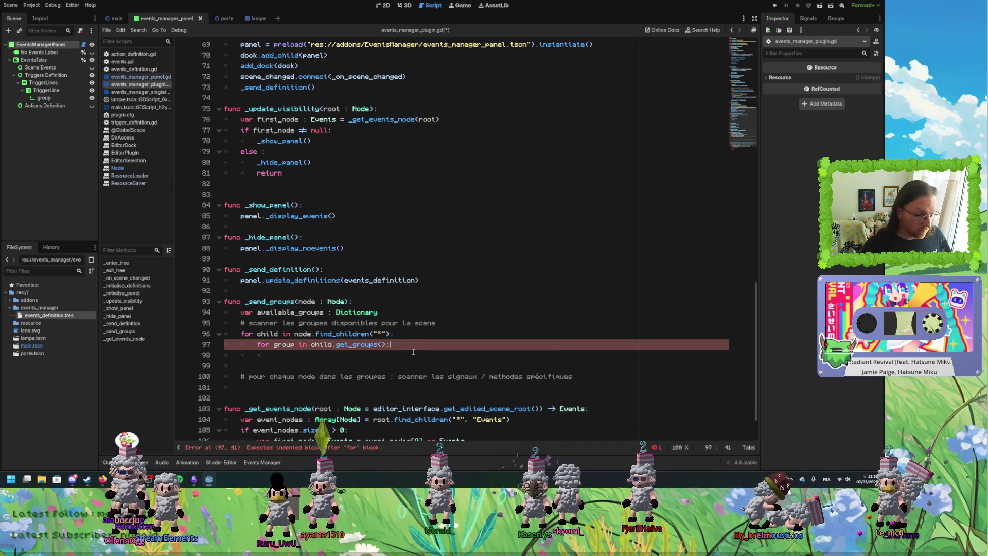
{"action": "left_click", "coordinate": [414, 353]}
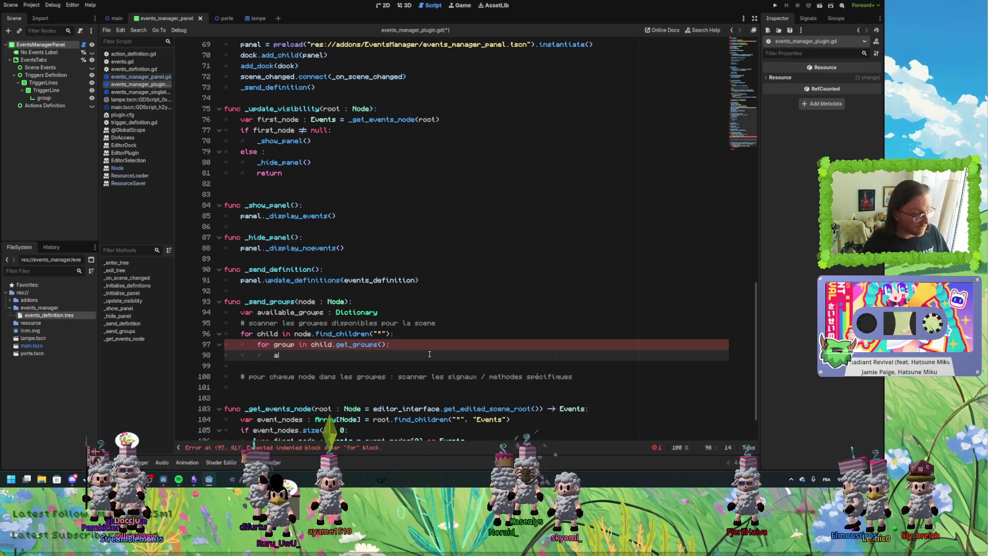
Write 'available_groups.get_or_add()' in the inner loop and open its Dictionary documentation.
{"action": "type", "text": "ava"}
{"action": "key", "text": "Return"}
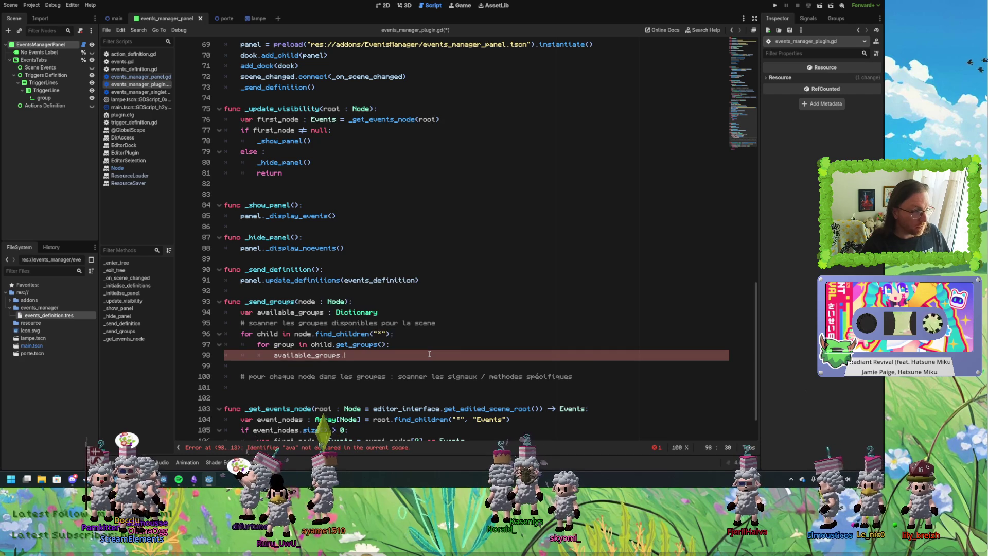
{"action": "type", "text": ".add"}
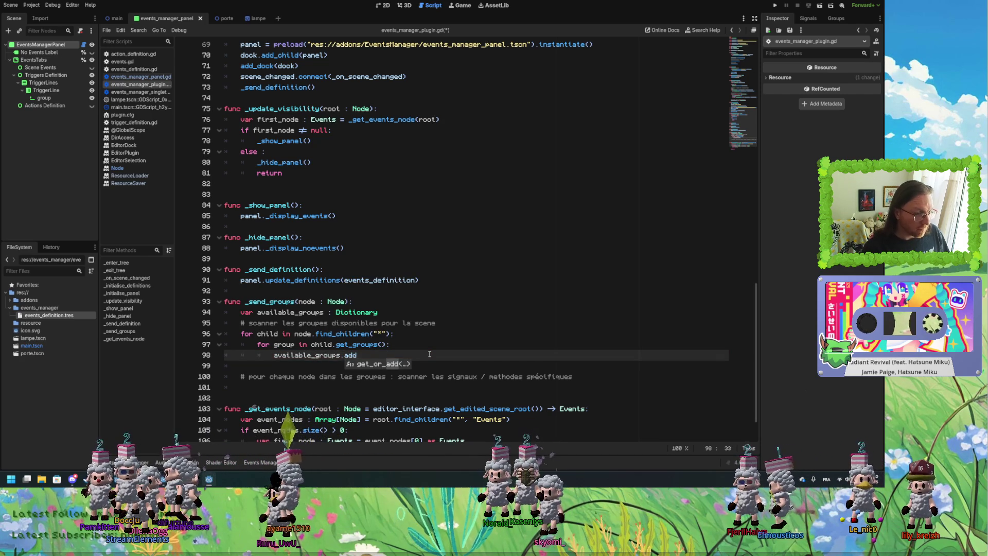
{"action": "key", "text": "Escape"}
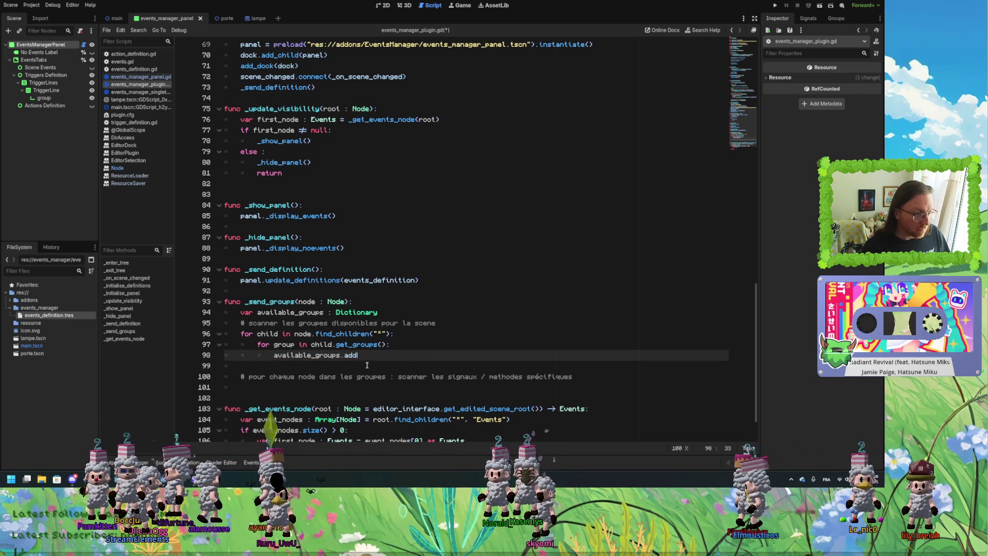
{"action": "double_click", "coordinate": [356, 356]}
{"action": "key", "text": "BackSpace"}
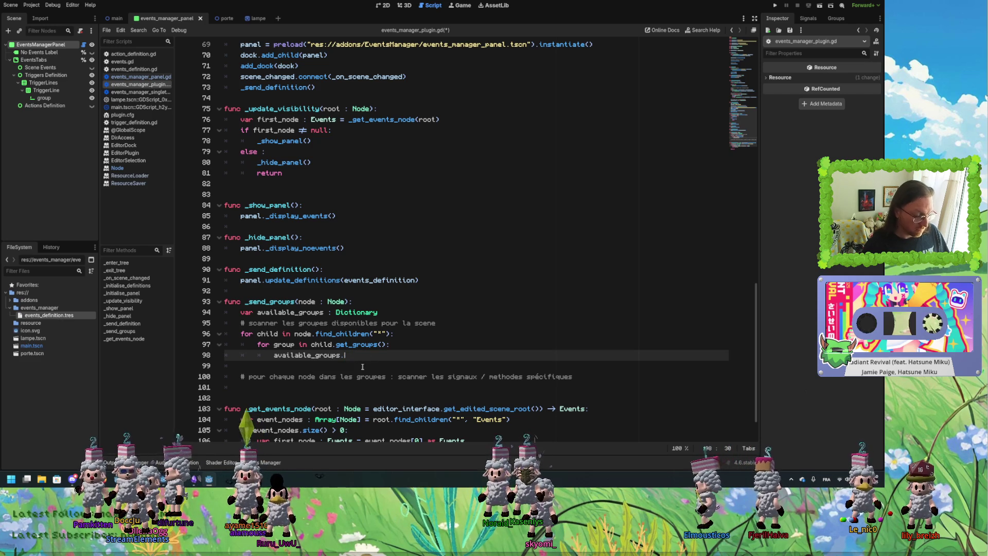
{"action": "type", "text": "ad"}
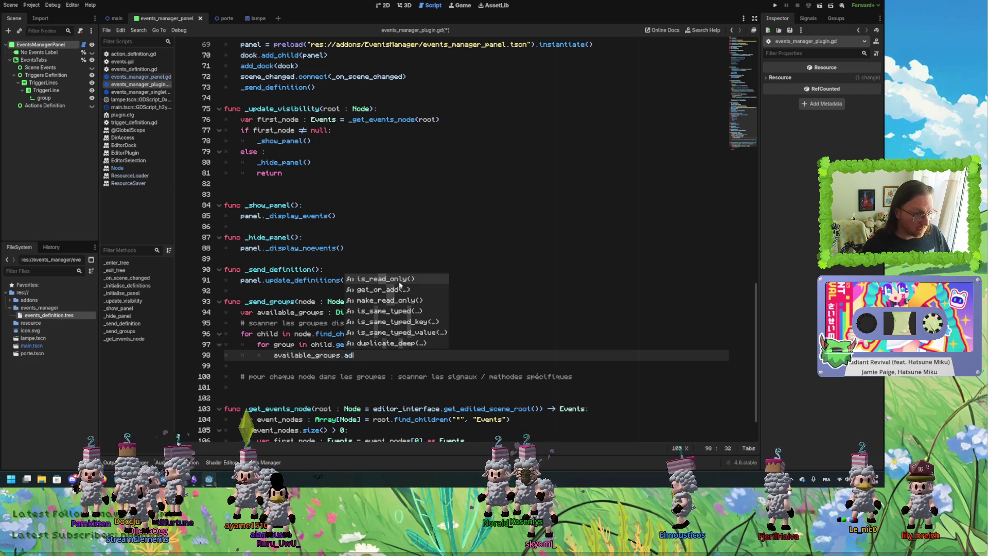
{"action": "left_click", "coordinate": [404, 291]}
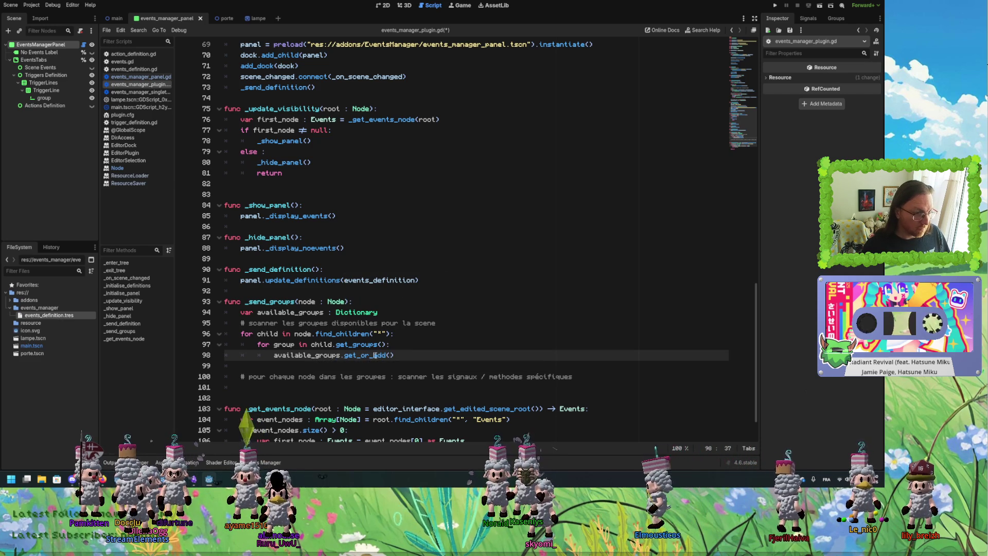
{"action": "left_click", "coordinate": [380, 356], "text": "ctrl"}
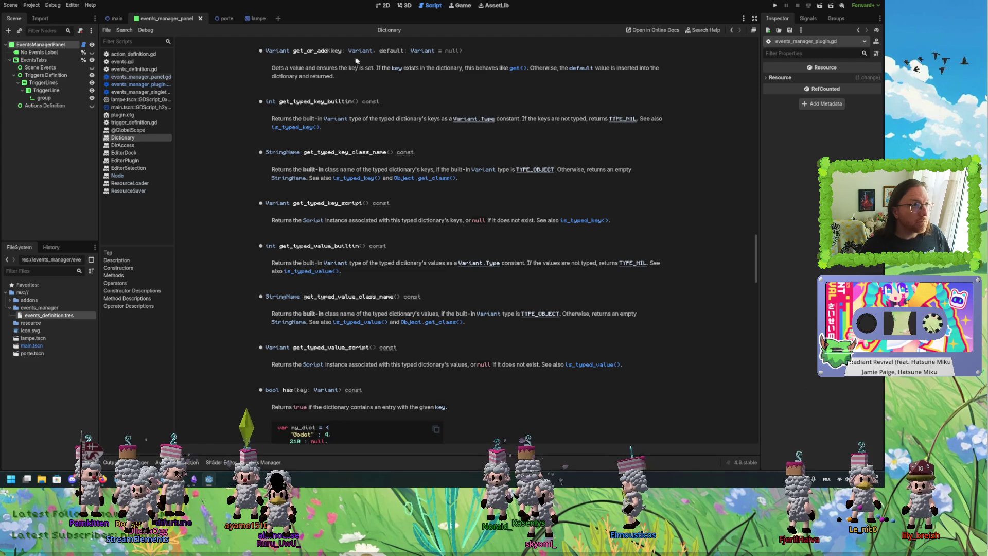
Highlight the get_or_add signature in the Dictionary docs, then go back to line 98 of events_manager_plugin.gd.
{"action": "mouse_move", "coordinate": [330, 52]}
{"action": "left_mouse_down"}
{"action": "mouse_move", "coordinate": [485, 51]}
{"action": "mouse_move", "coordinate": [328, 52]}
{"action": "left_mouse_up"}
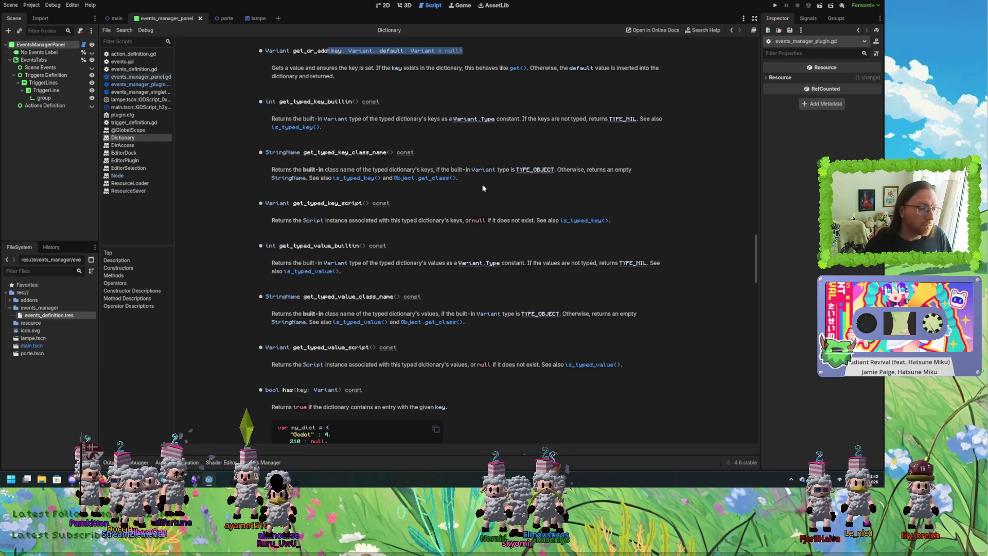
{"action": "key", "text": "alt+Tab"}
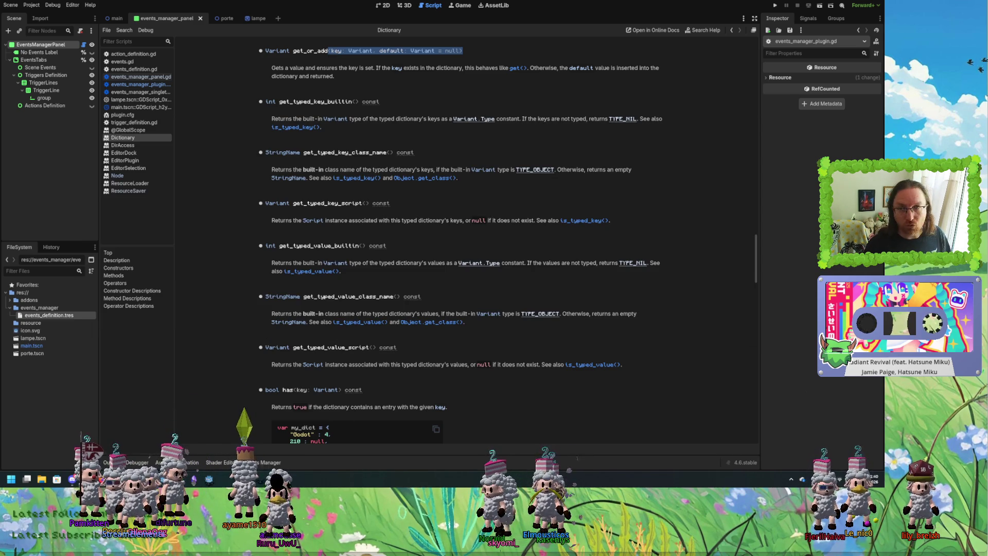
{"action": "left_click", "coordinate": [148, 87]}
{"action": "double_click", "coordinate": [353, 355]}
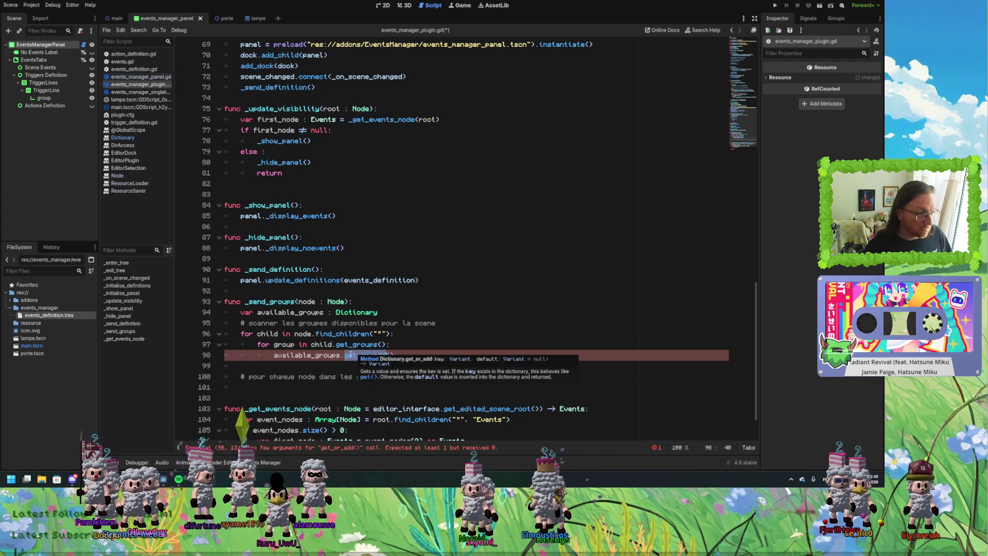
Make line 98 read 'available_groups.get_or_add(group,group)'.
{"action": "left_click", "coordinate": [357, 355]}
{"action": "left_click", "coordinate": [308, 355]}
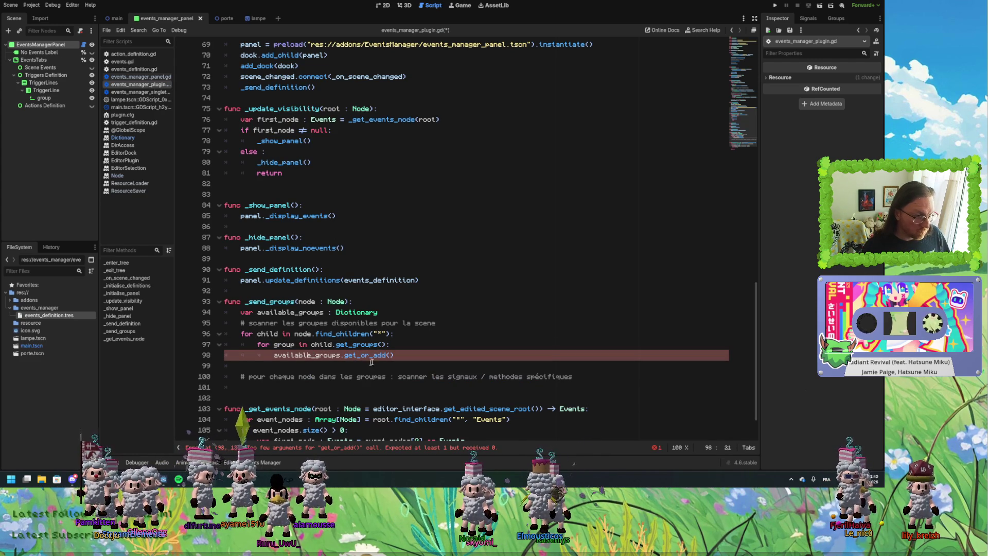
{"action": "double_click", "coordinate": [299, 355]}
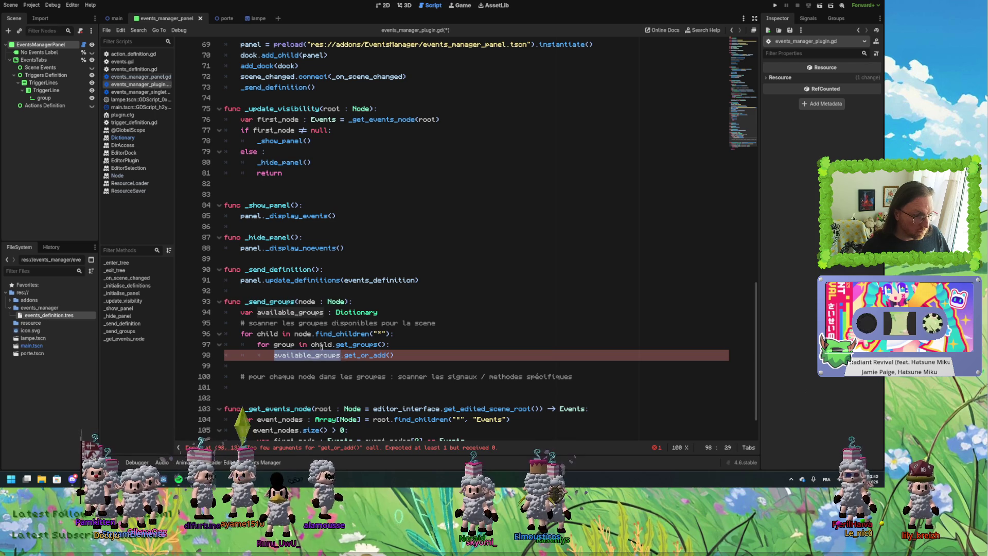
{"action": "left_click", "coordinate": [357, 344]}
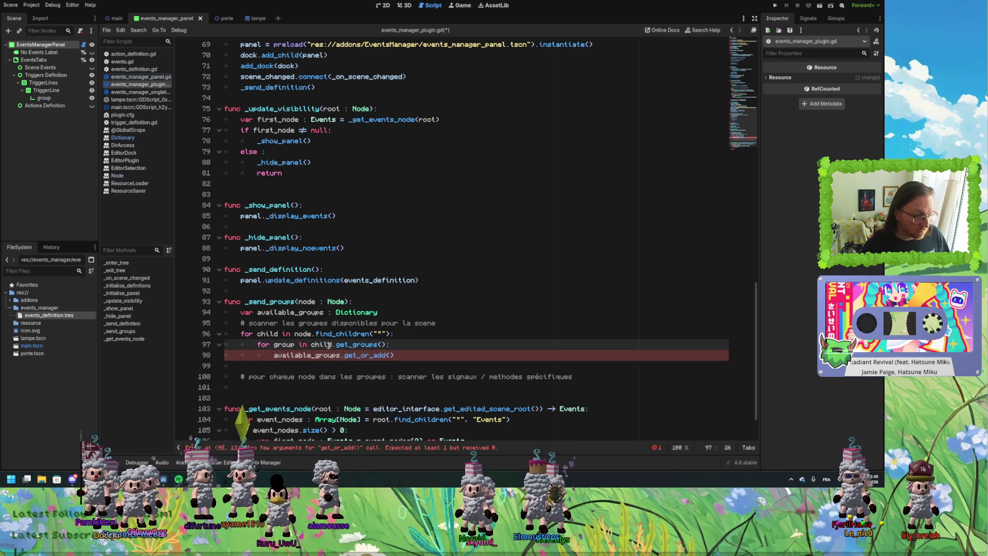
{"action": "double_click", "coordinate": [284, 344]}
{"action": "key", "text": "ctrl+c"}
{"action": "left_click", "coordinate": [390, 355]}
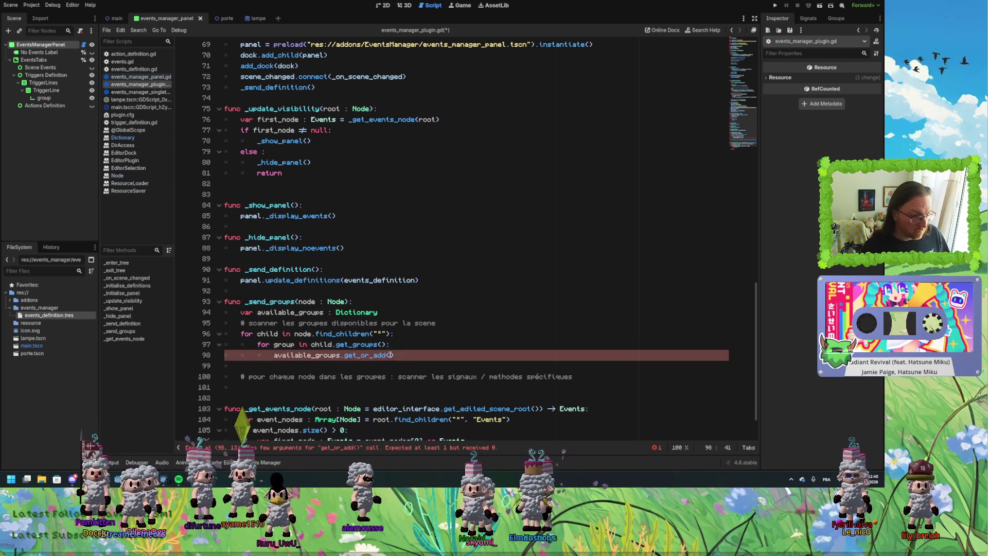
{"action": "key", "text": "ctrl+v"}
{"action": "type", "text": ",group"}
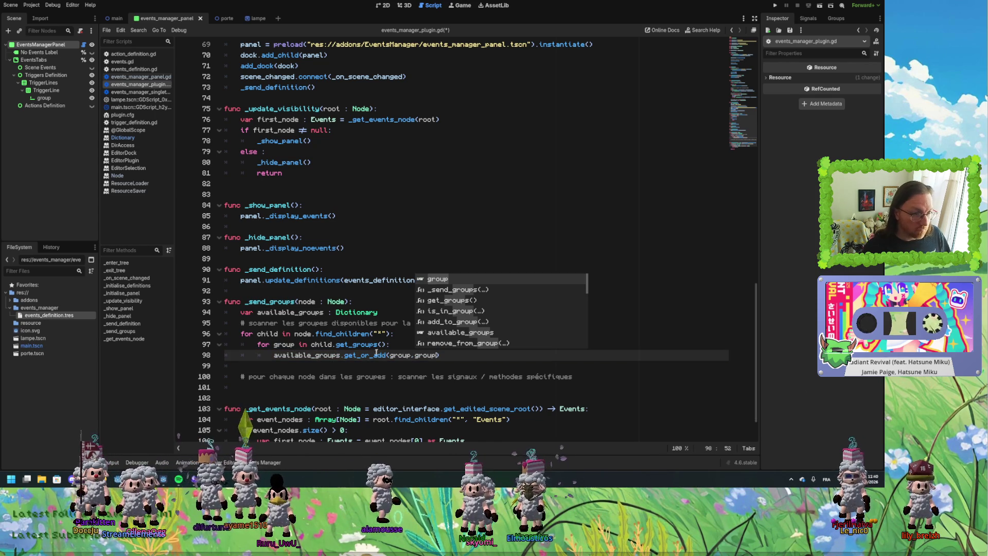
{"action": "left_click", "coordinate": [374, 355]}
{"action": "left_click", "coordinate": [459, 357]}
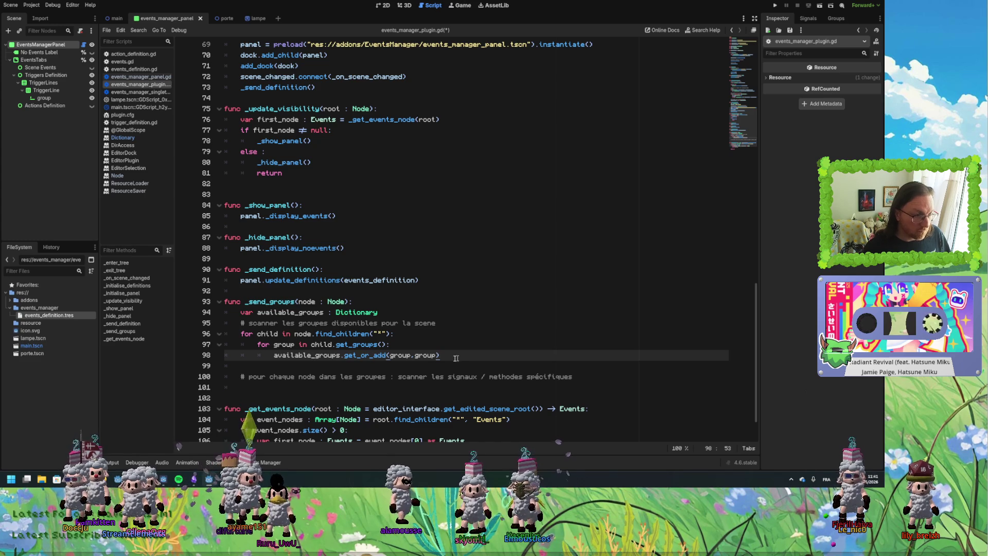
Add 'print(available_groups)' after the loops, then switch to the main scene.
{"action": "mouse_move", "coordinate": [348, 346]}
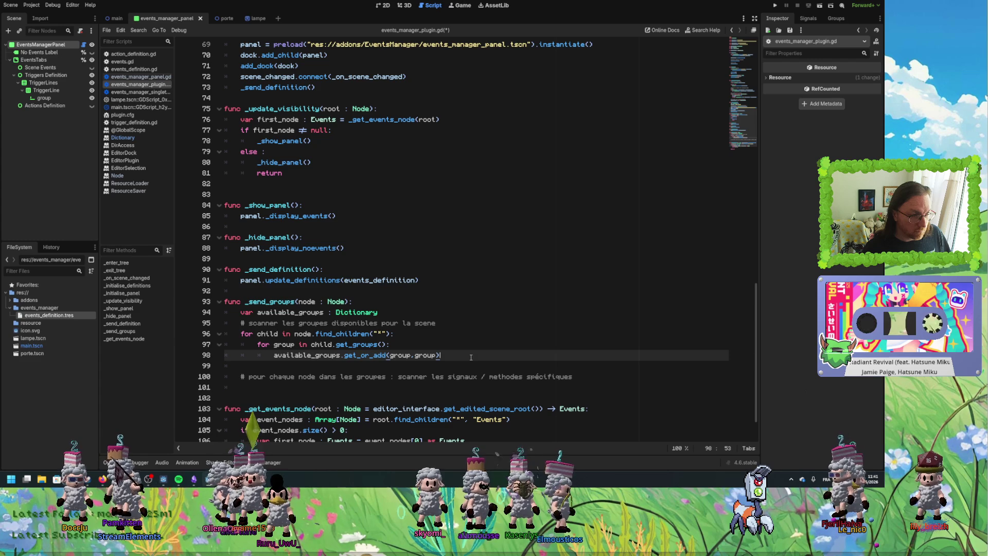
{"action": "key", "text": "Return"}
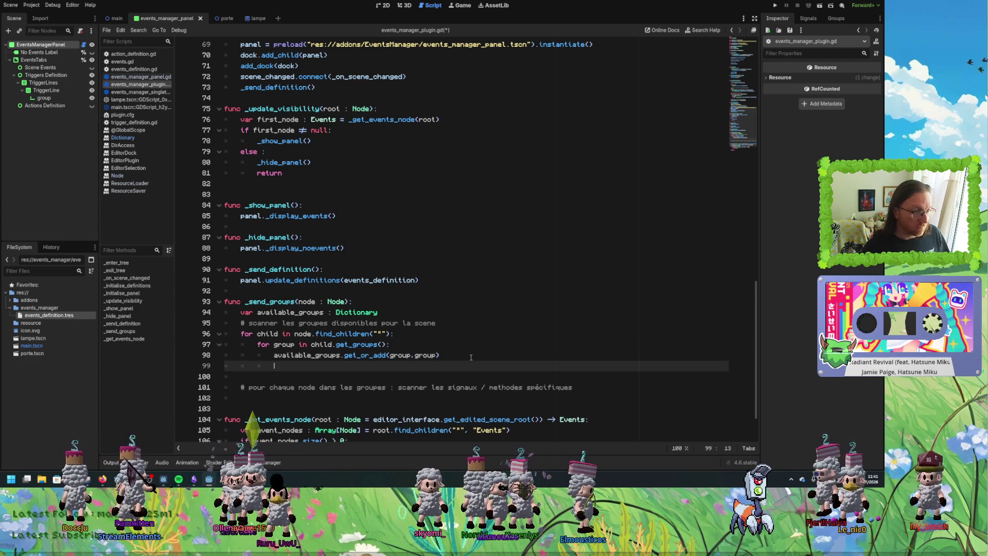
{"action": "key", "text": "Return"}
{"action": "type", "text": "print('"}
{"action": "key", "text": "BackSpace"}
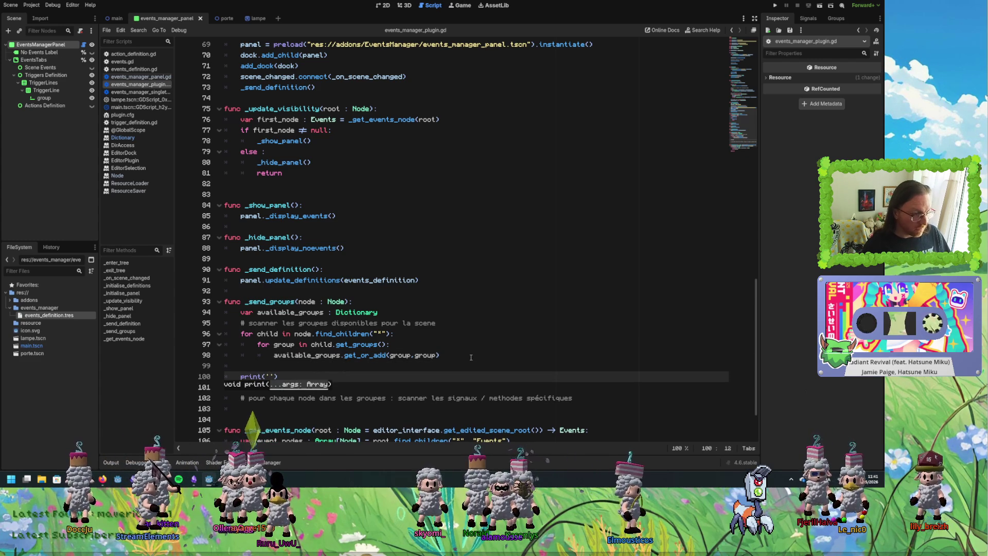
{"action": "double_click", "coordinate": [300, 312]}
{"action": "key", "text": "ctrl+c"}
{"action": "left_click", "coordinate": [269, 376]}
{"action": "key", "text": "ctrl+v"}
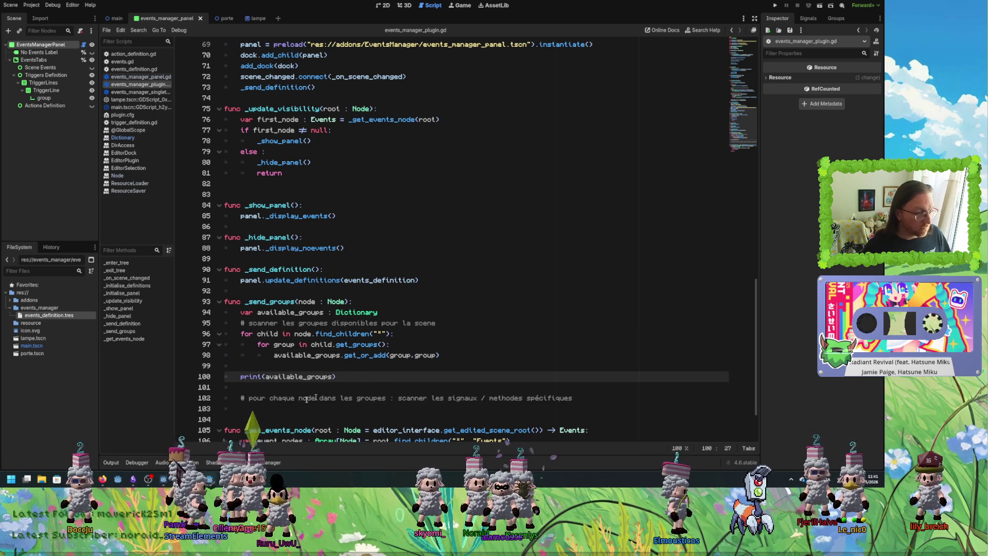
{"action": "left_click", "coordinate": [117, 18]}
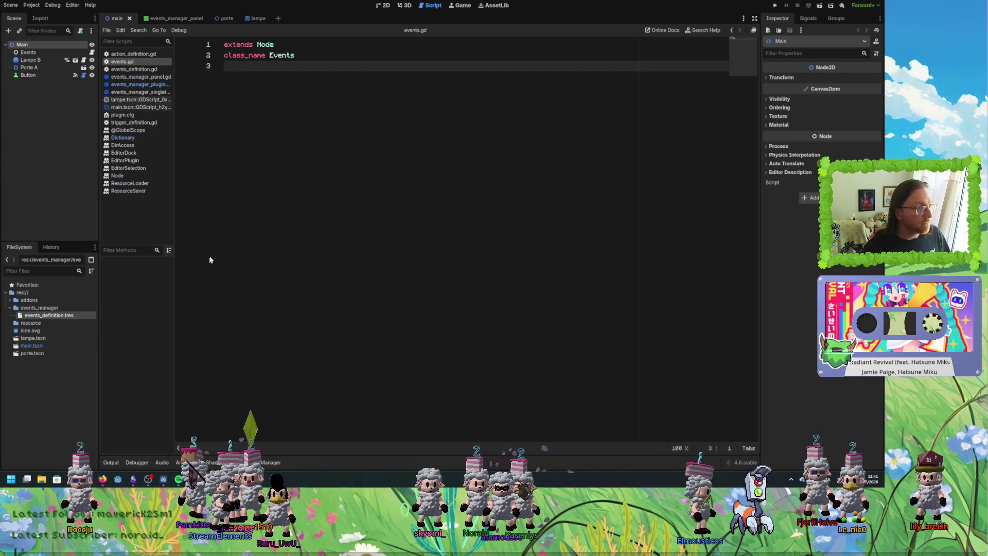
Show the Output log and check the Groups dock for the main scene's nodes.
{"action": "left_click", "coordinate": [110, 462]}
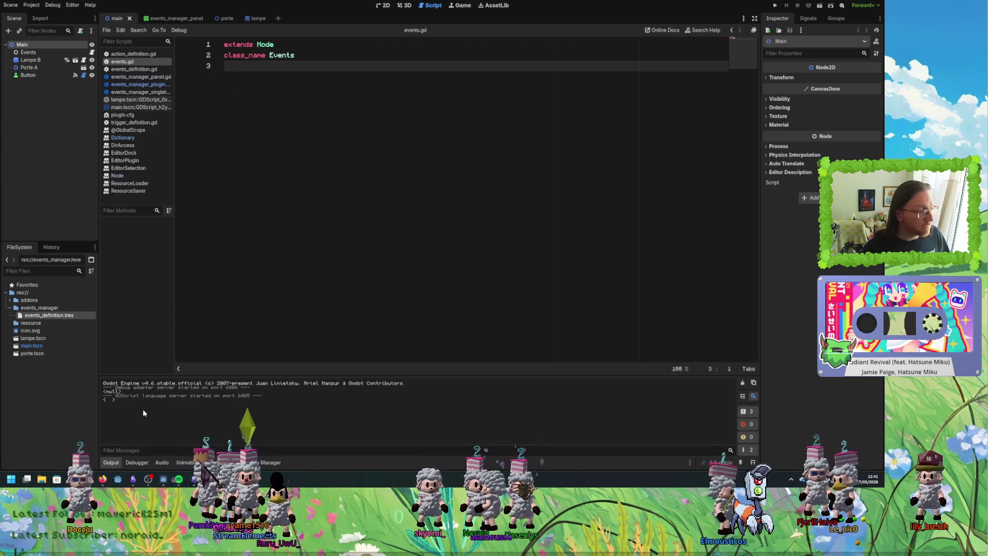
{"action": "left_click", "coordinate": [164, 18]}
{"action": "left_click", "coordinate": [119, 20]}
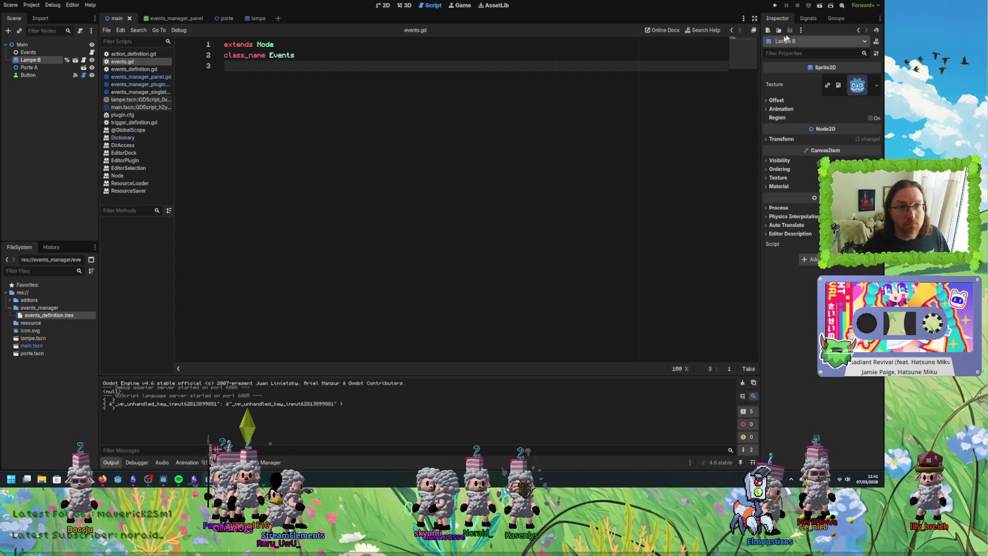
{"action": "left_click", "coordinate": [839, 19]}
{"action": "left_click", "coordinate": [780, 19]}
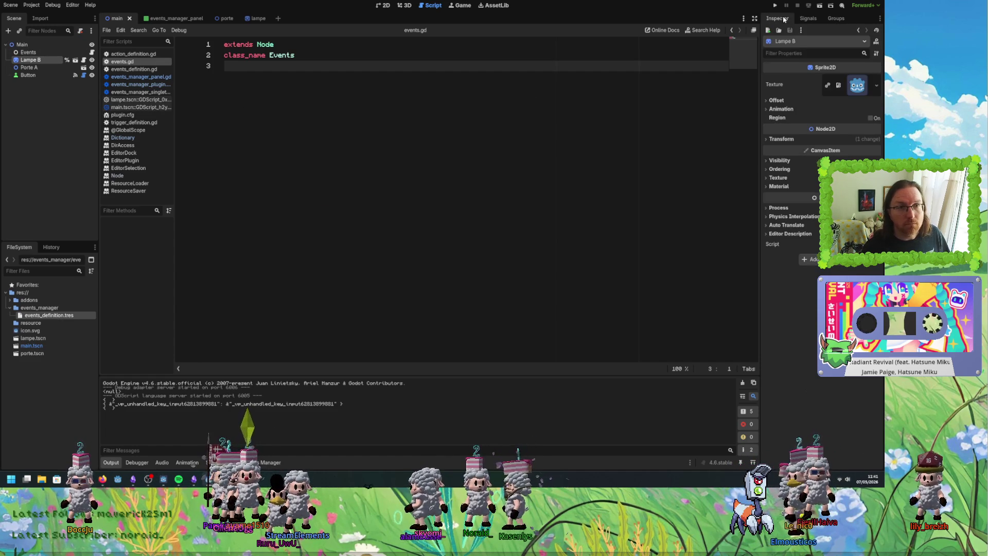
{"action": "left_click", "coordinate": [57, 76]}
{"action": "left_click", "coordinate": [57, 61]}
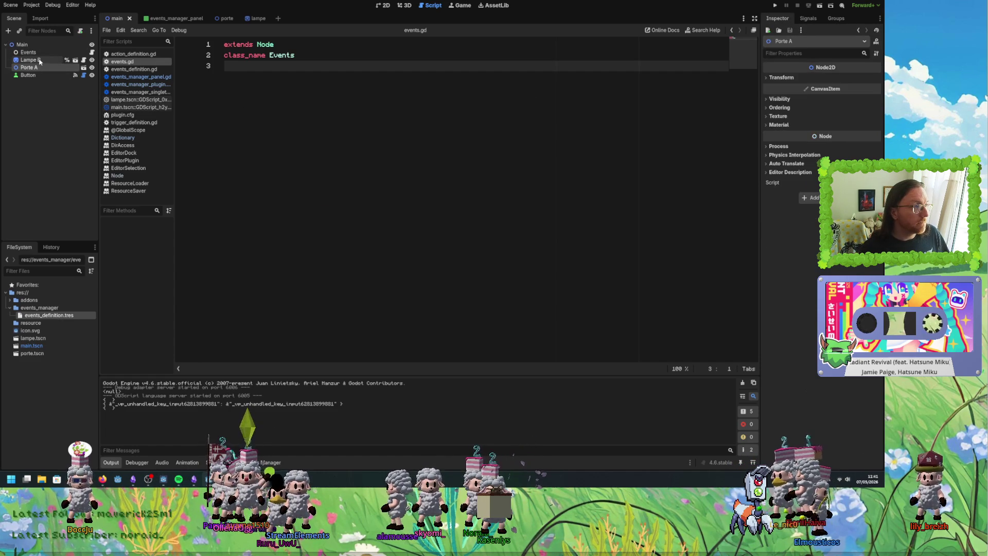
Turn on Editable Children for Lampe B, then switch to the 3D view.
{"action": "right_click", "coordinate": [44, 61]}
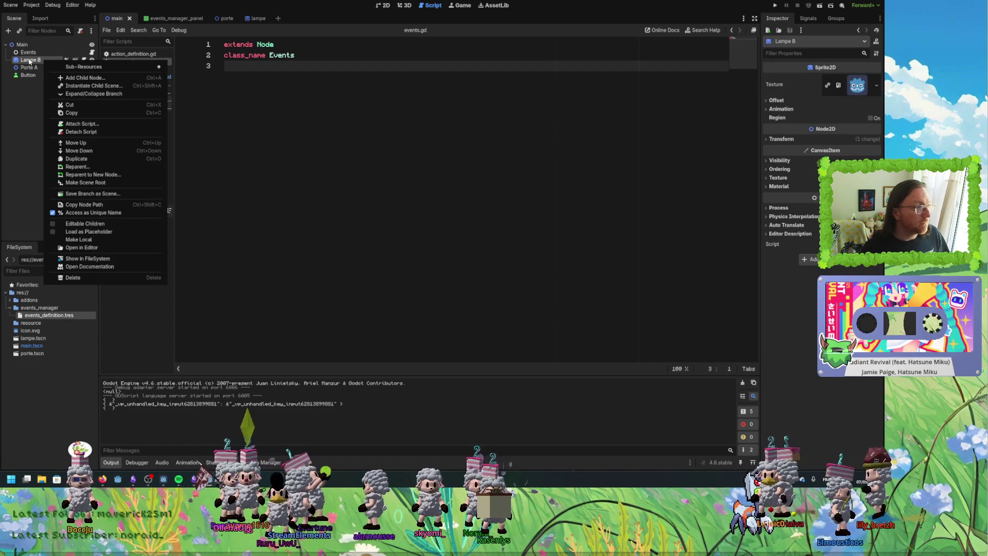
{"action": "left_click", "coordinate": [78, 224]}
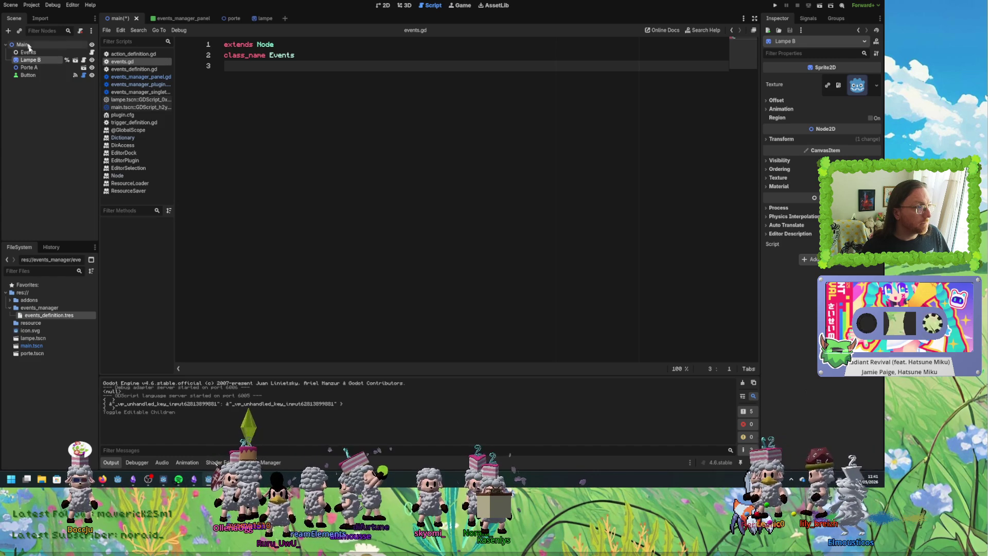
{"action": "right_click", "coordinate": [32, 66]}
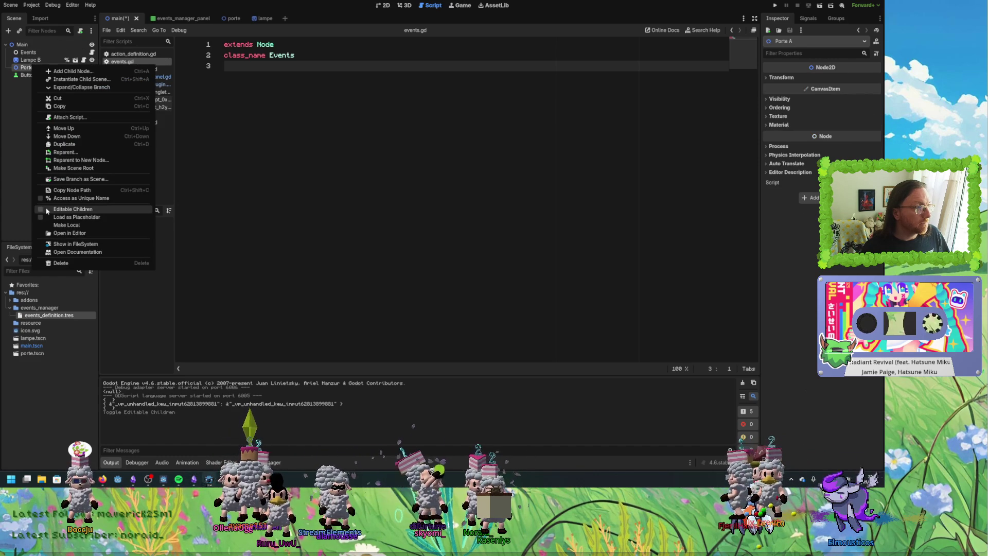
{"action": "key", "text": "Escape"}
{"action": "left_click", "coordinate": [30, 59]}
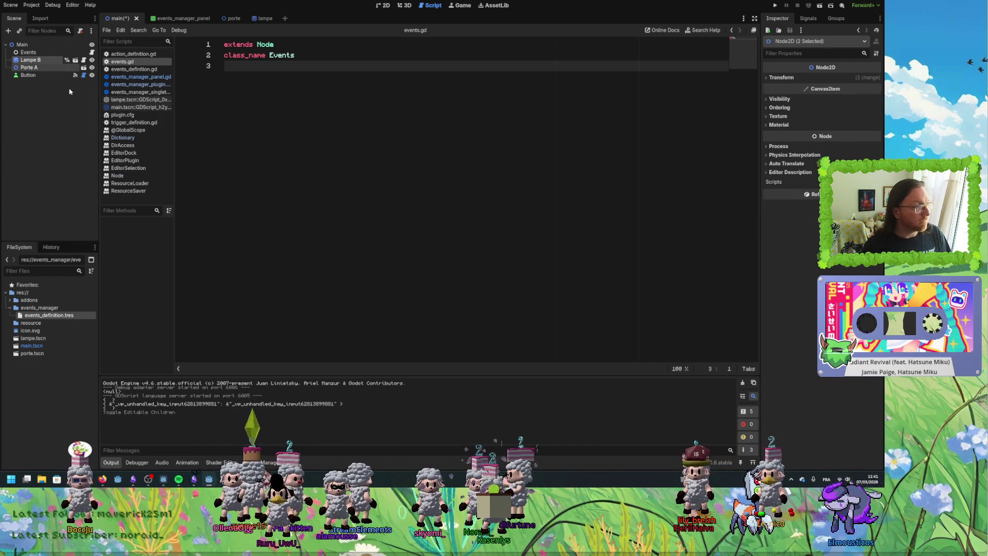
{"action": "left_click", "coordinate": [406, 7]}
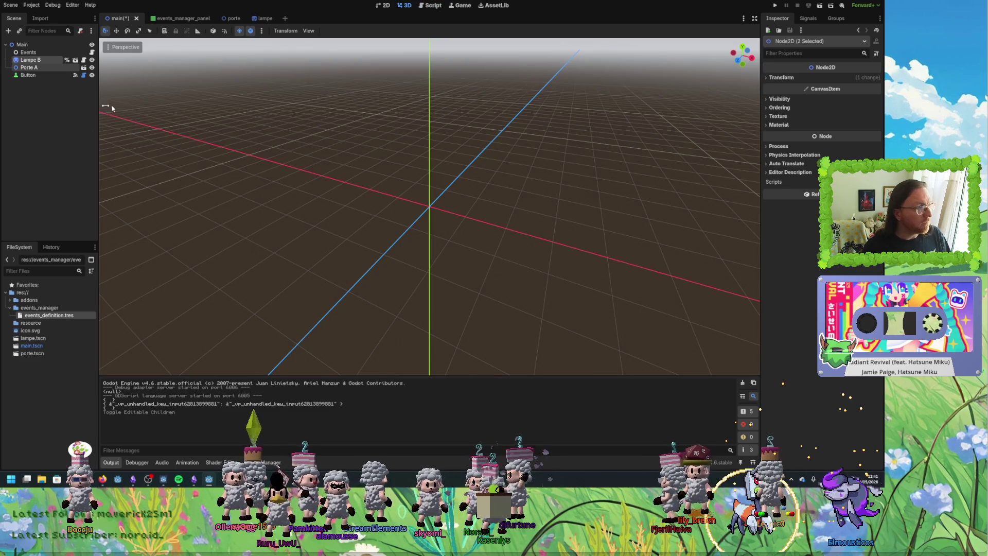
Delete the old Lampe B and Porte A nodes from the Main scene in the 2D view.
{"action": "scroll", "coordinate": [481, 155], "scroll_direction": "down", "scroll_amount": 2}
{"action": "scroll", "coordinate": [520, 181], "scroll_direction": "down", "scroll_amount": 2}
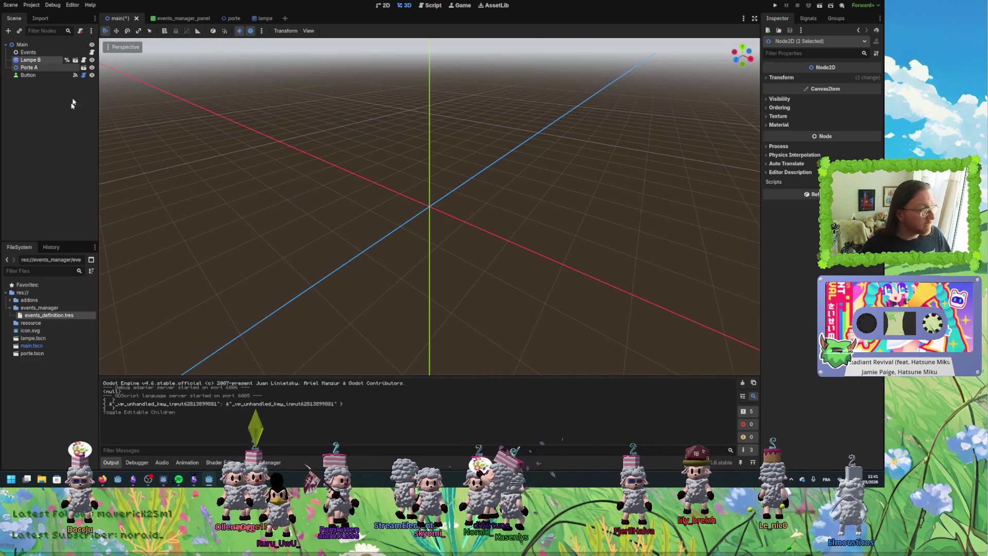
{"action": "left_click", "coordinate": [383, 7]}
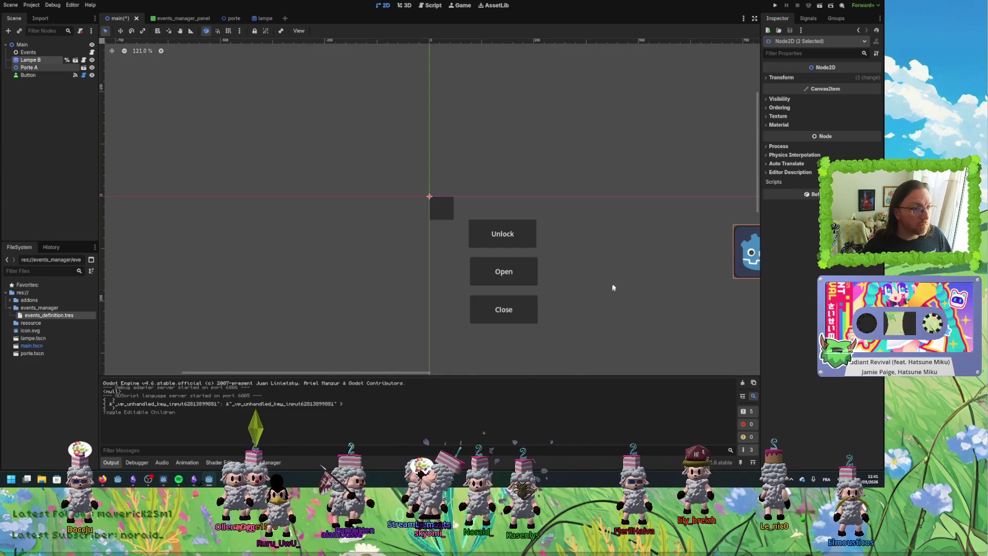
{"action": "key", "text": "f"}
{"action": "left_click", "coordinate": [31, 59]}
{"action": "left_click", "coordinate": [36, 70], "text": "shift"}
{"action": "key", "text": "Delete"}
{"action": "left_click", "coordinate": [432, 252]}
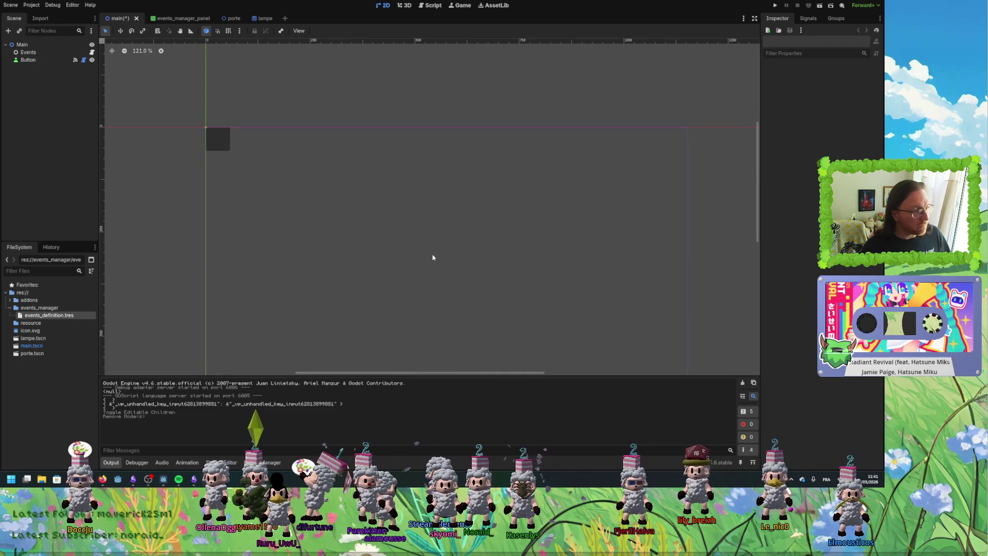
Instance porte.tscn and lampe.tscn into the Main scene from FileSystem.
{"action": "mouse_move", "coordinate": [32, 353]}
{"action": "left_mouse_down"}
{"action": "mouse_move", "coordinate": [276, 218]}
{"action": "mouse_move", "coordinate": [267, 179]}
{"action": "mouse_move", "coordinate": [250, 176]}
{"action": "left_mouse_up"}
{"action": "left_click", "coordinate": [32, 347]}
{"action": "mouse_move", "coordinate": [32, 338]}
{"action": "left_mouse_down"}
{"action": "mouse_move", "coordinate": [529, 230]}
{"action": "mouse_move", "coordinate": [558, 227]}
{"action": "mouse_move", "coordinate": [561, 238]}
{"action": "left_mouse_up"}
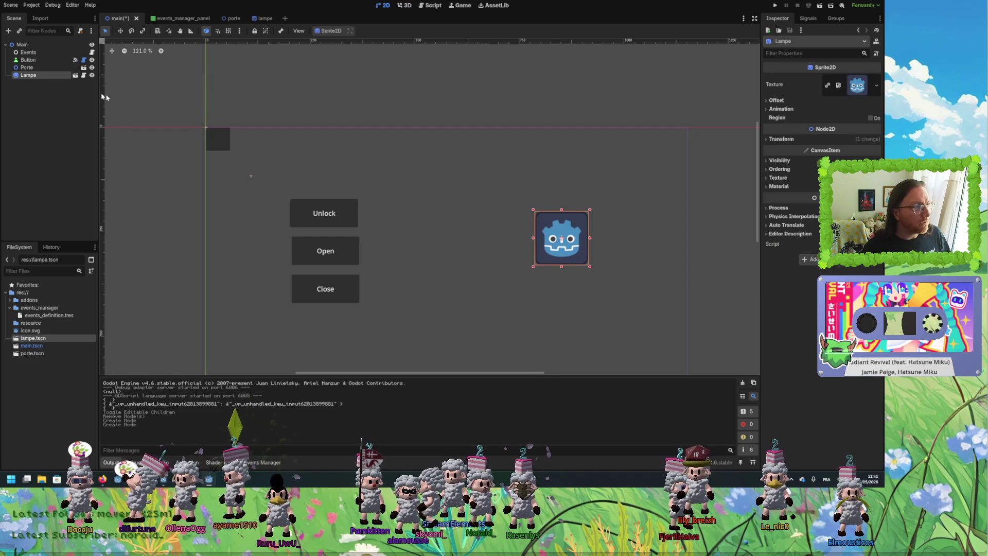
Add the lampe scene's root to a new 'lamp' group.
{"action": "left_click", "coordinate": [836, 18]}
{"action": "left_click", "coordinate": [25, 68]}
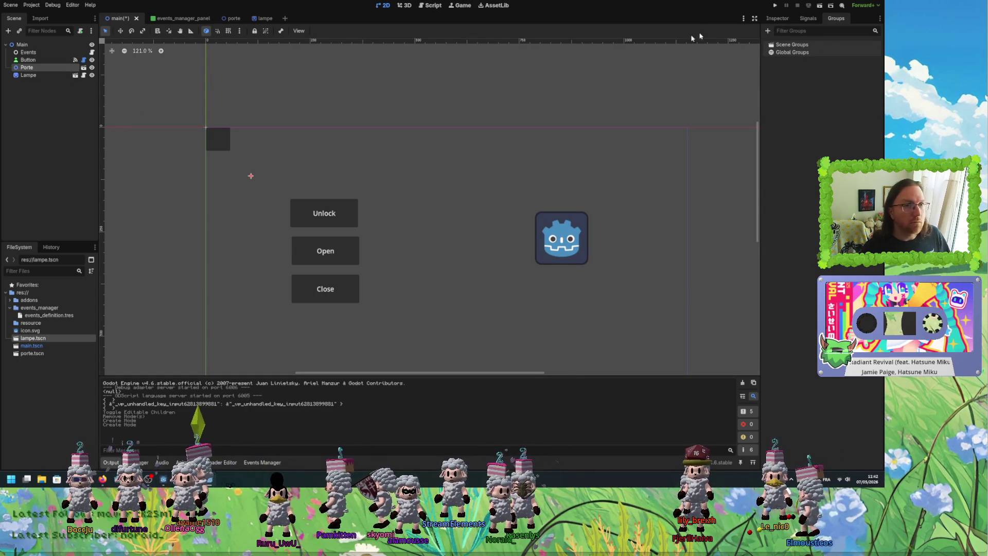
{"action": "left_click", "coordinate": [233, 19]}
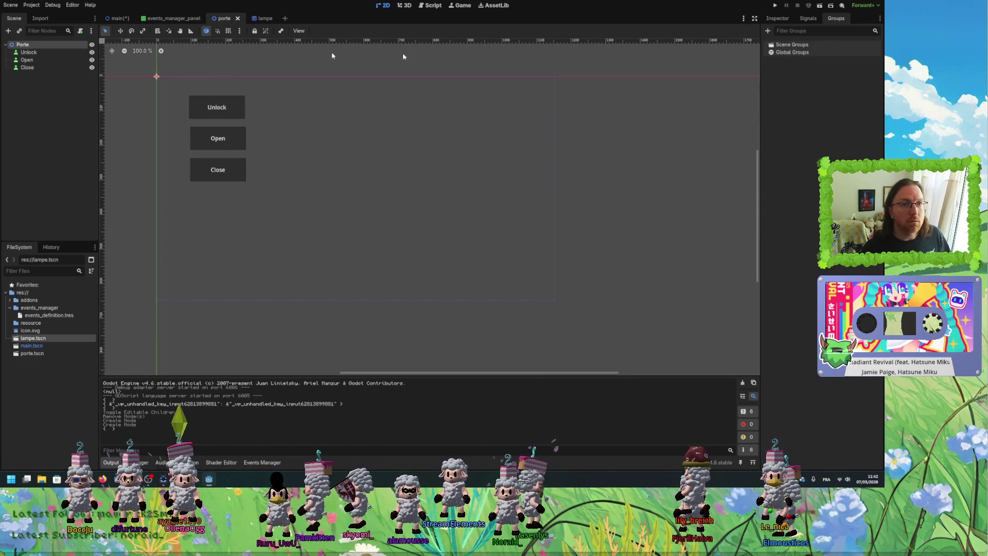
{"action": "left_click", "coordinate": [816, 19]}
{"action": "left_click", "coordinate": [837, 18]}
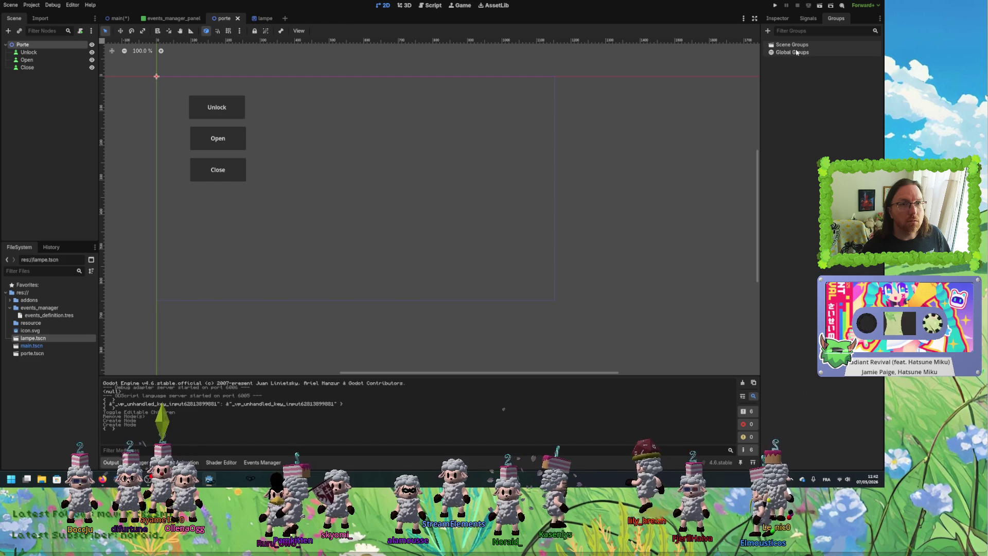
{"action": "left_click", "coordinate": [269, 22]}
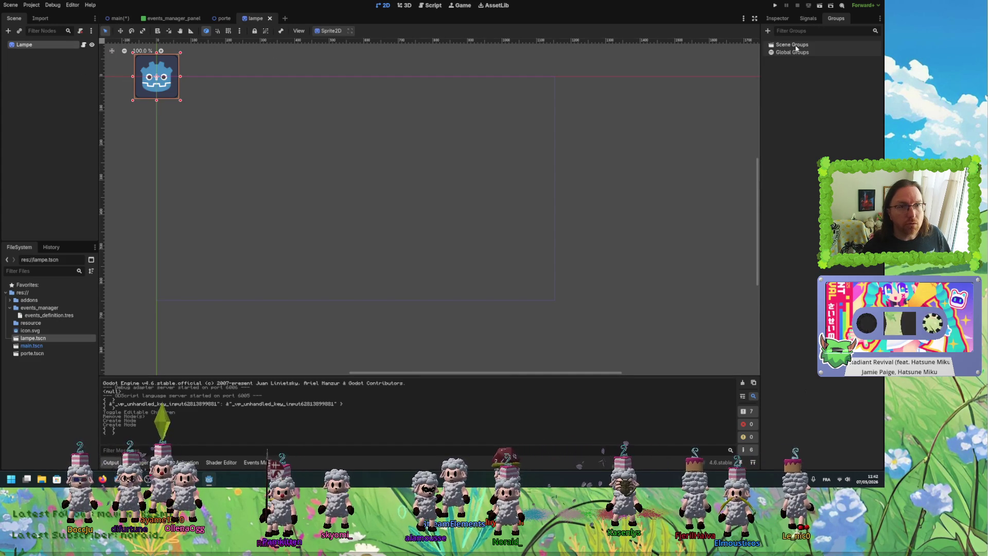
{"action": "left_click", "coordinate": [769, 32]}
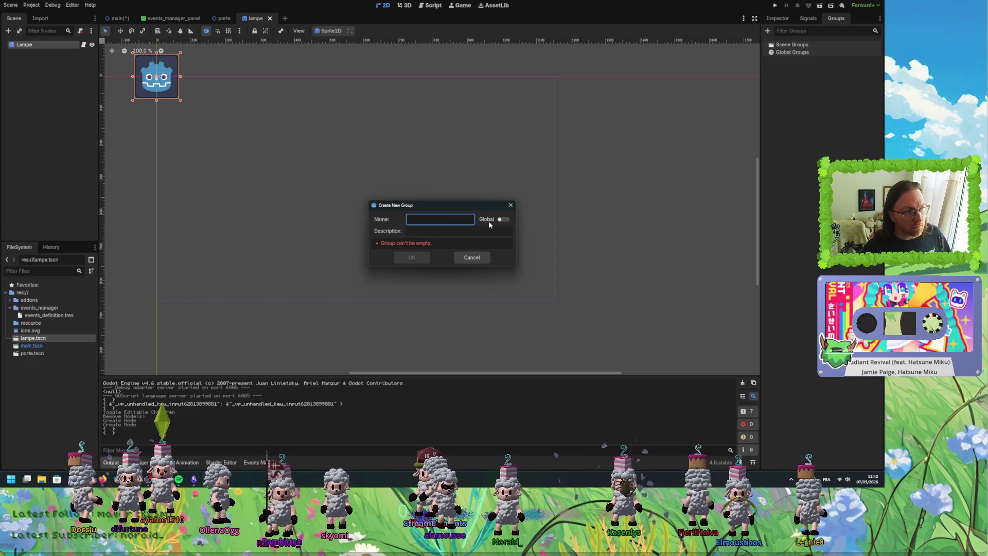
{"action": "type", "text": "lamp"}
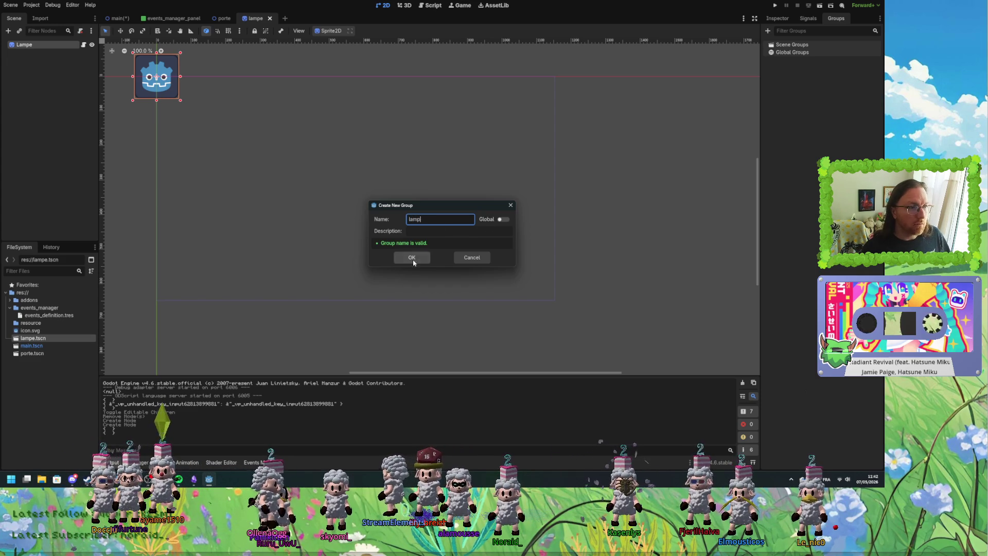
{"action": "left_click", "coordinate": [412, 258]}
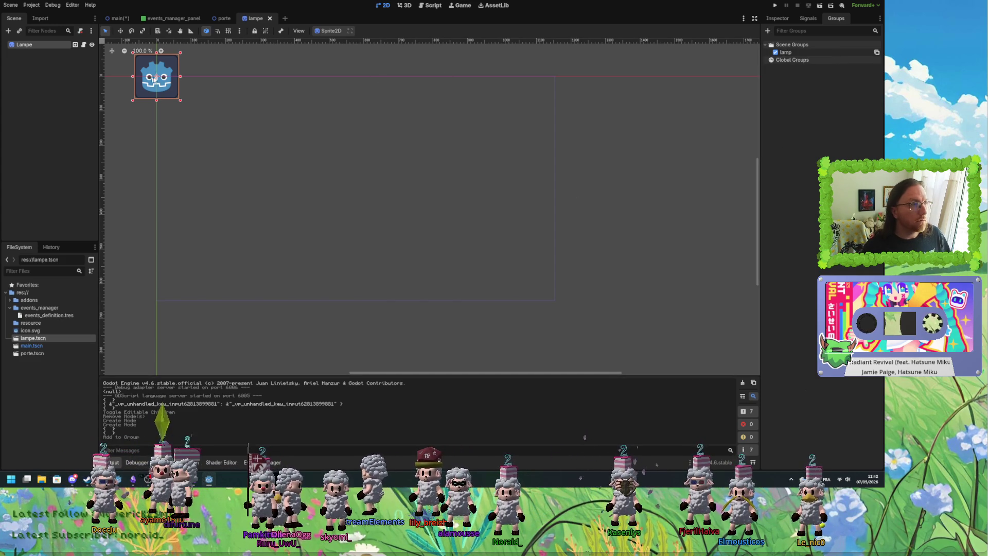
Add the porte scene's root to a new 'porte' group and return to Main.
{"action": "left_click", "coordinate": [223, 18]}
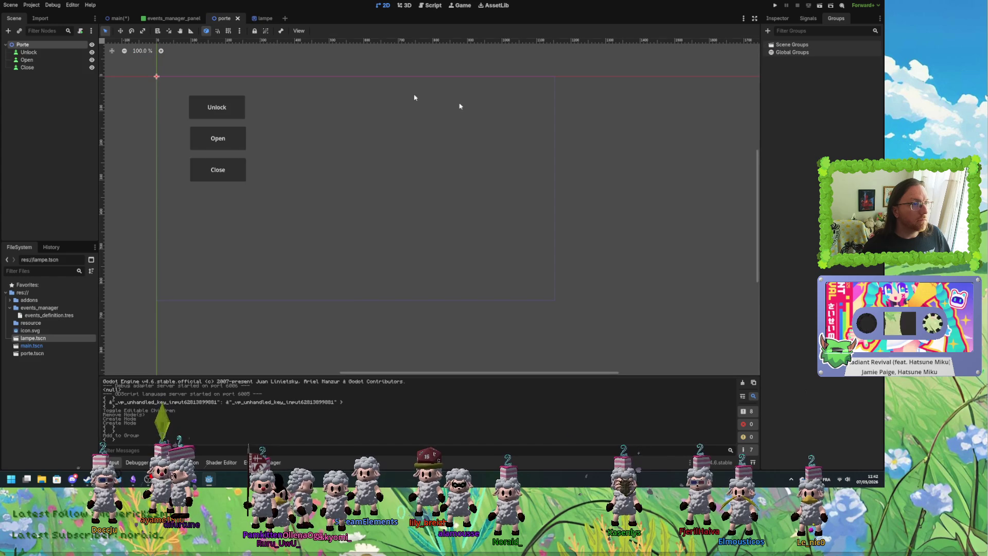
{"action": "left_click", "coordinate": [769, 31]}
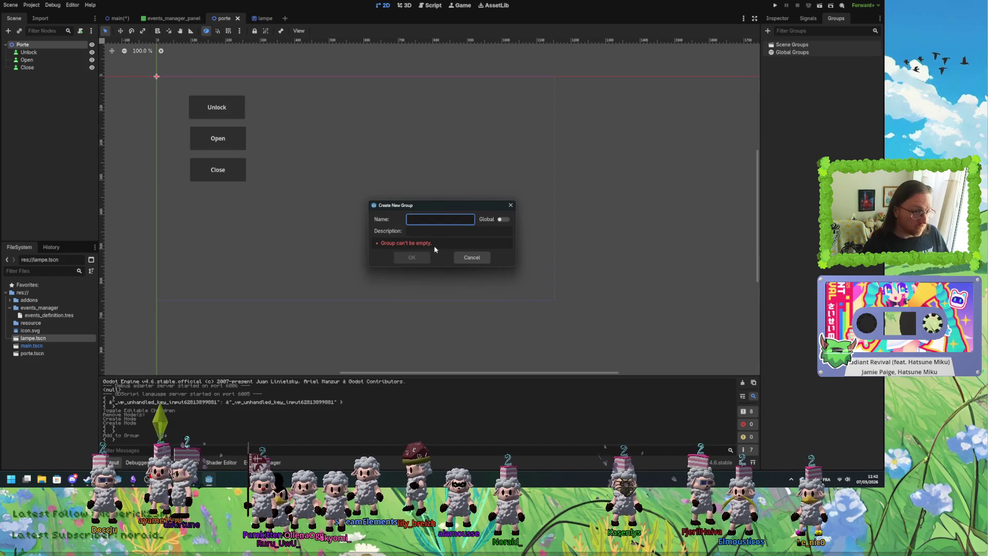
{"action": "type", "text": "door"}
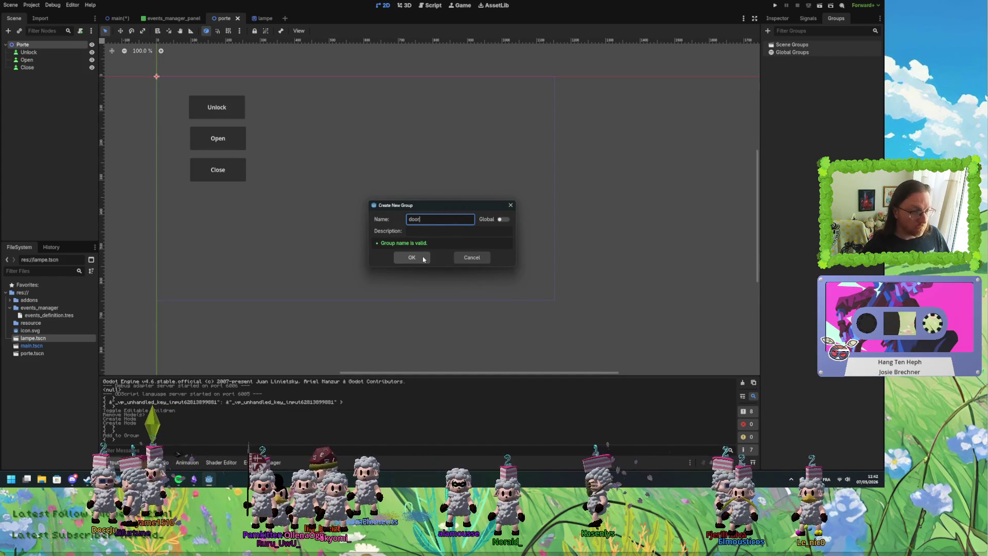
{"action": "left_click", "coordinate": [423, 258]}
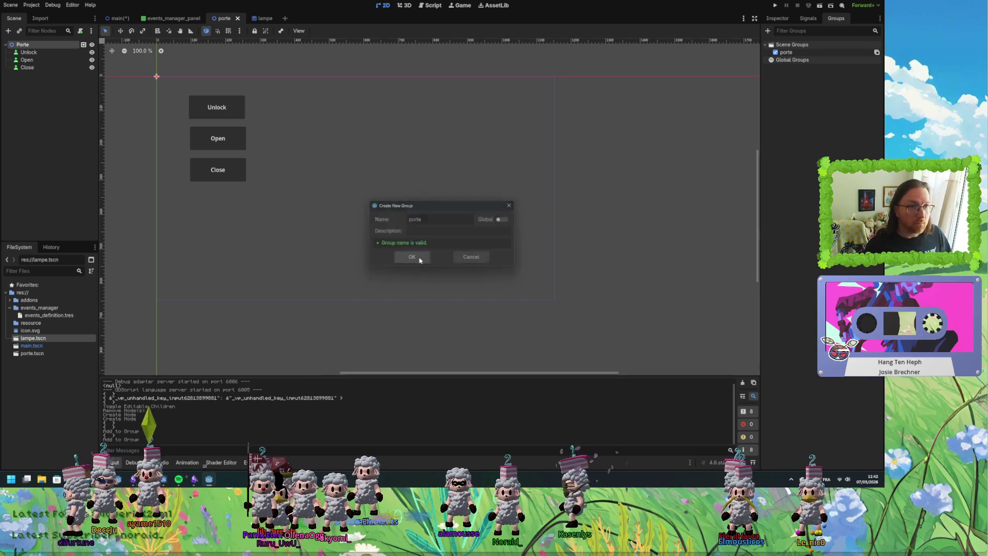
{"action": "left_click", "coordinate": [118, 18]}
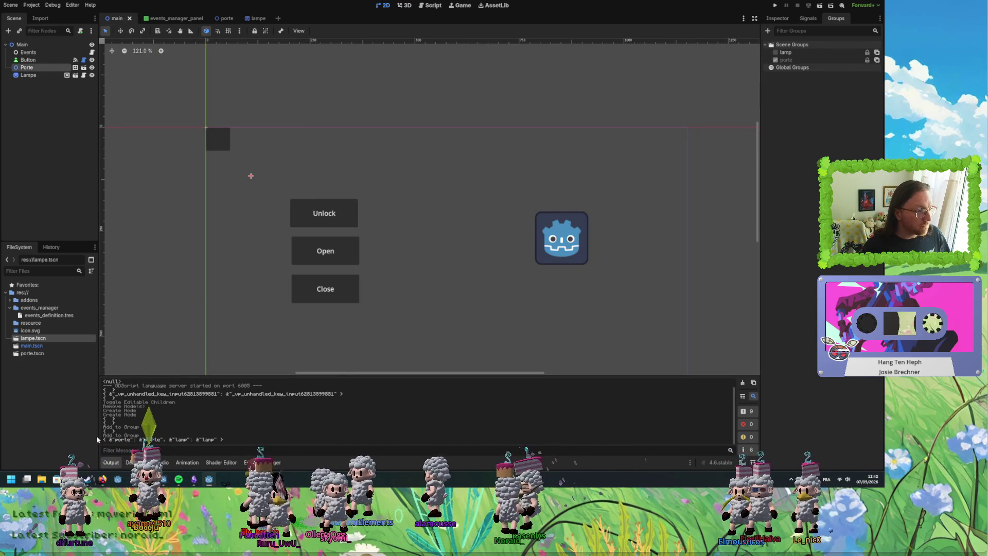
Inspect the printed group names in Output, then switch to the script editor with Ctrl+F3.
{"action": "left_click_drag", "start_coordinate": [150, 439], "coordinate": [215, 439]}
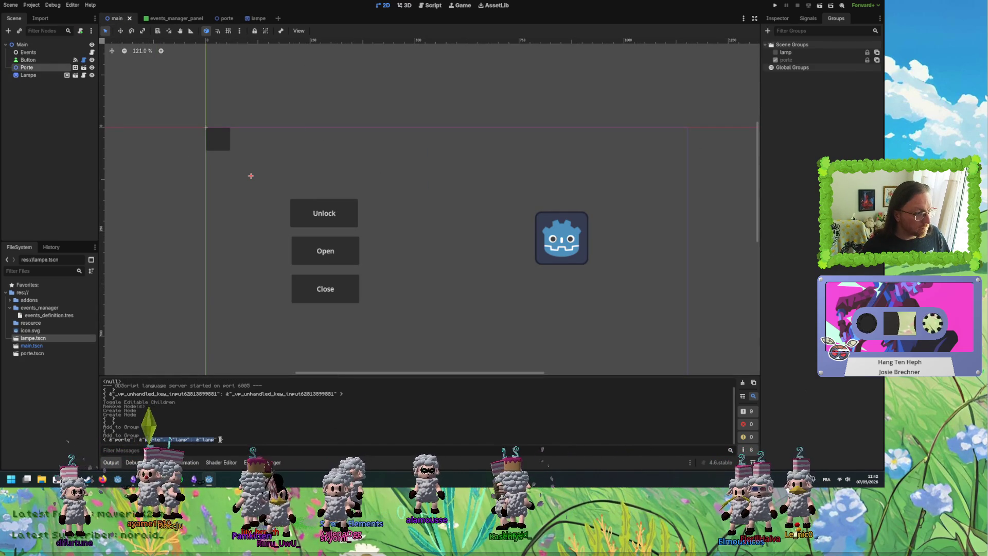
{"action": "left_click", "coordinate": [243, 443]}
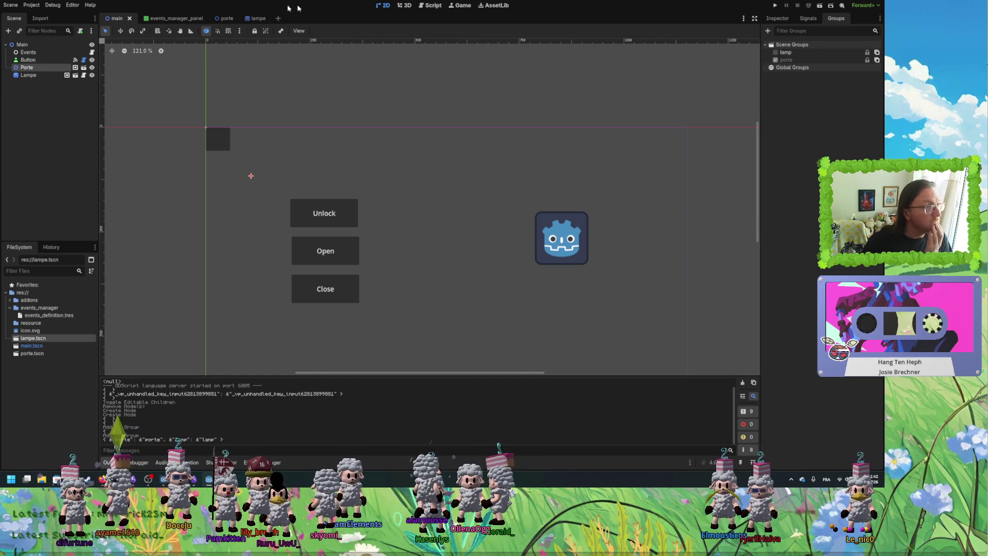
{"action": "key", "text": "ctrl+F3"}
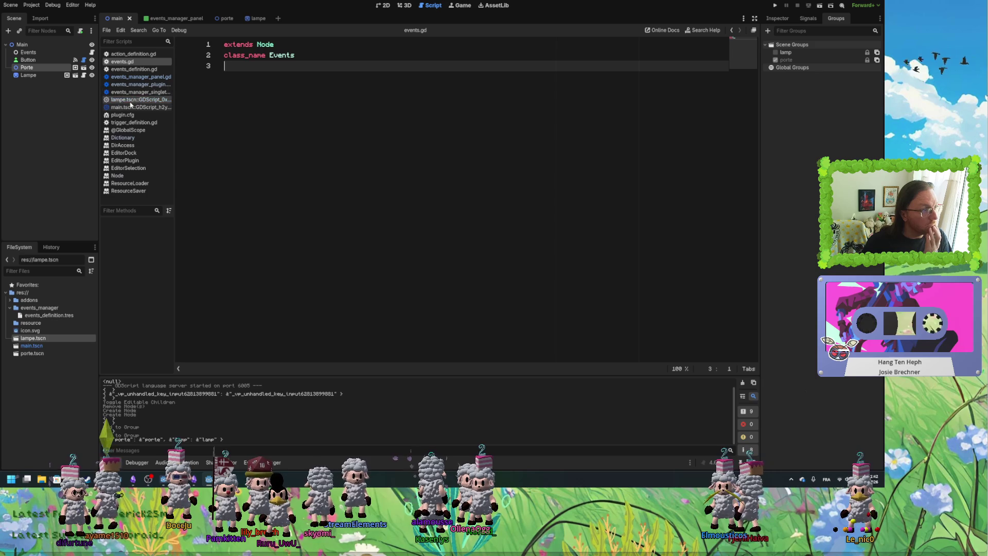
In events_manager_plugin.gd, move the String type hint from line 96 to the group variable and save.
{"action": "left_click", "coordinate": [133, 84]}
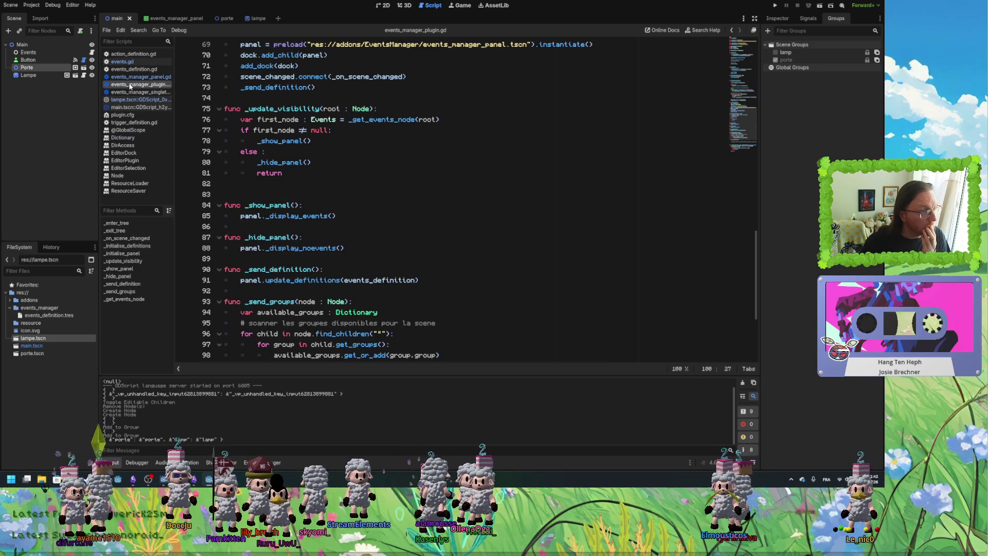
{"action": "scroll", "coordinate": [446, 259], "scroll_direction": "down", "scroll_amount": 5}
{"action": "double_click", "coordinate": [425, 258]}
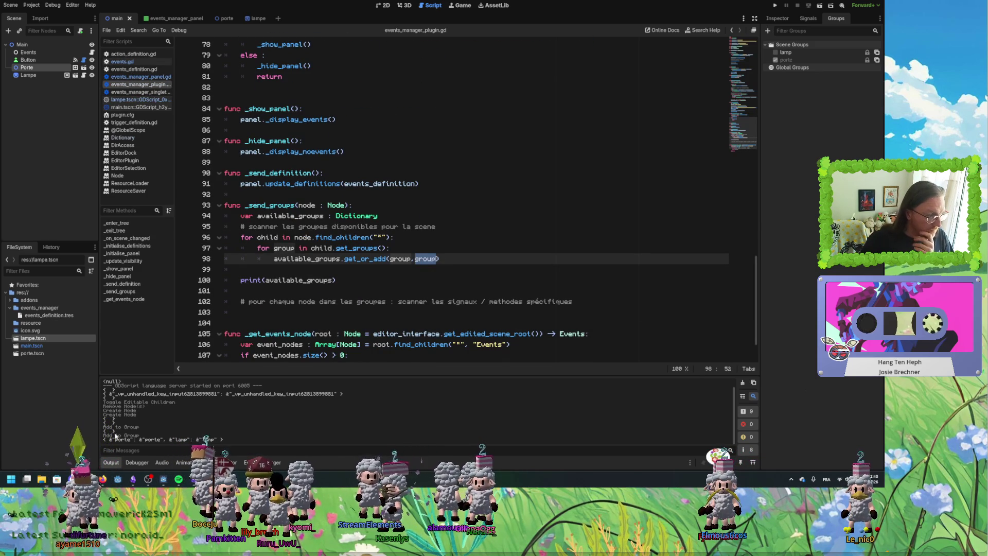
{"action": "double_click", "coordinate": [401, 258]}
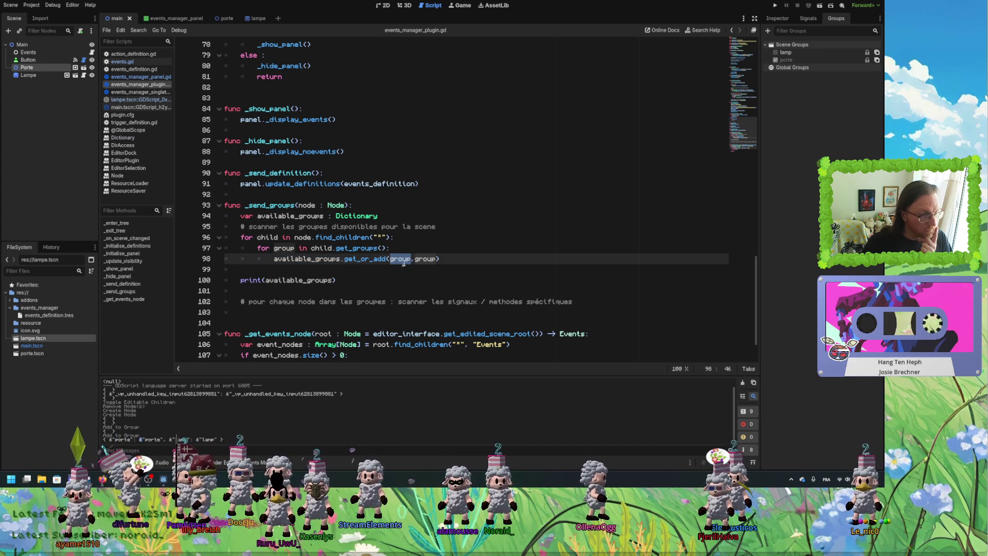
{"action": "mouse_move", "coordinate": [428, 260]}
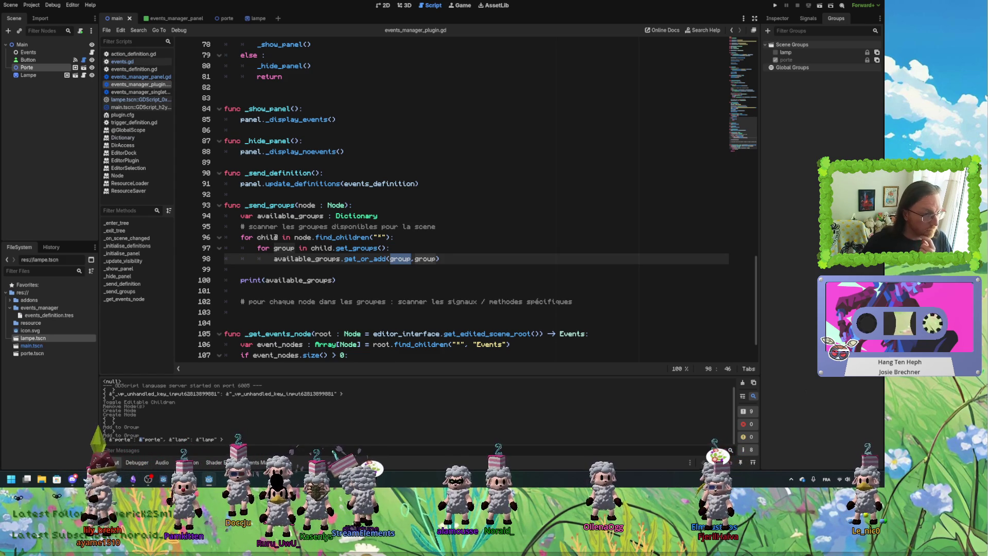
{"action": "left_click", "coordinate": [285, 239]}
{"action": "type", "text": "as String"}
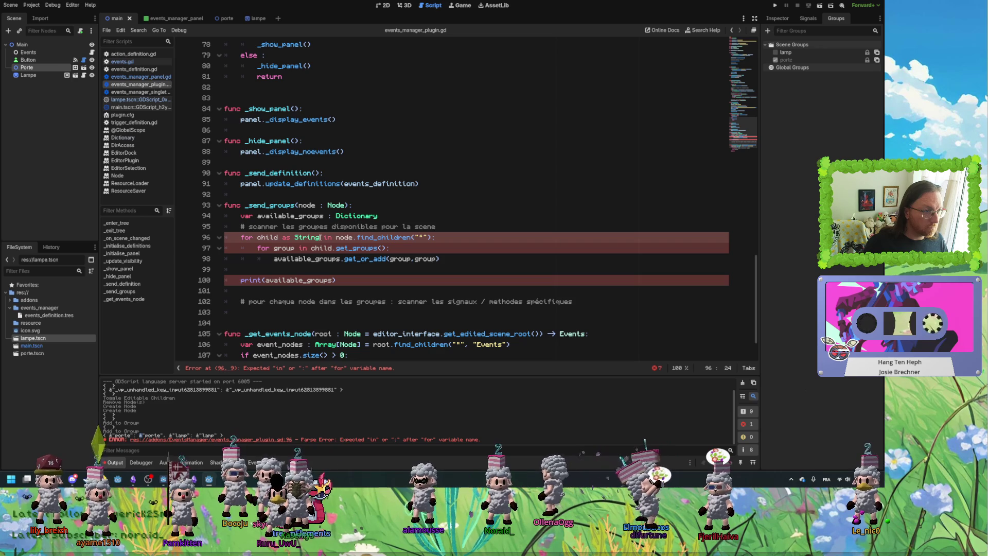
{"action": "key", "text": "ctrl+x"}
{"action": "key", "text": "Down"}
{"action": "key", "text": "ctrl+v"}
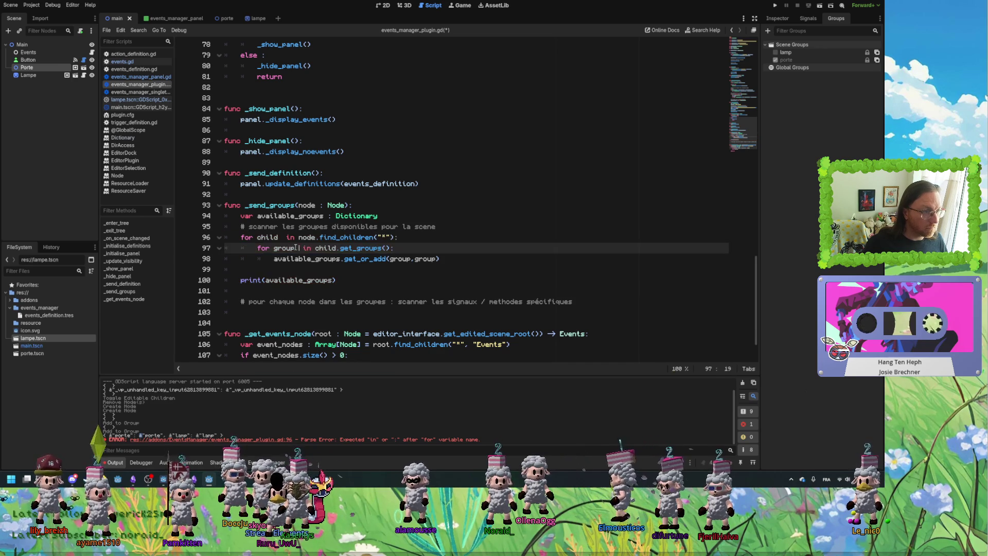
{"action": "key", "text": "Up"}
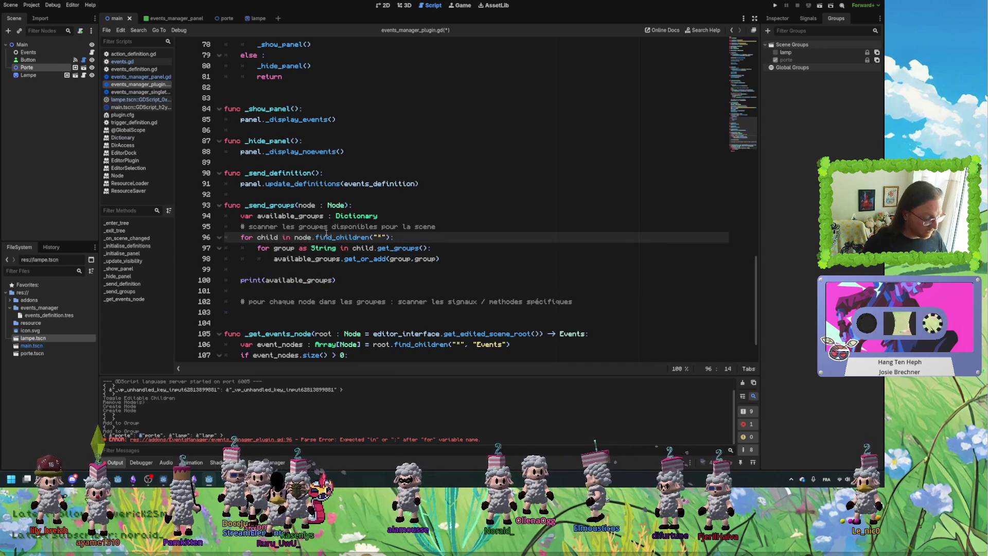
{"action": "key", "text": "ctrl+s"}
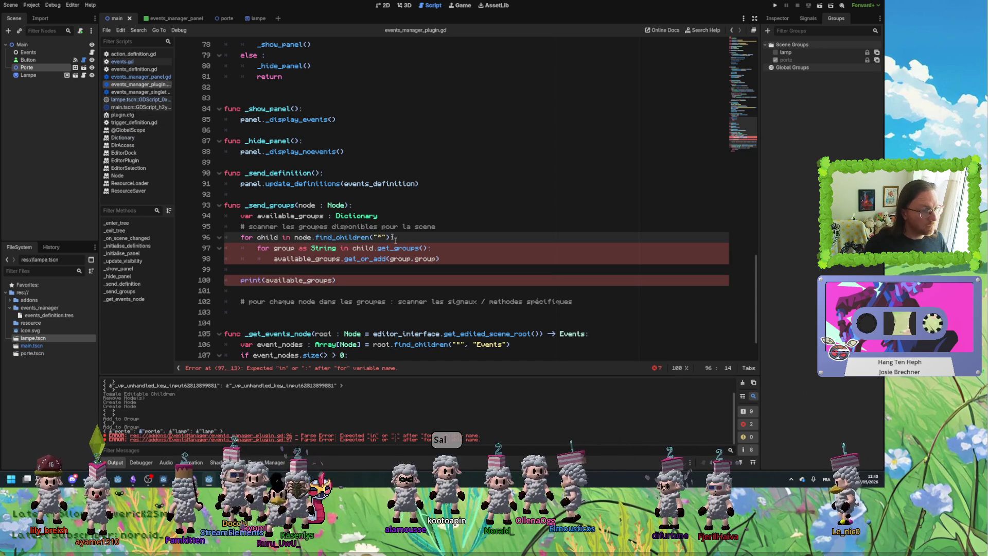
Fix the get_or_add typo, remove the stray 'as String' hint, save, and return to main.
{"action": "left_click", "coordinate": [360, 259]}
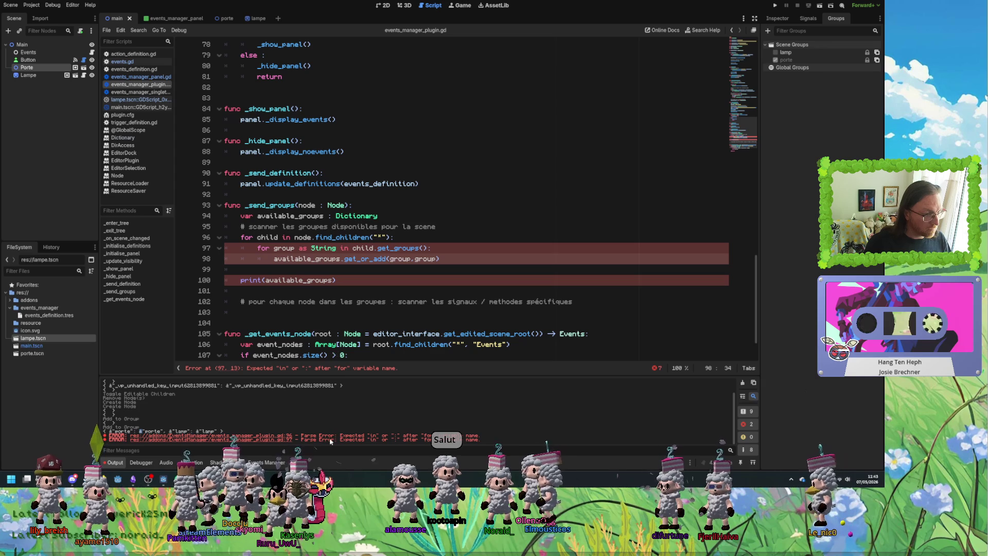
{"action": "key", "text": "Delete"}
{"action": "type", "text": "o"}
{"action": "left_click", "coordinate": [451, 259]}
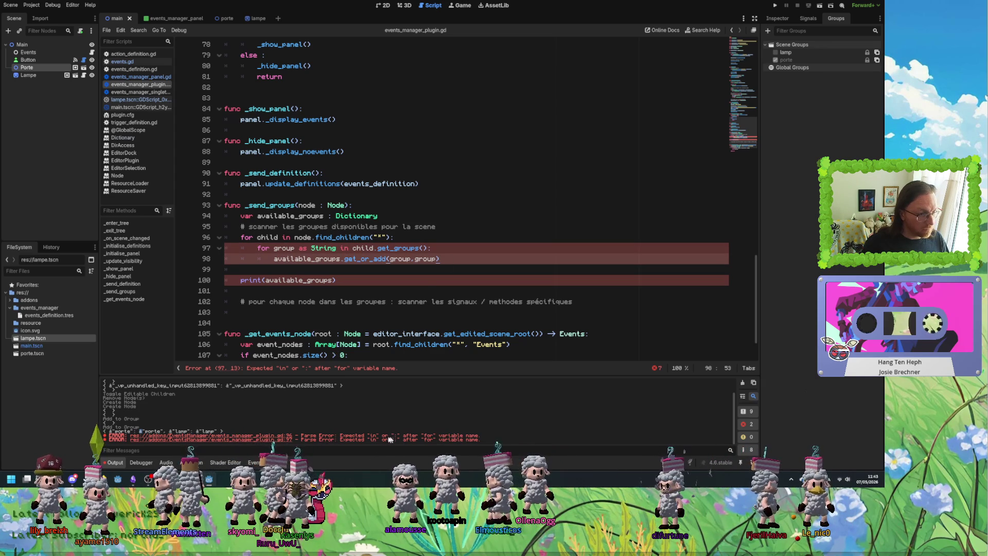
{"action": "left_click_drag", "start_coordinate": [299, 249], "coordinate": [338, 250]}
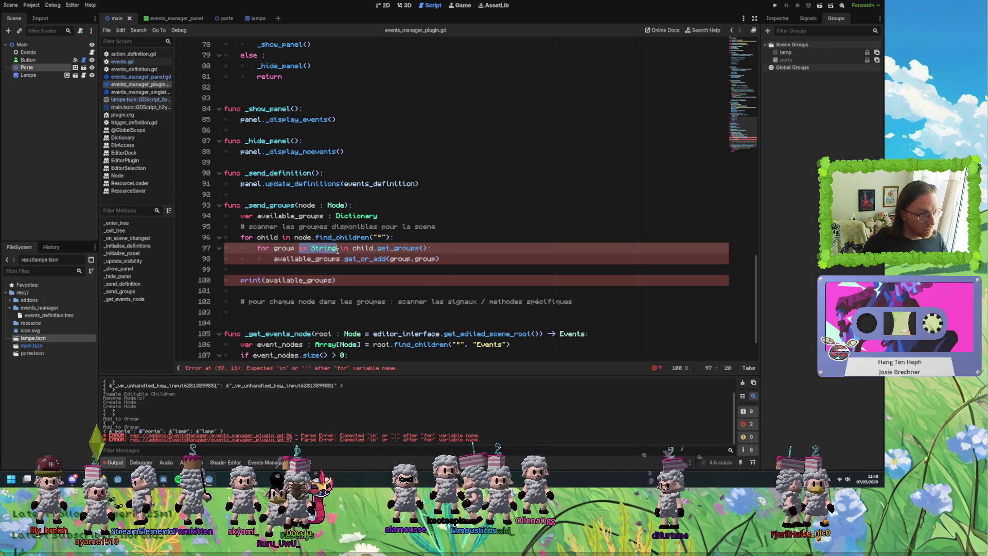
{"action": "key", "text": "BackSpace"}
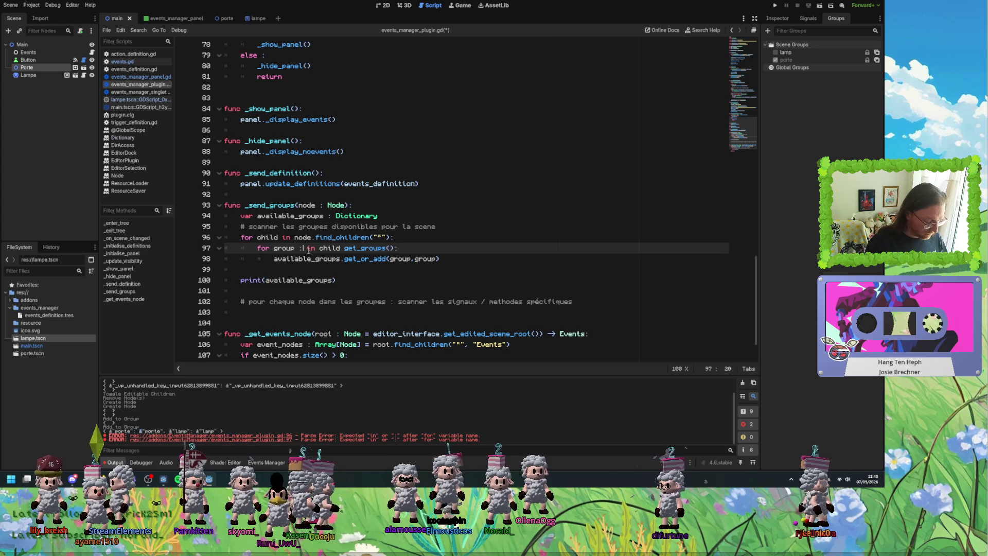
{"action": "type", "text": "String"}
{"action": "left_click", "coordinate": [492, 238]}
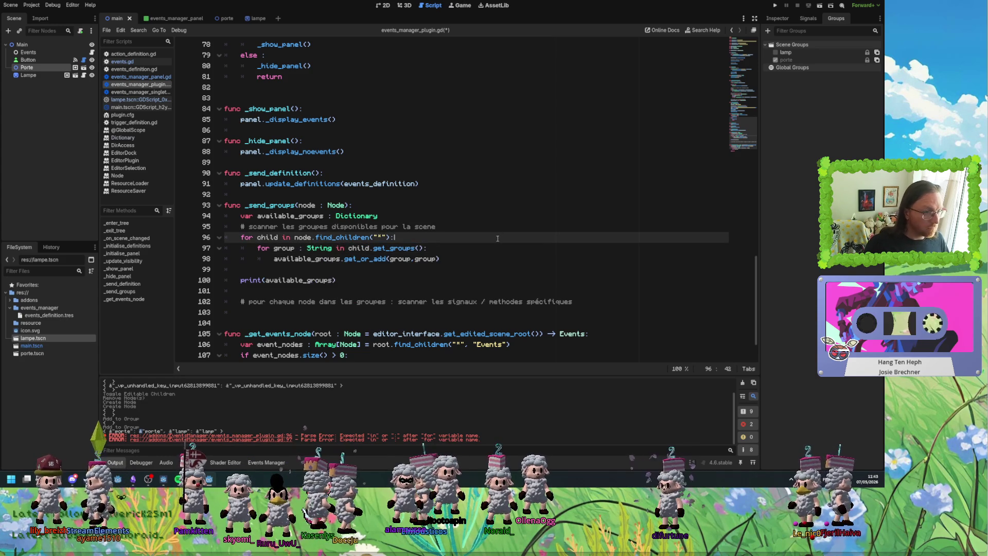
{"action": "key", "text": "ctrl+s"}
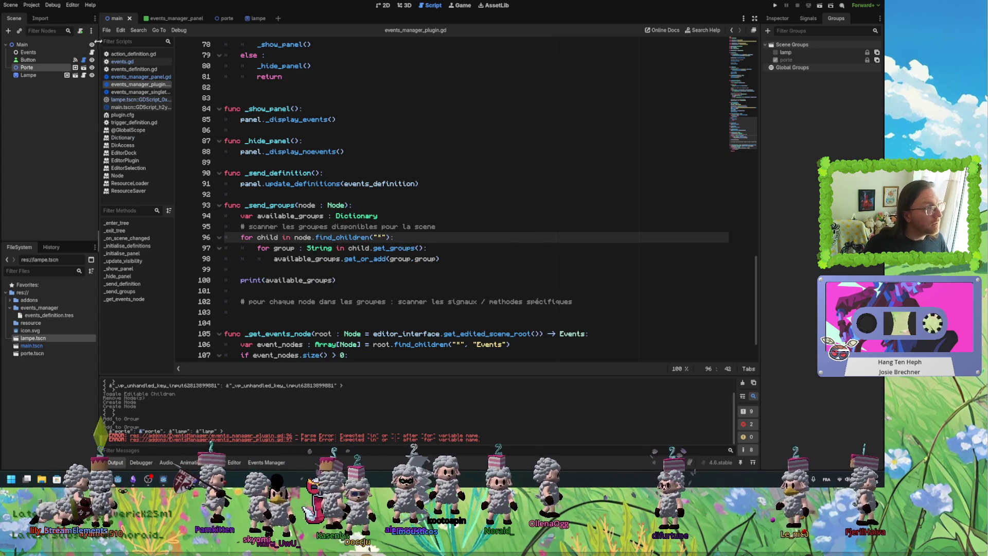
{"action": "key", "text": "ctrl+Tab"}
{"action": "left_click", "coordinate": [116, 20]}
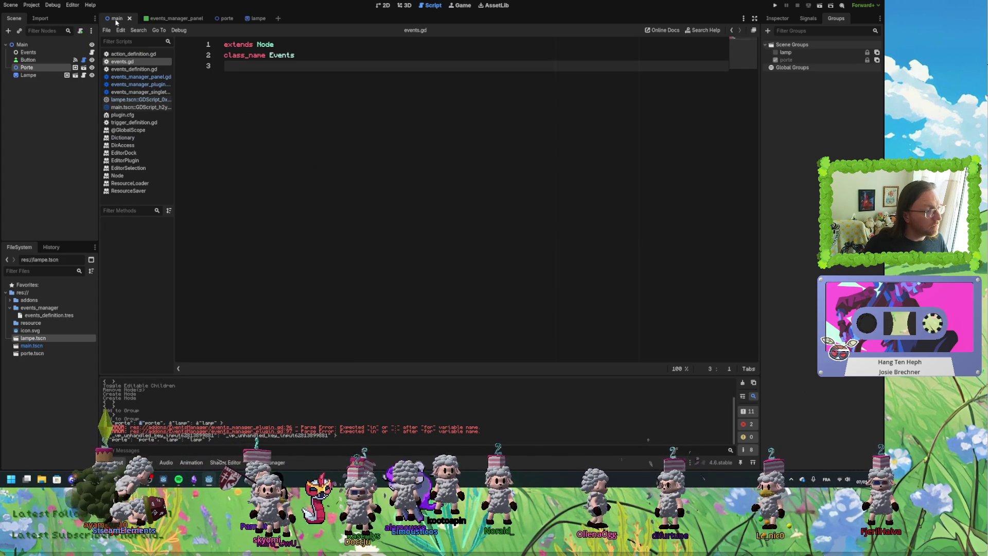
Switch between the events manager panel and main scenes, undoing a stray new line in events.gd.
{"action": "left_click", "coordinate": [172, 20]}
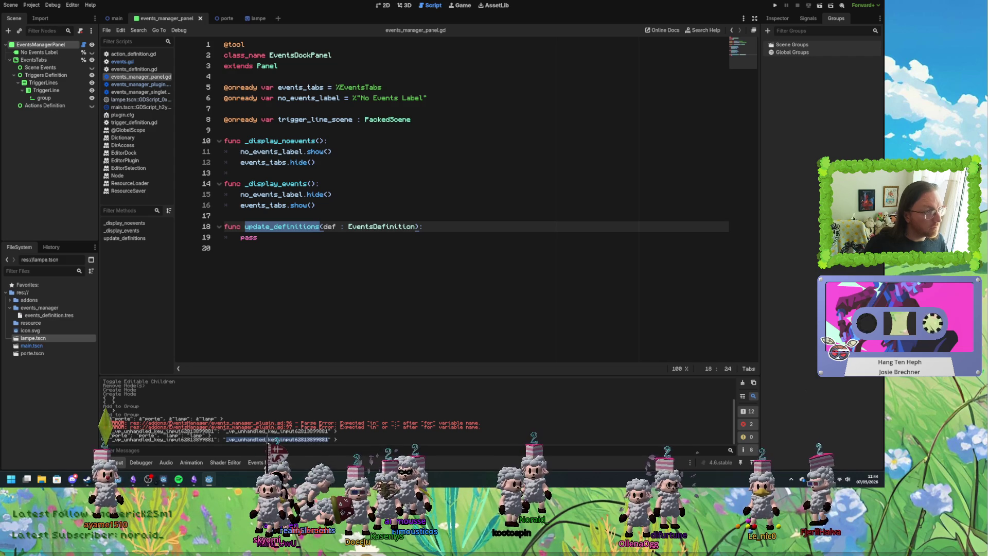
{"action": "left_click", "coordinate": [117, 19]}
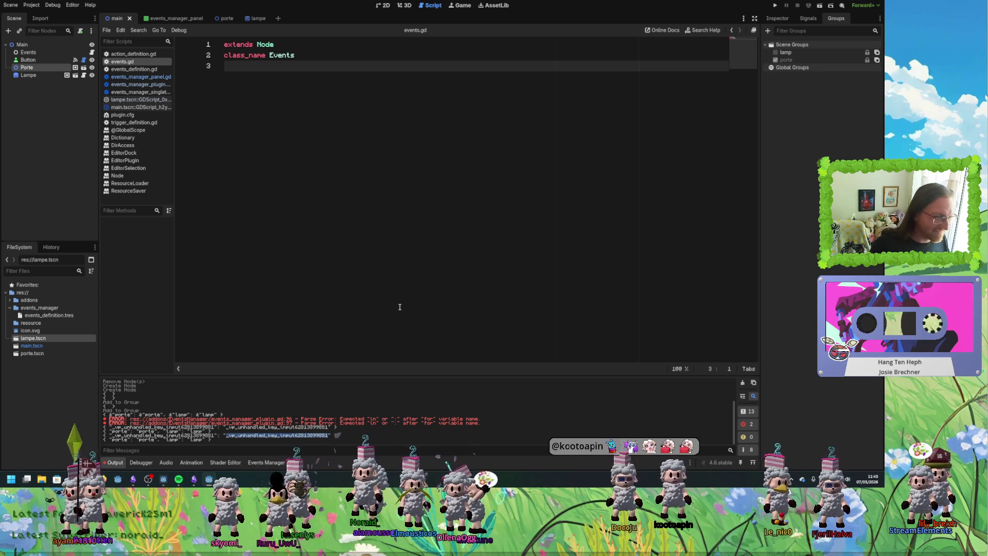
{"action": "key", "text": "Return"}
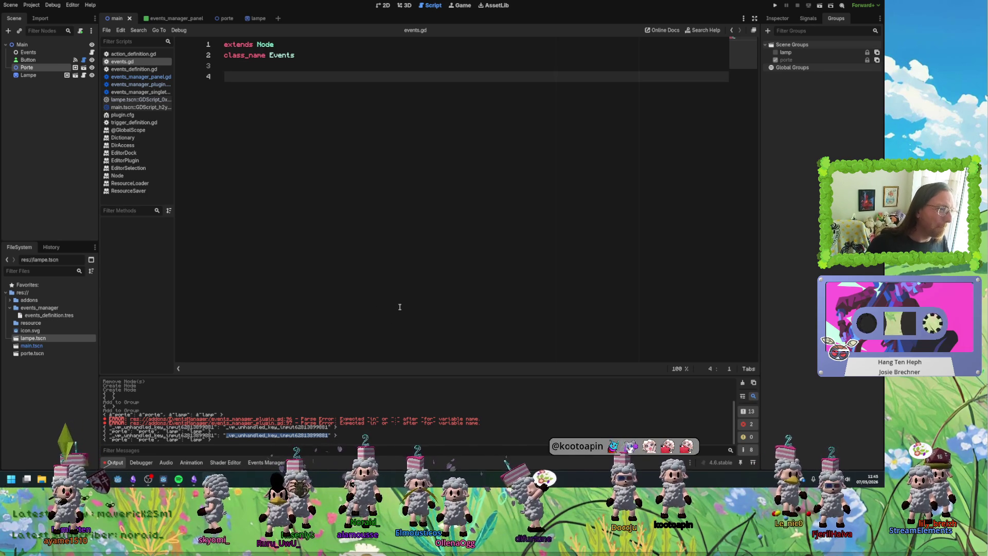
{"action": "key", "text": "ctrl+z"}
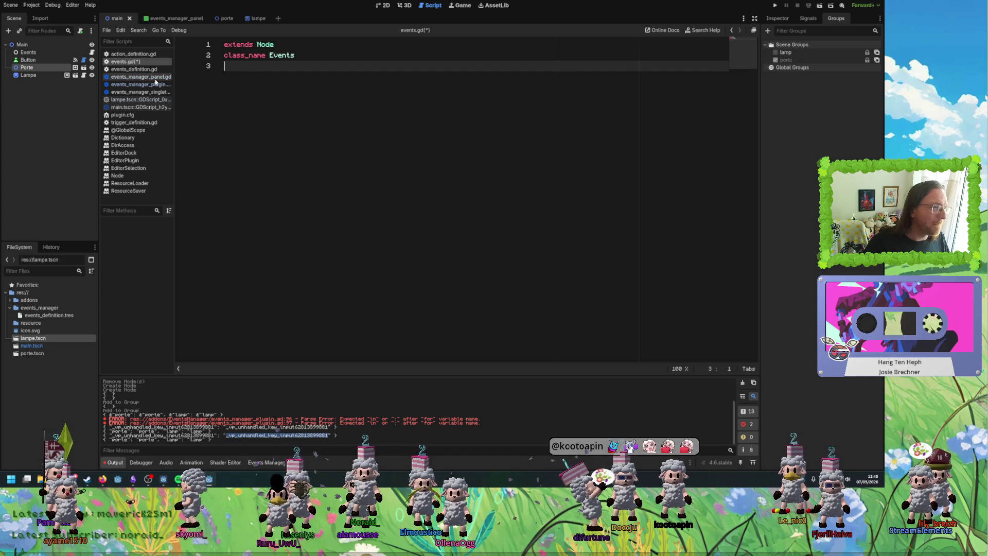
In events_manager_plugin.gd, delete ', group' so line 98 reads available_groups.get_or_add(group), then save.
{"action": "left_click", "coordinate": [154, 78]}
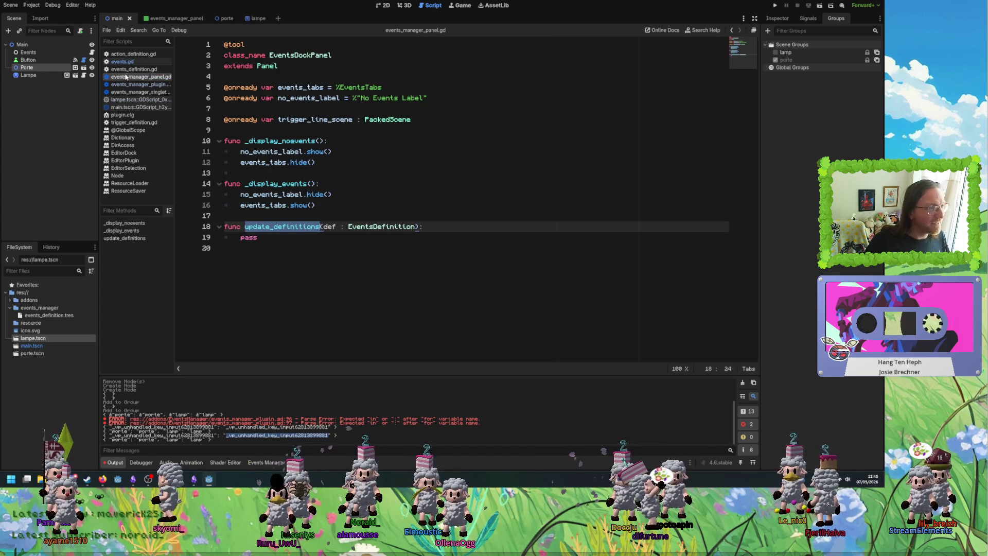
{"action": "left_click", "coordinate": [134, 69]}
{"action": "left_click", "coordinate": [149, 83]}
{"action": "scroll", "coordinate": [412, 206], "scroll_direction": "down", "scroll_amount": 2}
{"action": "left_click", "coordinate": [411, 205]}
{"action": "left_click_drag", "start_coordinate": [411, 205], "coordinate": [436, 206]}
{"action": "key", "text": "BackSpace"}
{"action": "type", "text": ")"}
{"action": "key", "text": "ctrl+s"}
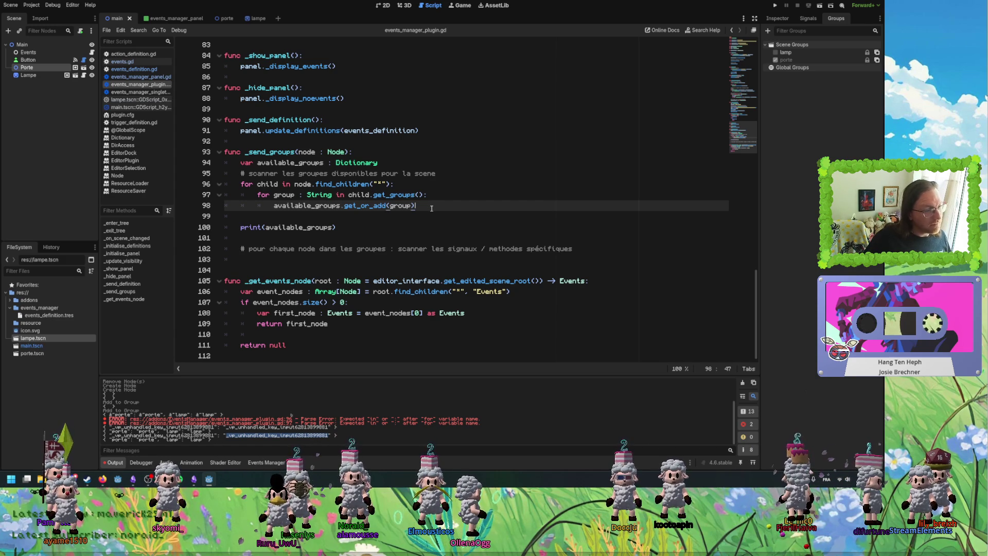
{"action": "left_click", "coordinate": [139, 77]}
{"action": "left_click", "coordinate": [123, 61]}
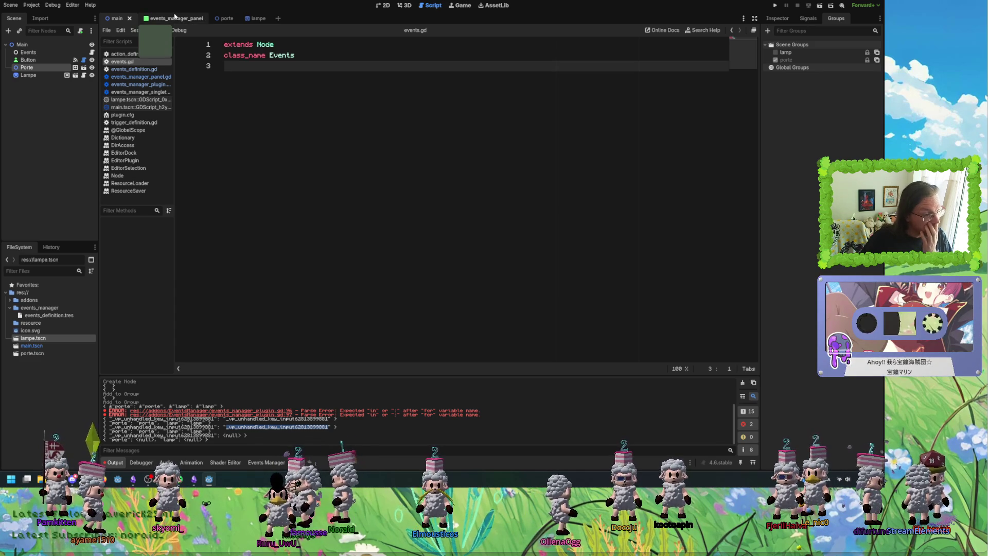
Close events.gd, the main and lampe built-in scripts, events_manager_singleton.gd, action_definition.gd and trigger_definition.gd.
{"action": "left_click", "coordinate": [129, 85]}
{"action": "left_click", "coordinate": [137, 77]}
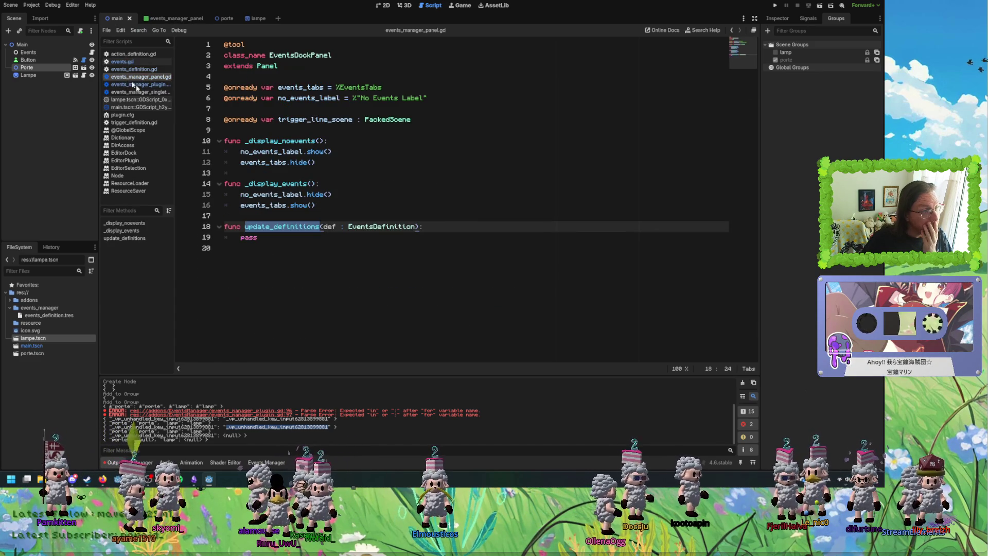
{"action": "left_click", "coordinate": [157, 85]}
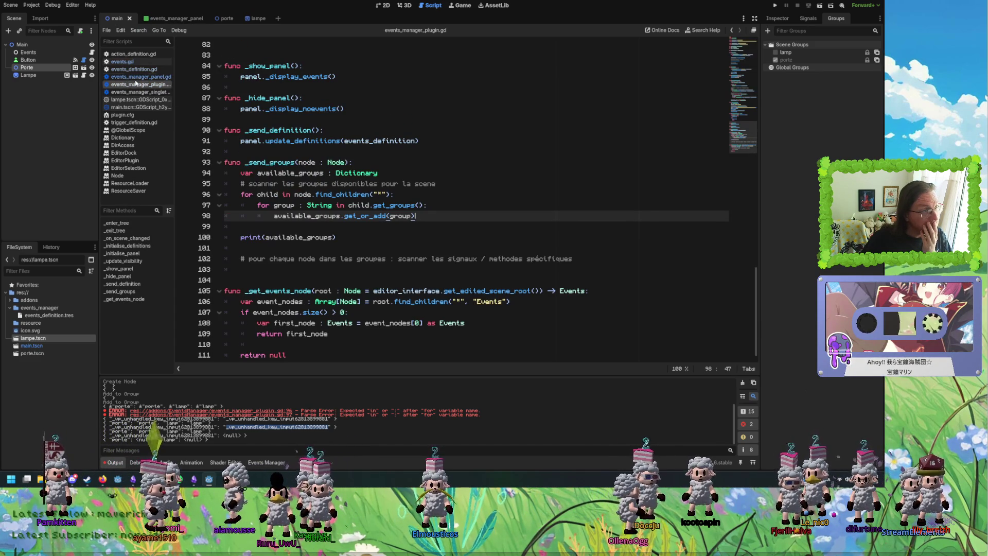
{"action": "middle_click", "coordinate": [129, 62]}
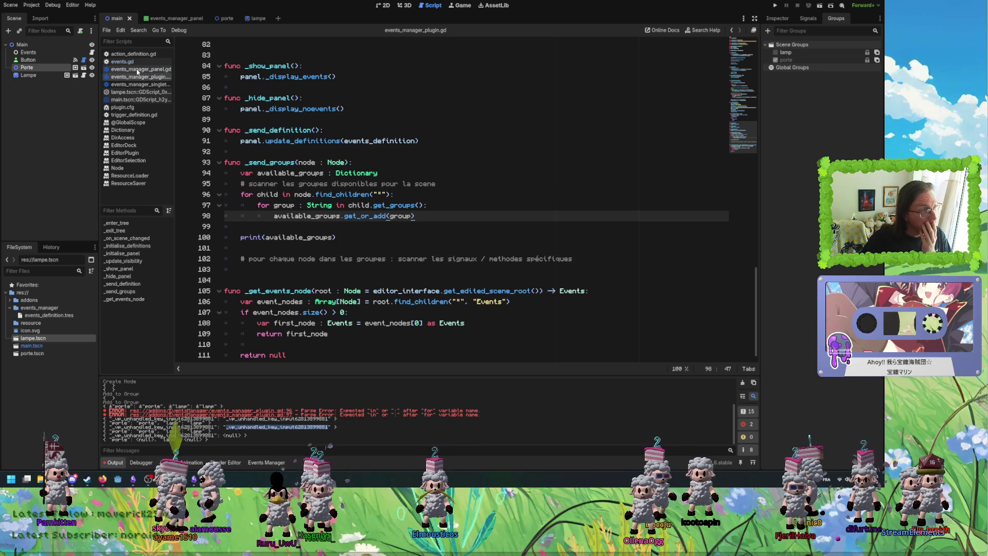
{"action": "middle_click", "coordinate": [132, 91]}
{"action": "middle_click", "coordinate": [130, 85]}
{"action": "left_click", "coordinate": [133, 78]}
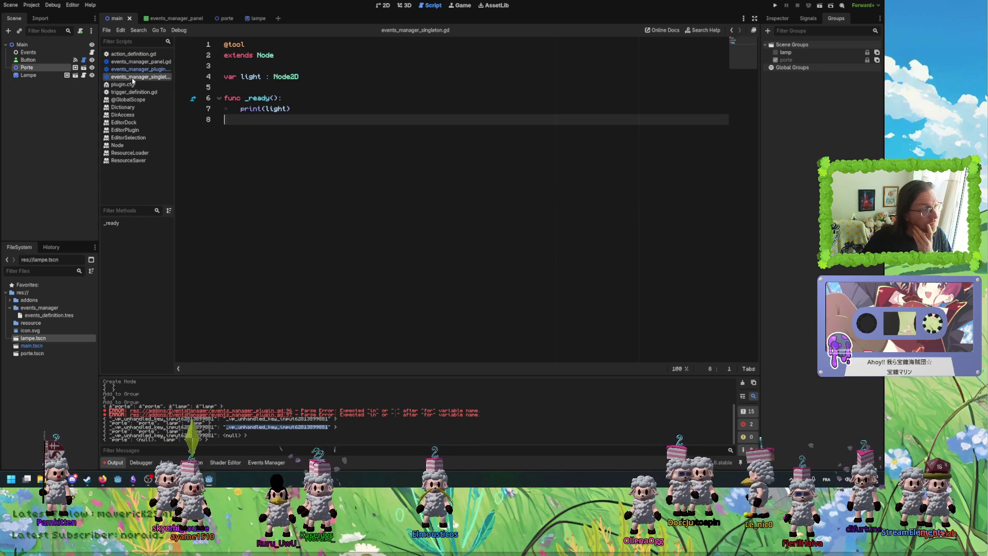
{"action": "middle_click", "coordinate": [133, 78]}
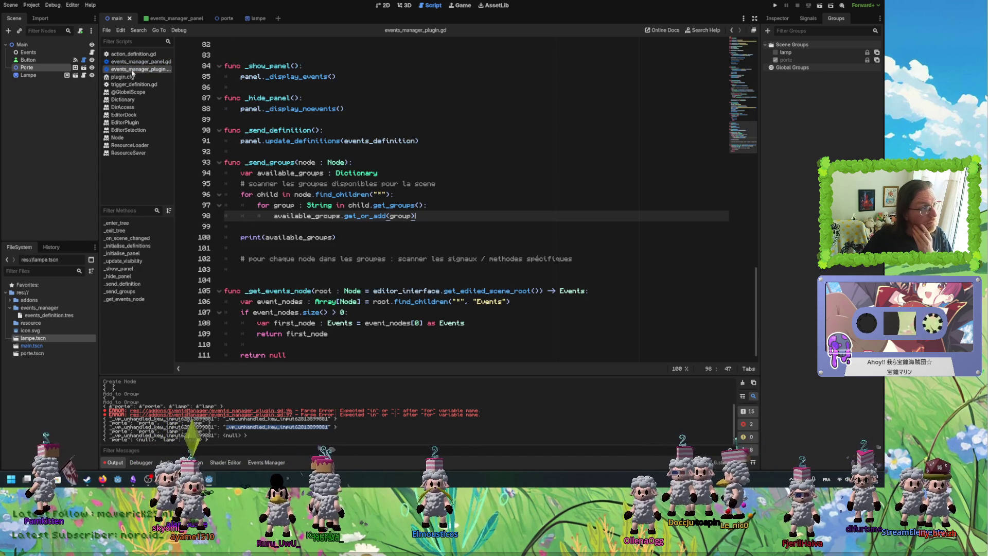
{"action": "middle_click", "coordinate": [132, 56]}
{"action": "middle_click", "coordinate": [133, 77]}
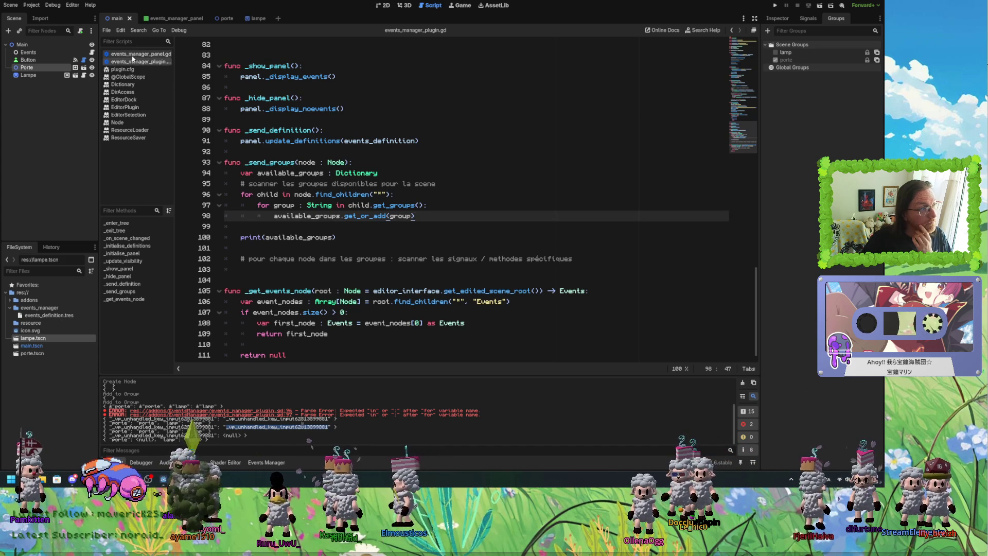
{"action": "left_click", "coordinate": [140, 54]}
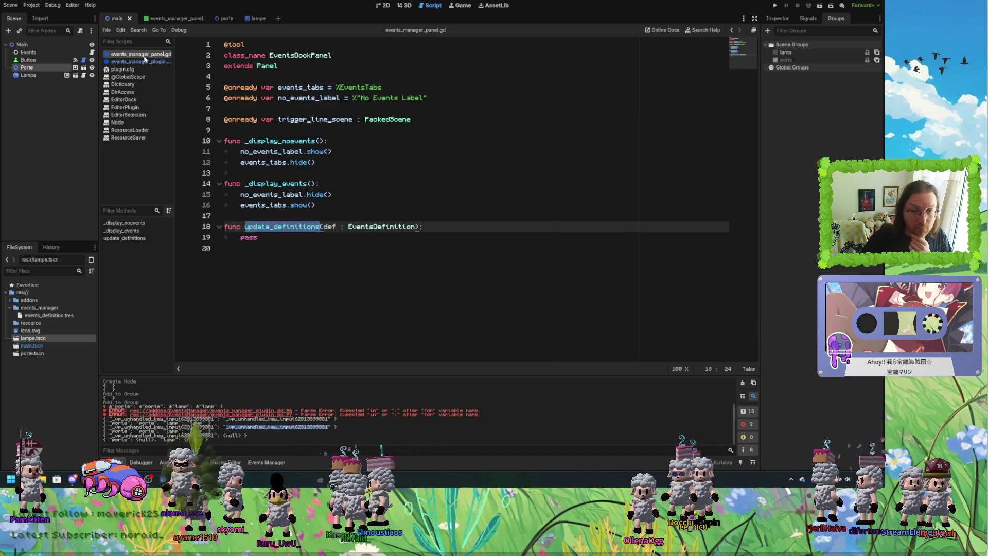
{"action": "left_click", "coordinate": [145, 63]}
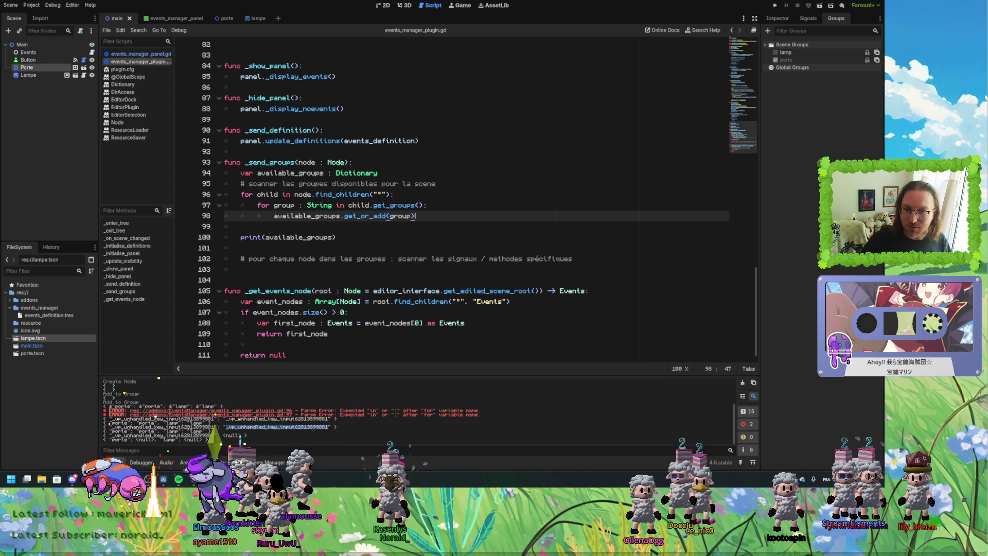
Highlight available_groups on line 98 to review everywhere it is used in _send_groups.
{"action": "left_click", "coordinate": [429, 227]}
{"action": "left_click", "coordinate": [429, 218]}
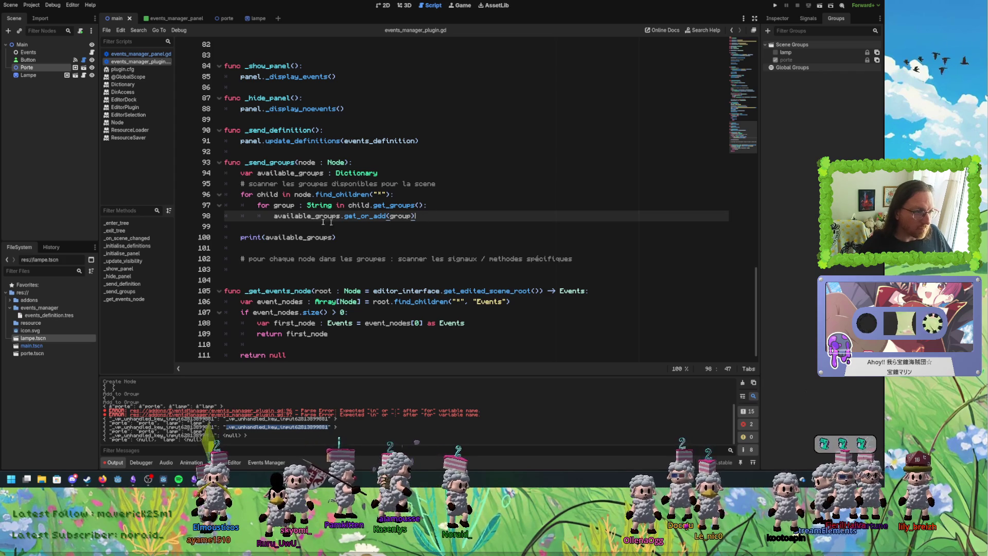
{"action": "double_click", "coordinate": [296, 214]}
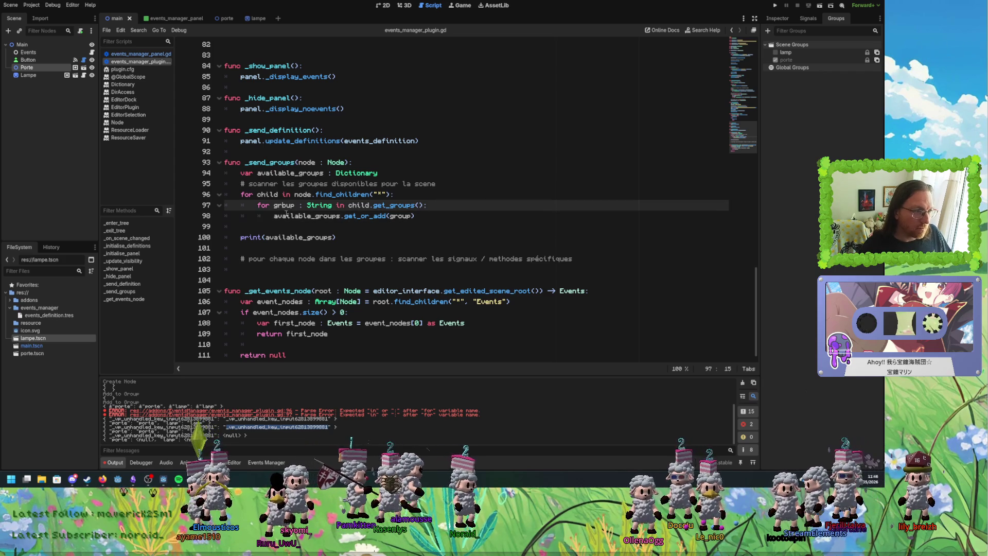
{"action": "left_click", "coordinate": [437, 218]}
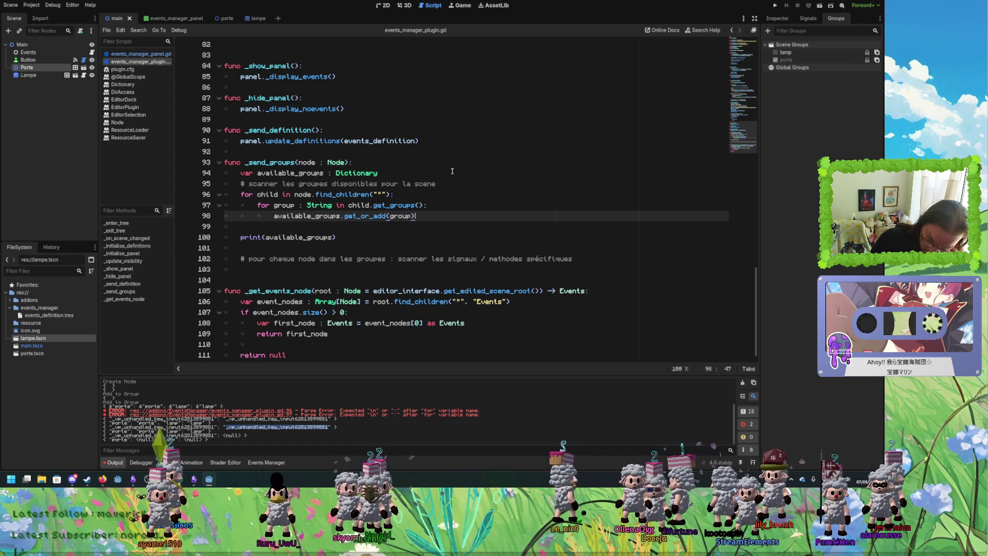
{"action": "left_click", "coordinate": [253, 268]}
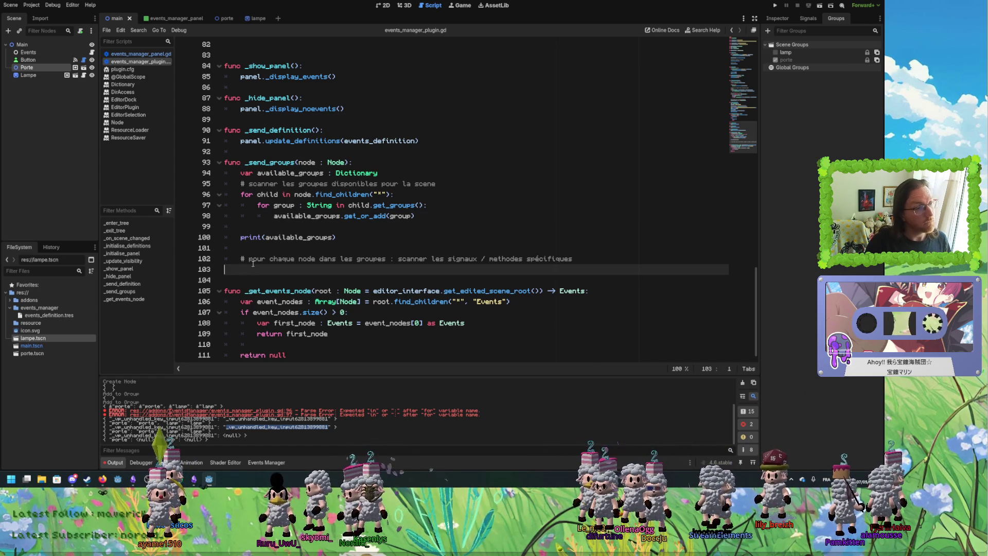
Add a _get_signals function taking a group String and a Node, with a pass body.
{"action": "key", "text": "Return"}
{"action": "type", "text": "func _"}
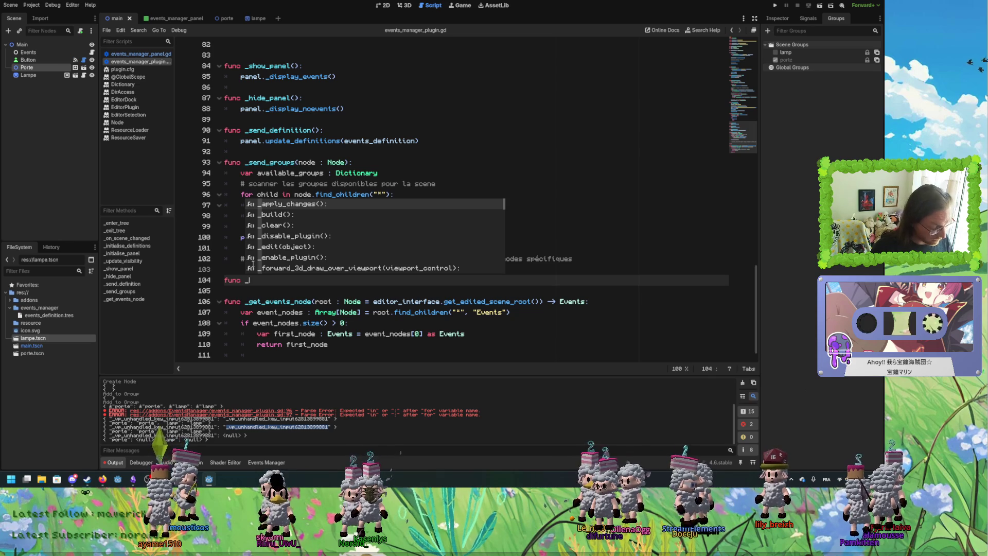
{"action": "type", "text": "get_signals"}
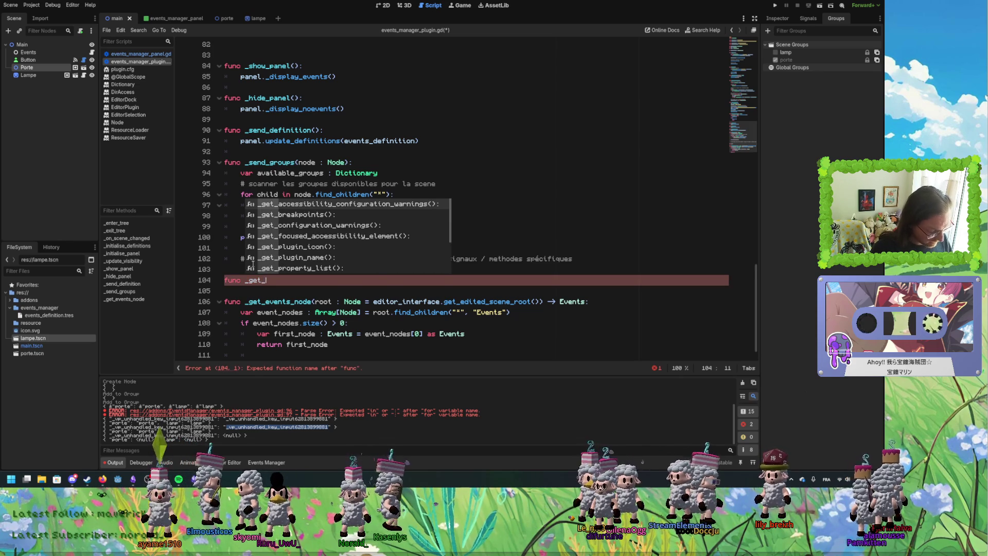
{"action": "type", "text": "("}
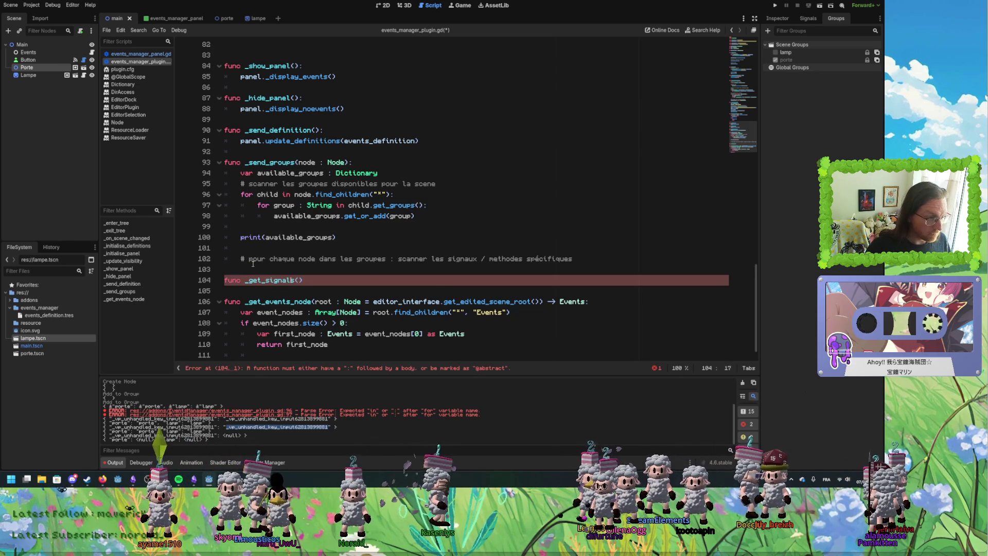
{"action": "type", "text": "group : String, root :"}
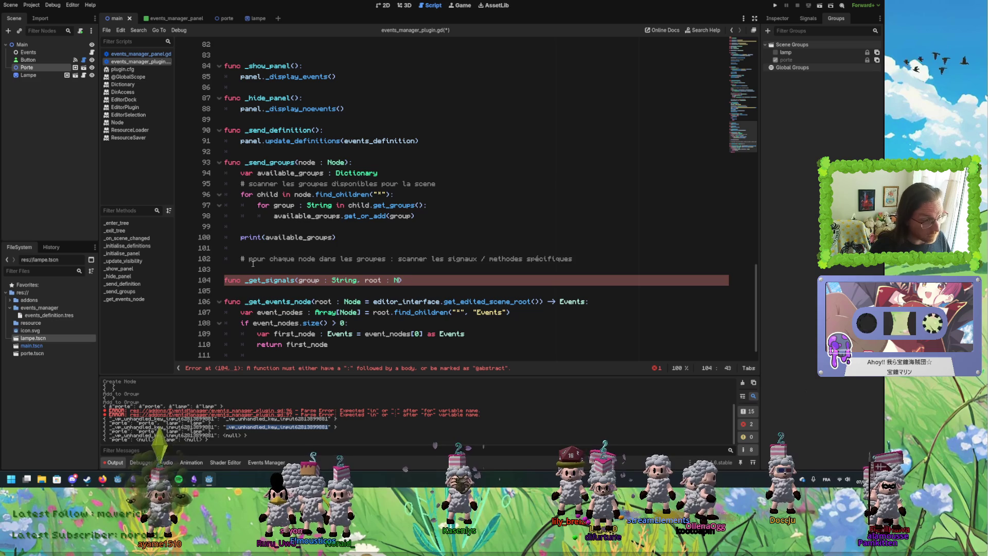
{"action": "type", "text": "Node"}
{"action": "left_click", "coordinate": [433, 282]}
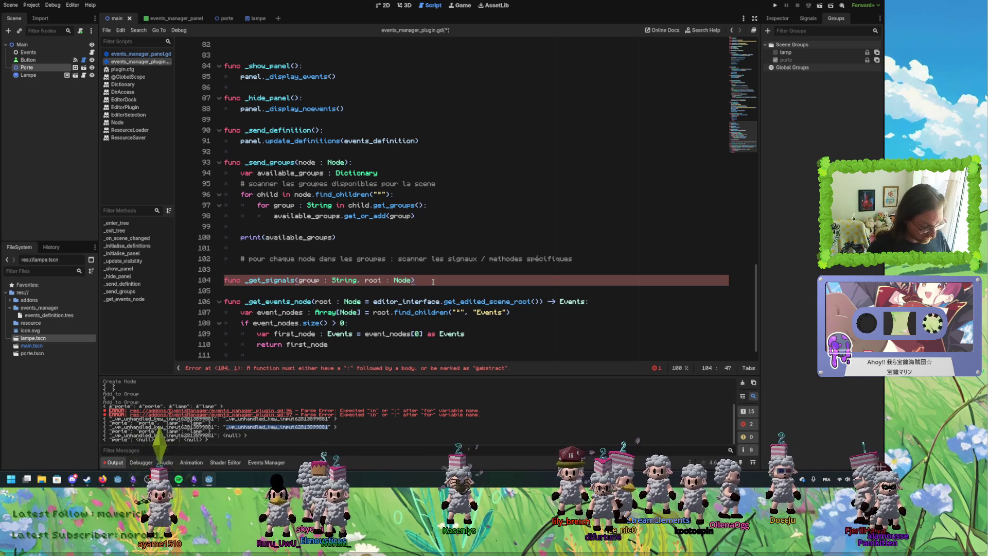
{"action": "key", "text": "Return"}
{"action": "type", "text": "pass"}
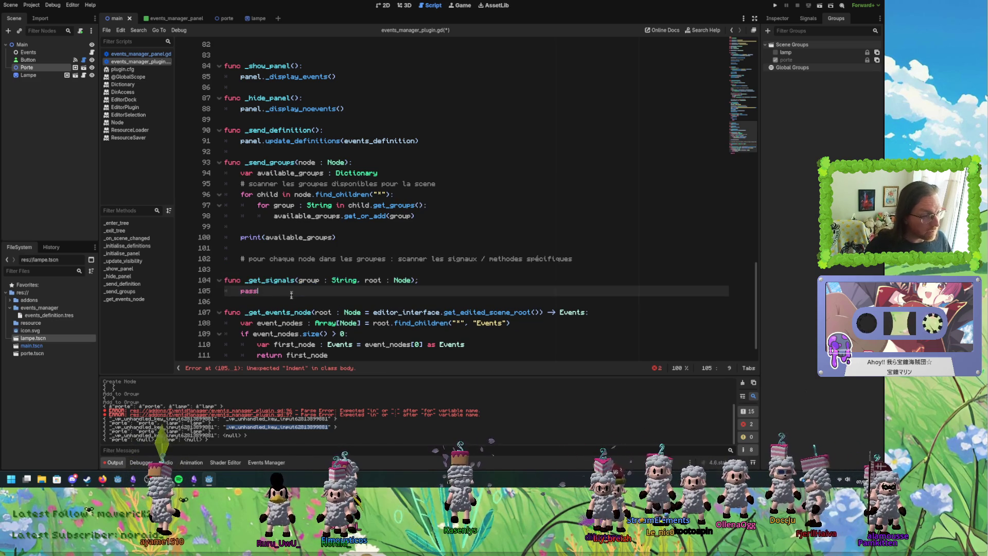
Duplicate that function as a _get_methods stub.
{"action": "key", "text": "ctrl+shift+d"}
{"action": "key", "text": "Return"}
{"action": "left_click_drag", "start_coordinate": [265, 312], "coordinate": [291, 313]}
{"action": "type", "text": "methods"}
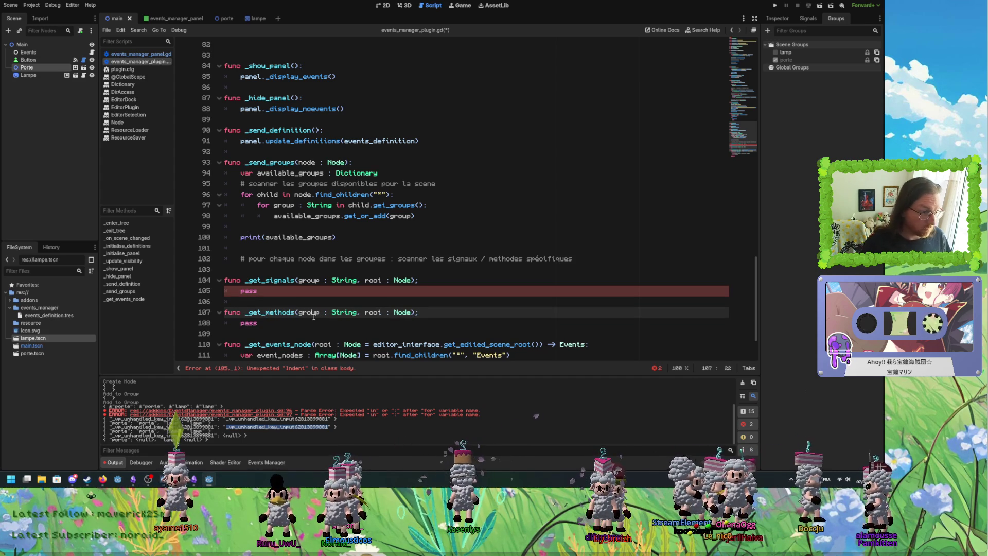
{"action": "left_click", "coordinate": [317, 332]}
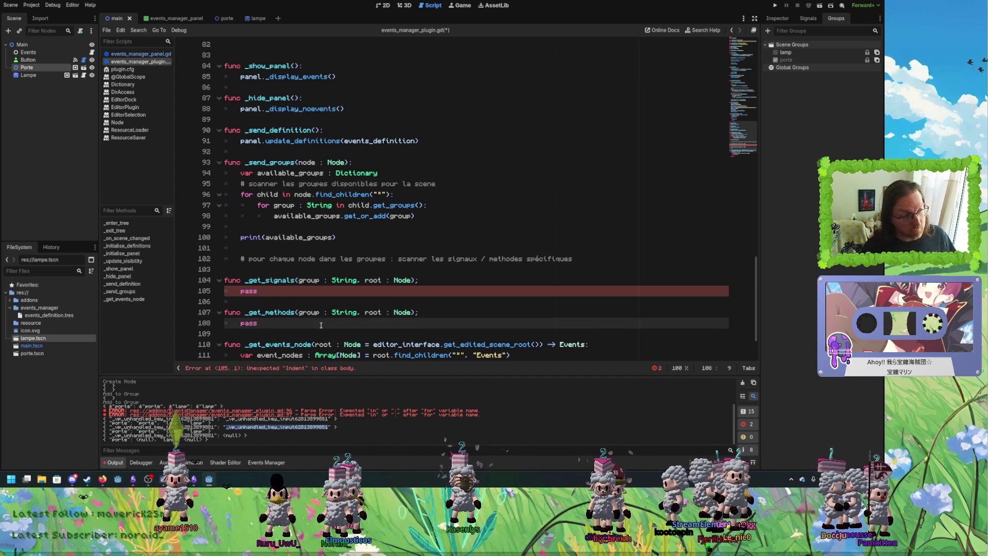
End the _get_signals header with a colon and replace _get_methods' semicolon with a colon.
{"action": "left_click", "coordinate": [277, 290]}
{"action": "left_click", "coordinate": [425, 284]}
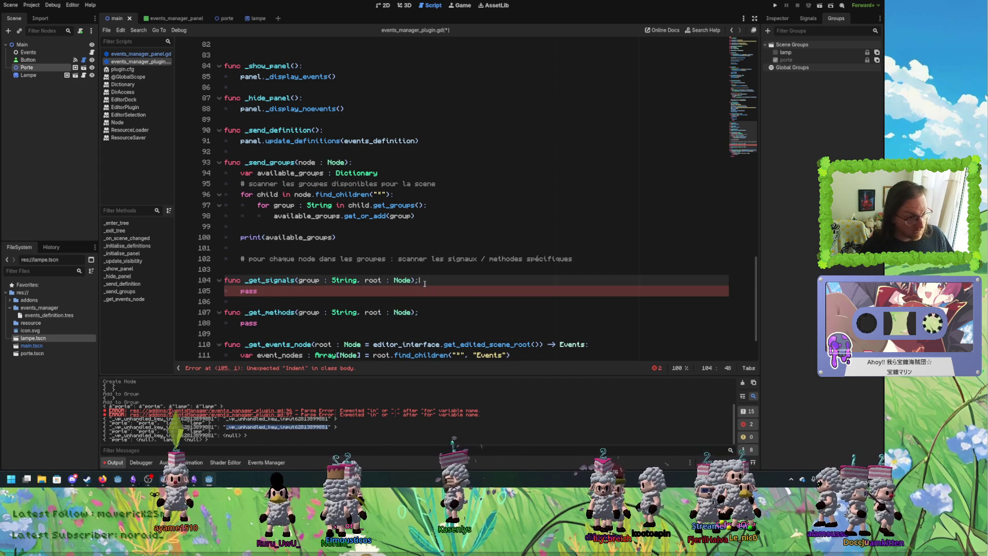
{"action": "type", "text": ":"}
{"action": "key", "text": "Down"}
{"action": "key", "text": "Down"}
{"action": "key", "text": "Down"}
{"action": "key", "text": "BackSpace"}
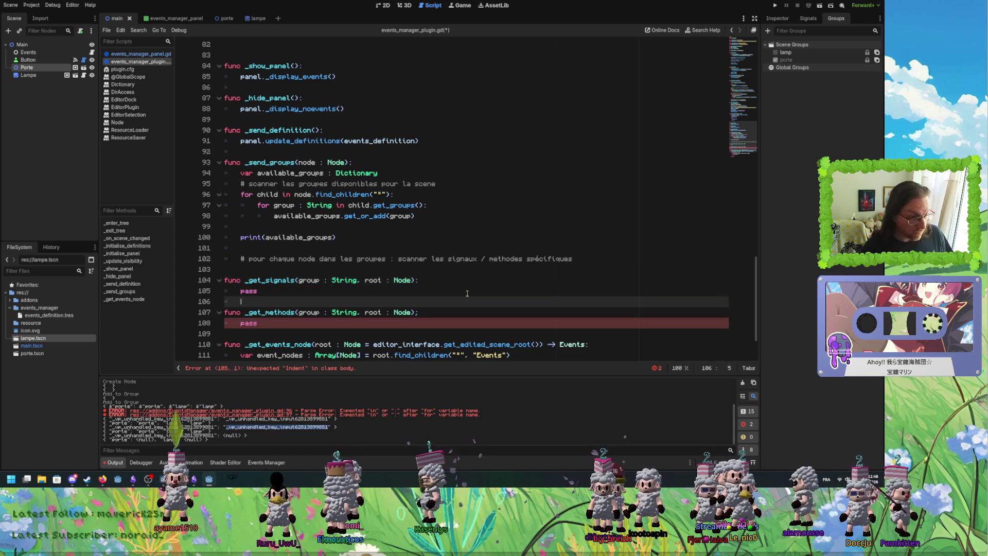
{"action": "type", "text": ":"}
{"action": "left_click", "coordinate": [456, 290]}
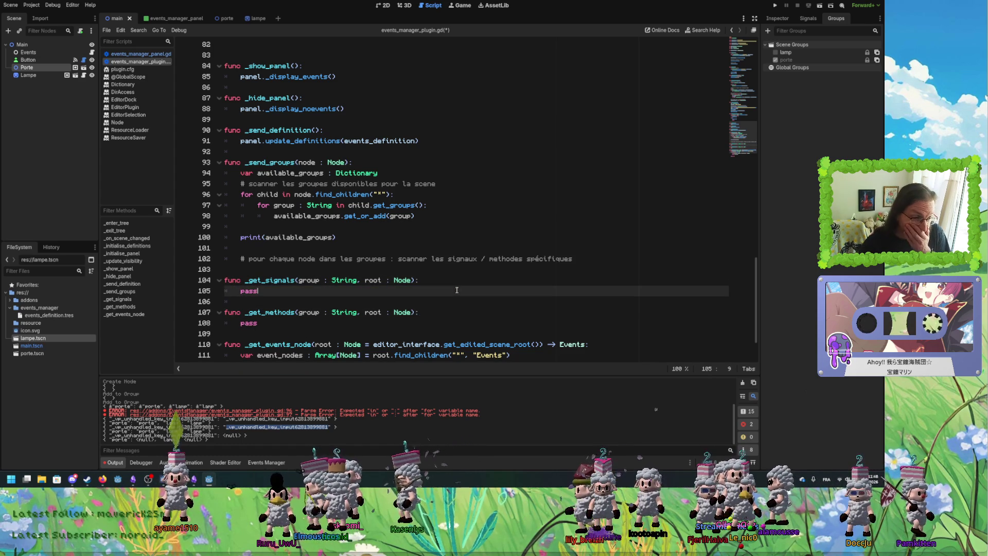
{"action": "left_click", "coordinate": [443, 227]}
Remove the print call on line 100 of _send_groups.
{"action": "left_click", "coordinate": [447, 217]}
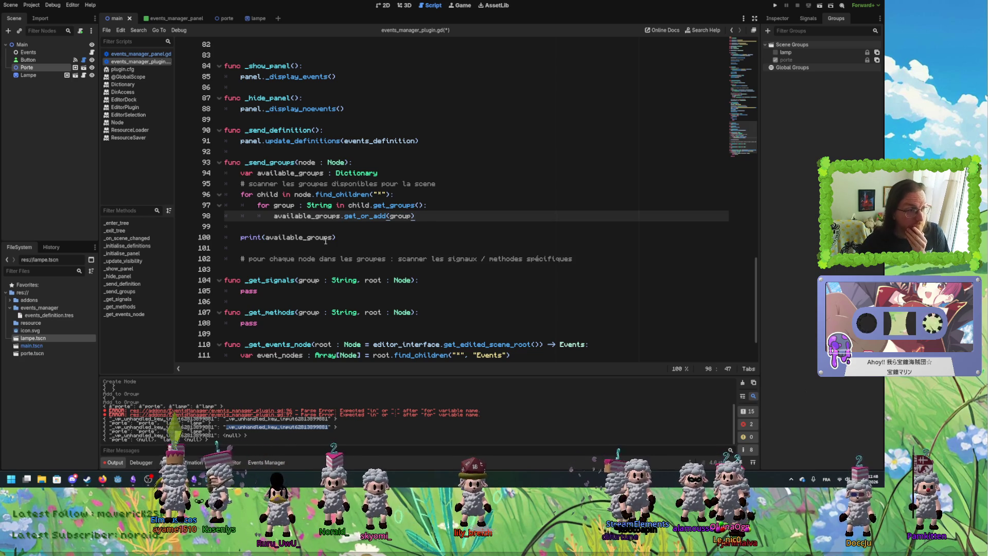
{"action": "left_click", "coordinate": [369, 240]}
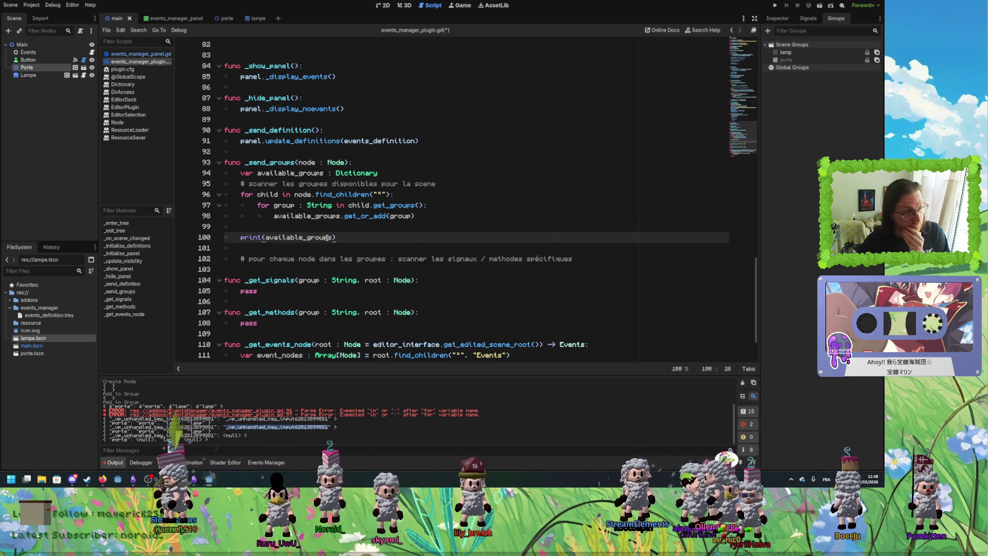
{"action": "mouse_move", "coordinate": [252, 238]}
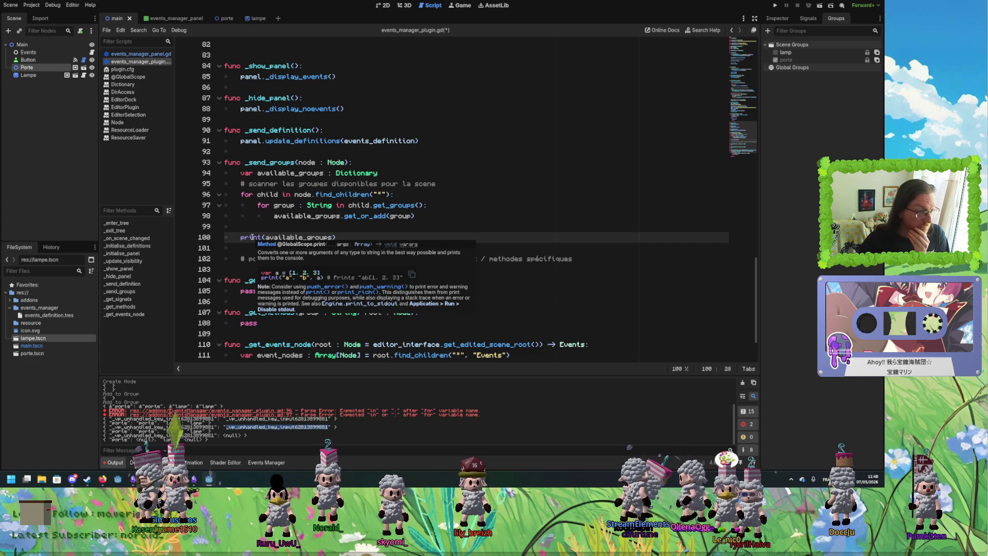
{"action": "double_click", "coordinate": [250, 237]}
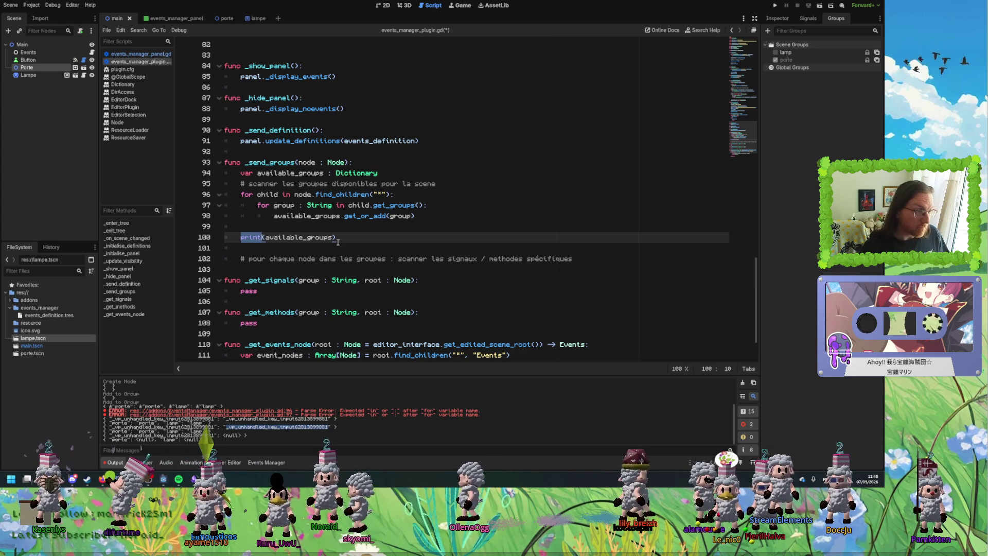
{"action": "key", "text": "Delete"}
{"action": "key", "text": "Delete"}
{"action": "key", "text": "End"}
{"action": "key", "text": "Home"}
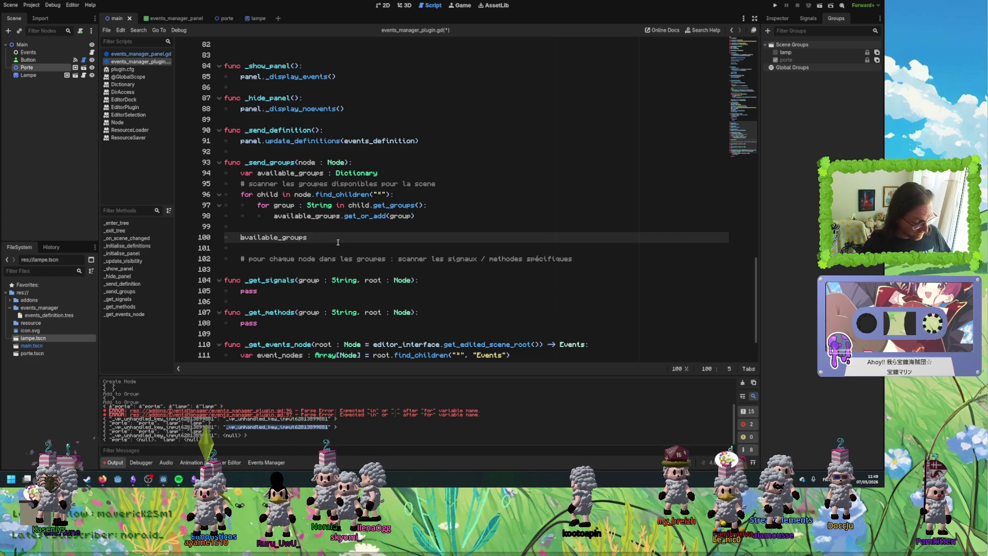
Write 'for key in available_groups.keys():' and start an indented body line.
{"action": "type", "text": "for"}
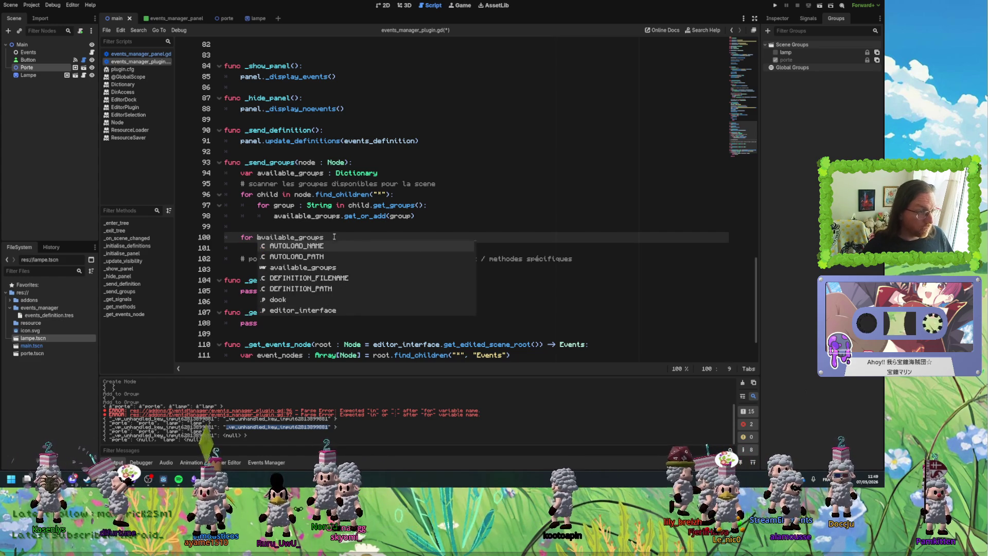
{"action": "left_click", "coordinate": [256, 238]}
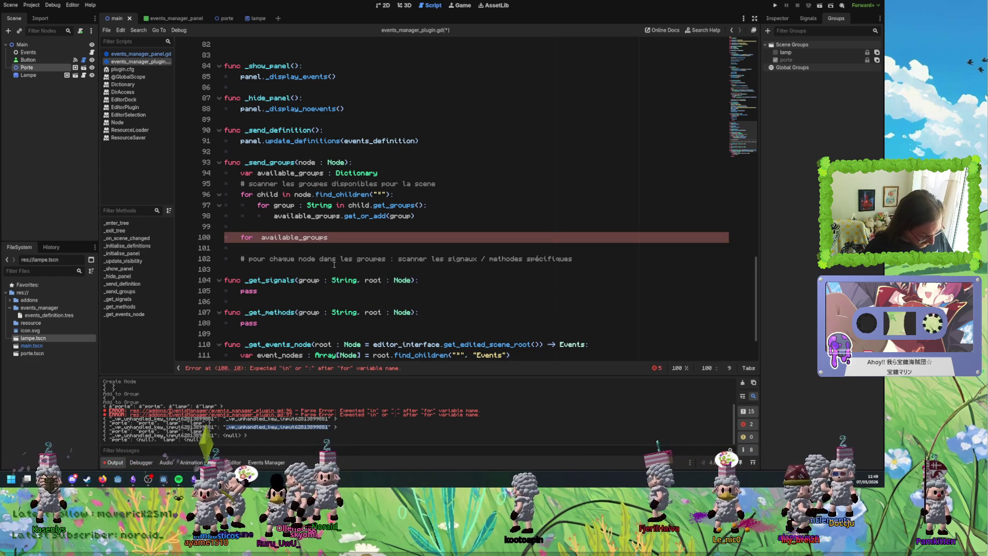
{"action": "type", "text": "key in"}
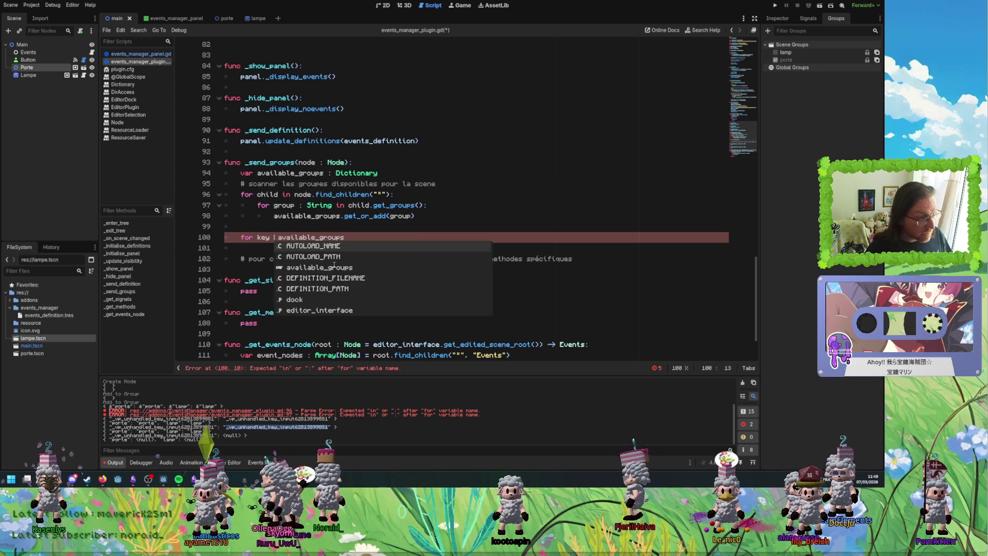
{"action": "left_click", "coordinate": [365, 237]}
{"action": "key", "text": "BackSpace"}
{"action": "type", "text": "key"}
{"action": "left_click", "coordinate": [379, 249]}
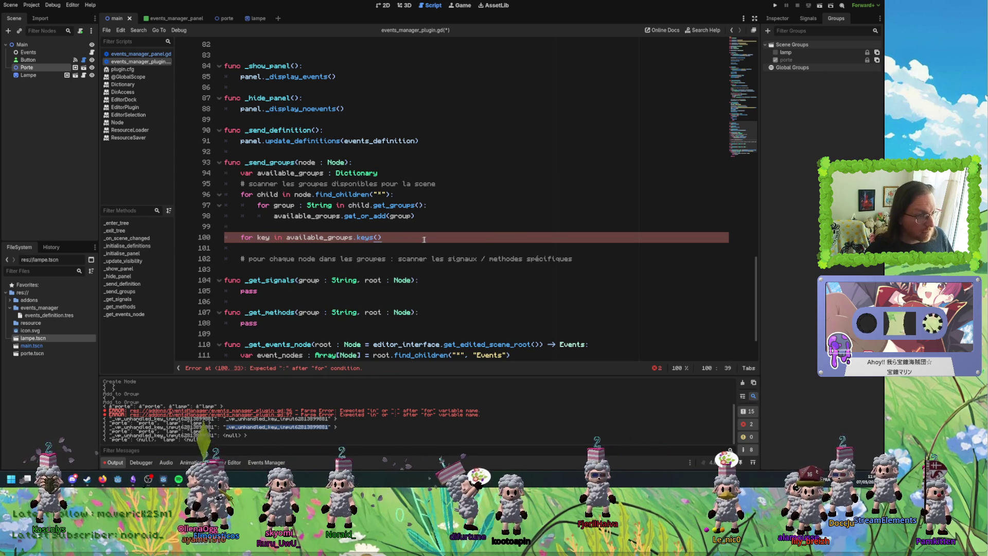
{"action": "type", "text": ":"}
{"action": "key", "text": "Return"}
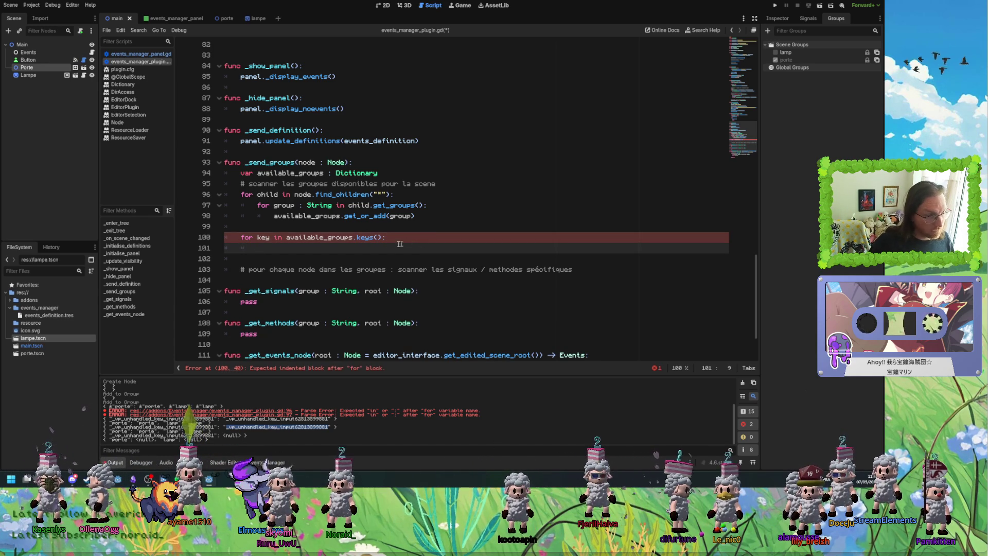
Declare the loop body variable available_signals typed as Array[Signal].
{"action": "double_click", "coordinate": [320, 237]}
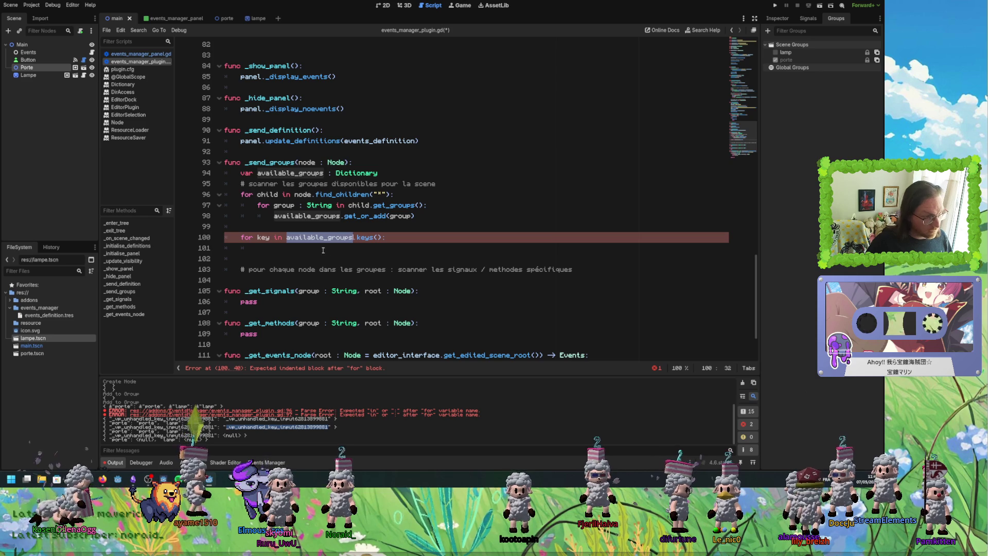
{"action": "left_click", "coordinate": [317, 247]}
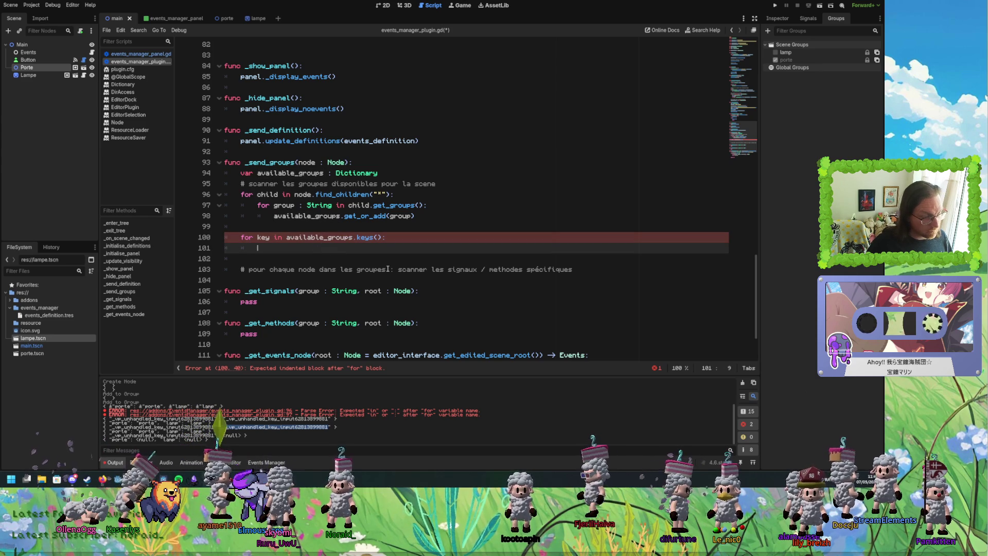
{"action": "type", "text": "var"}
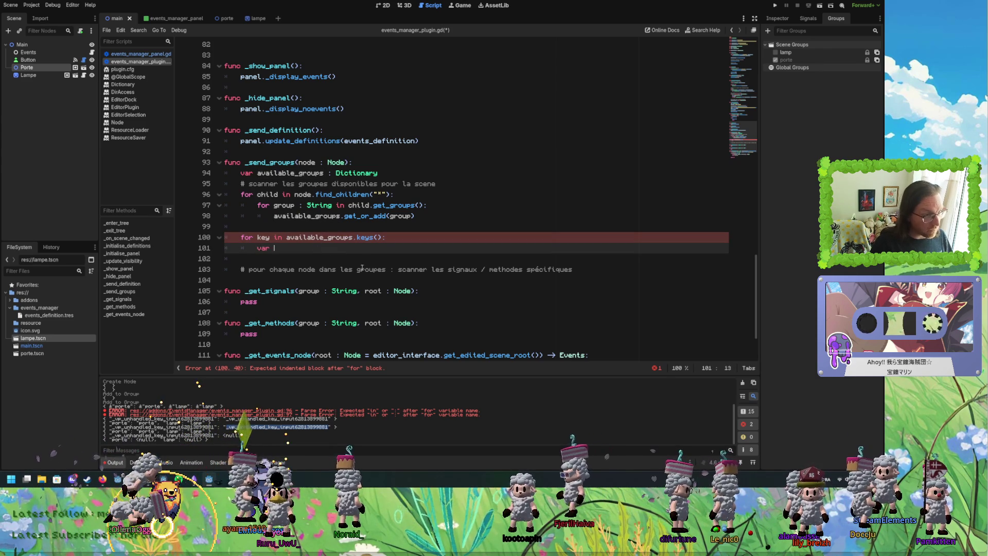
{"action": "type", "text": "s ="}
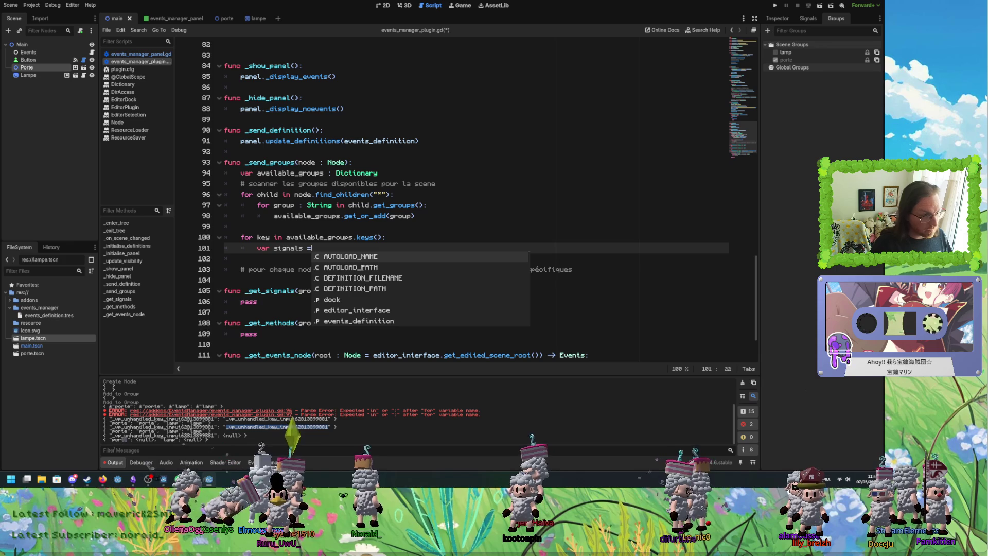
{"action": "left_click", "coordinate": [274, 248]}
{"action": "type", "text": "available_"}
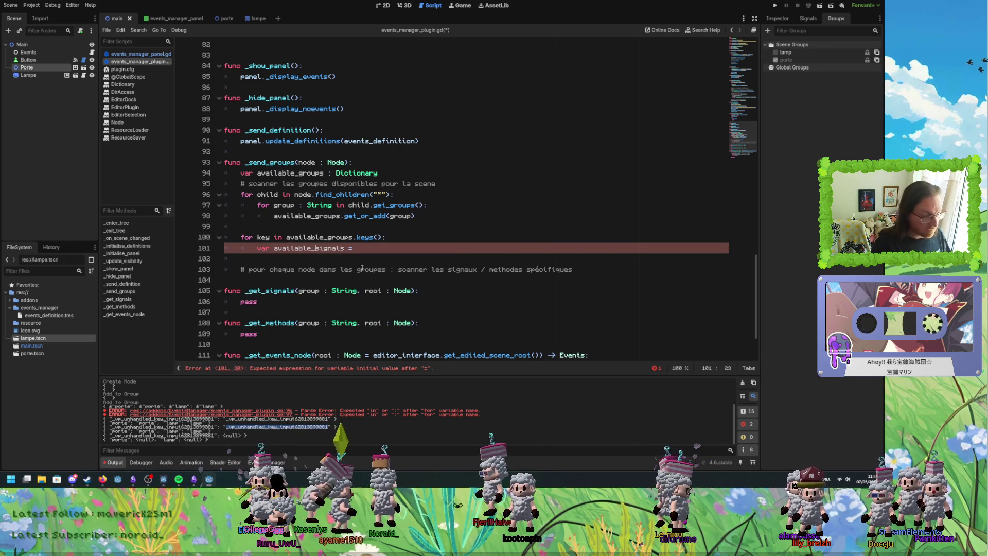
{"action": "left_click", "coordinate": [346, 248]}
{"action": "type", "text": ": Array[Signal"}
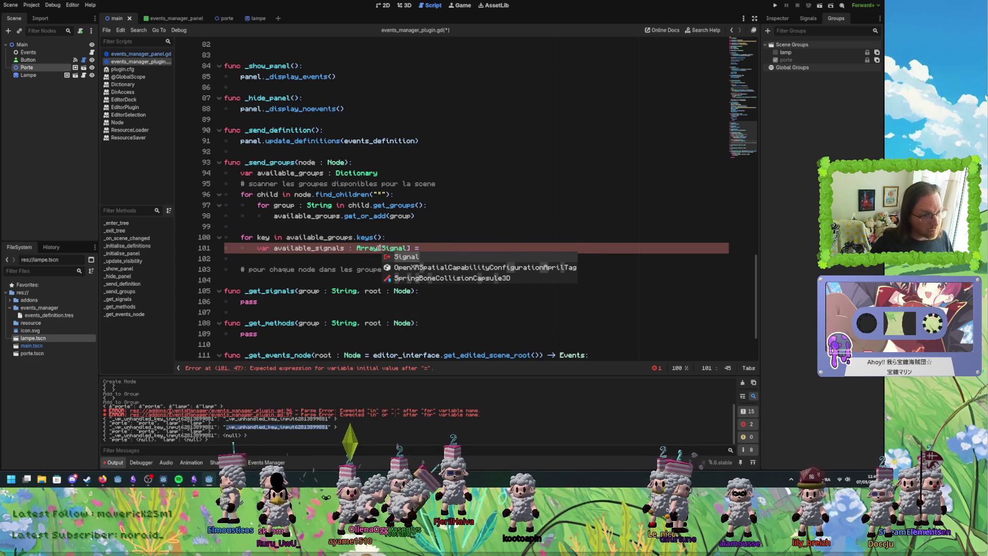
Assign available_signals the result of _get_signals(key, node).
{"action": "left_click", "coordinate": [440, 249]}
{"action": "key", "text": "ctrl+space"}
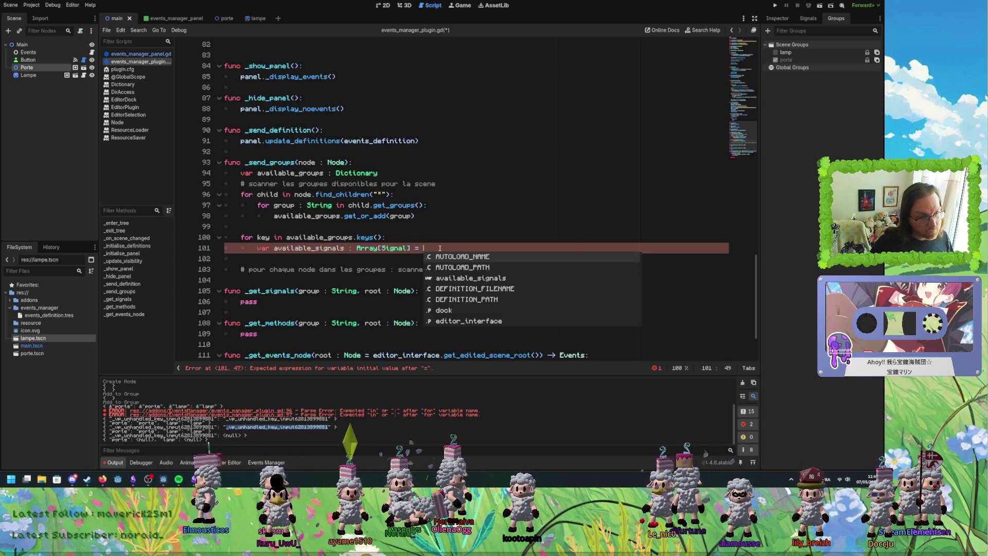
{"action": "key", "text": "Escape"}
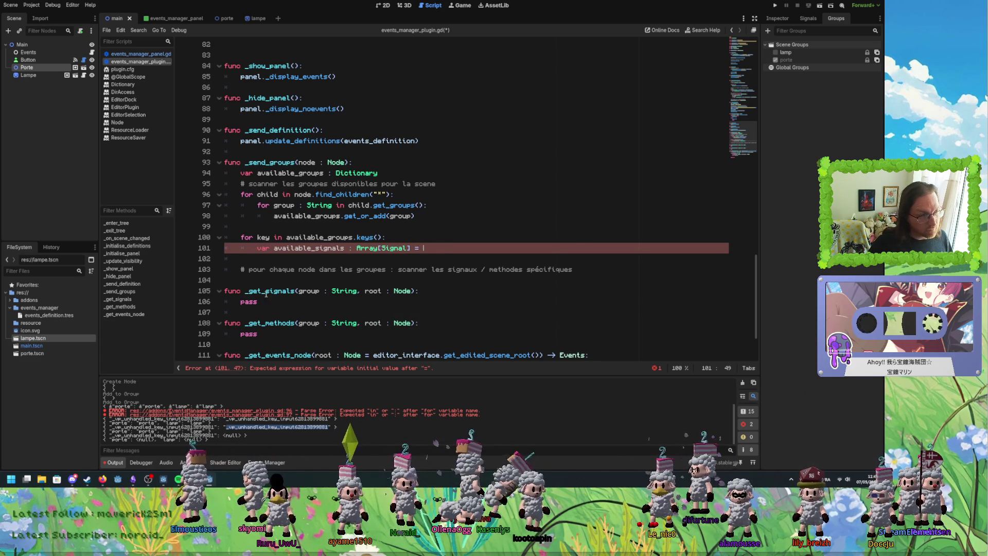
{"action": "double_click", "coordinate": [267, 291]}
{"action": "key", "text": "ctrl+c"}
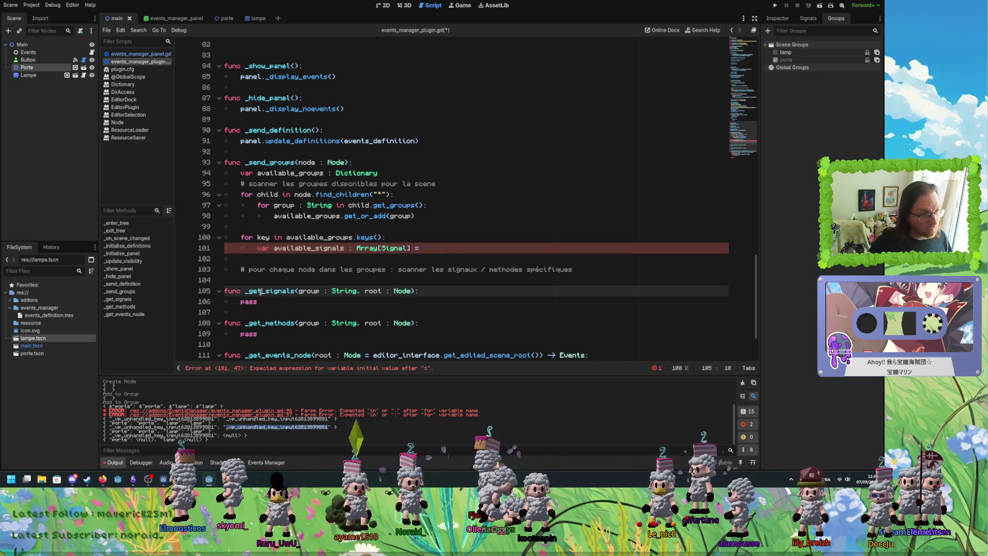
{"action": "left_click", "coordinate": [451, 249]}
{"action": "key", "text": "ctrl+v"}
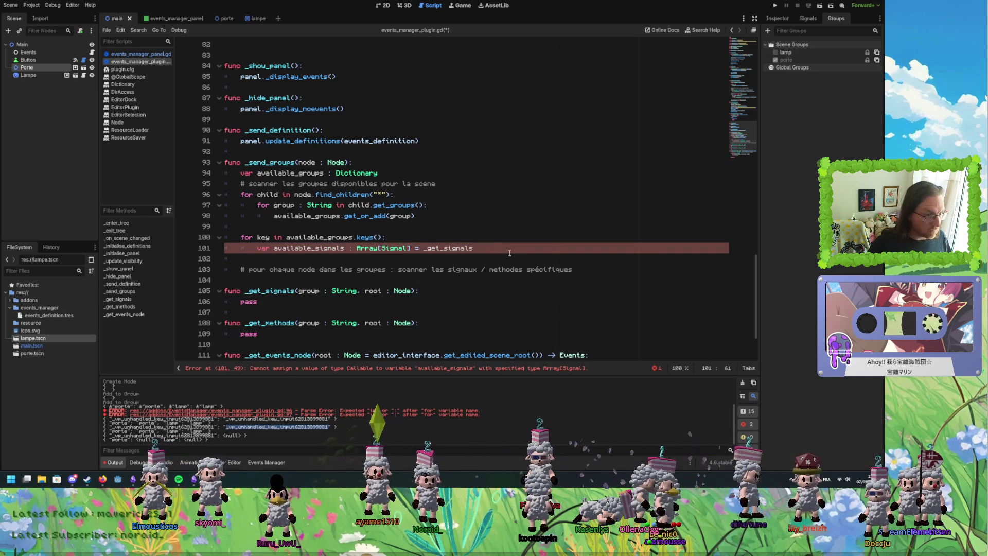
{"action": "type", "text": "("}
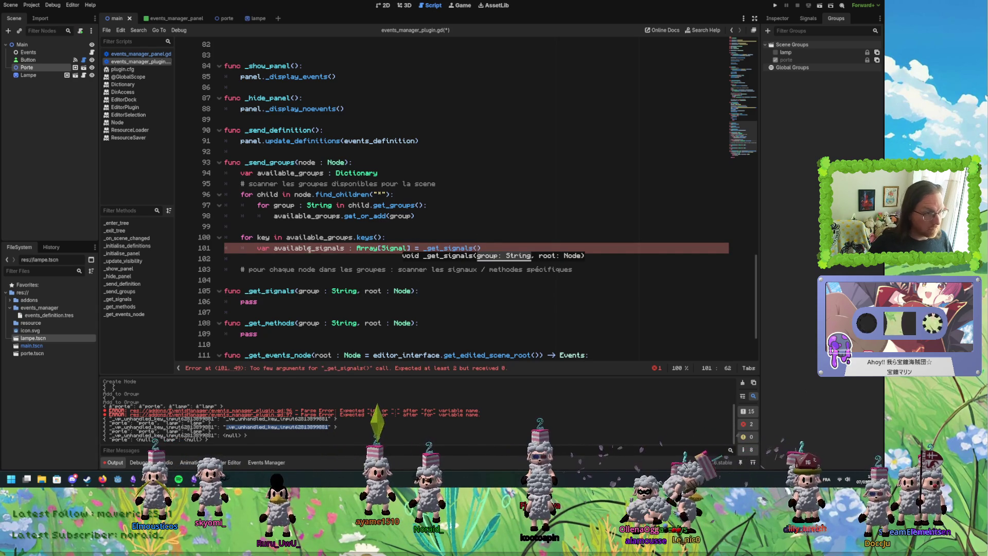
{"action": "left_click", "coordinate": [458, 249], "text": "ctrl"}
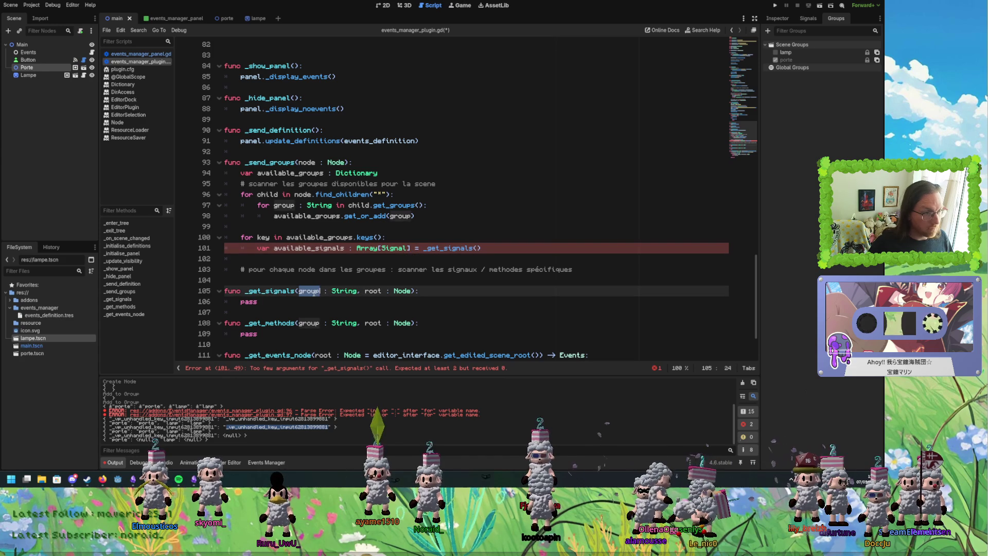
{"action": "left_click", "coordinate": [475, 248]}
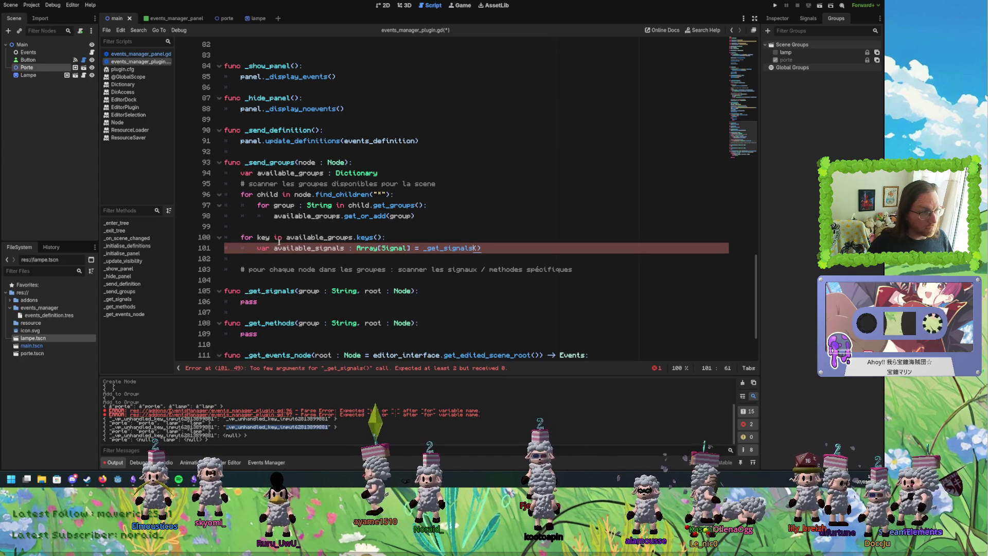
{"action": "key", "text": "Right"}
{"action": "type", "text": "key"}
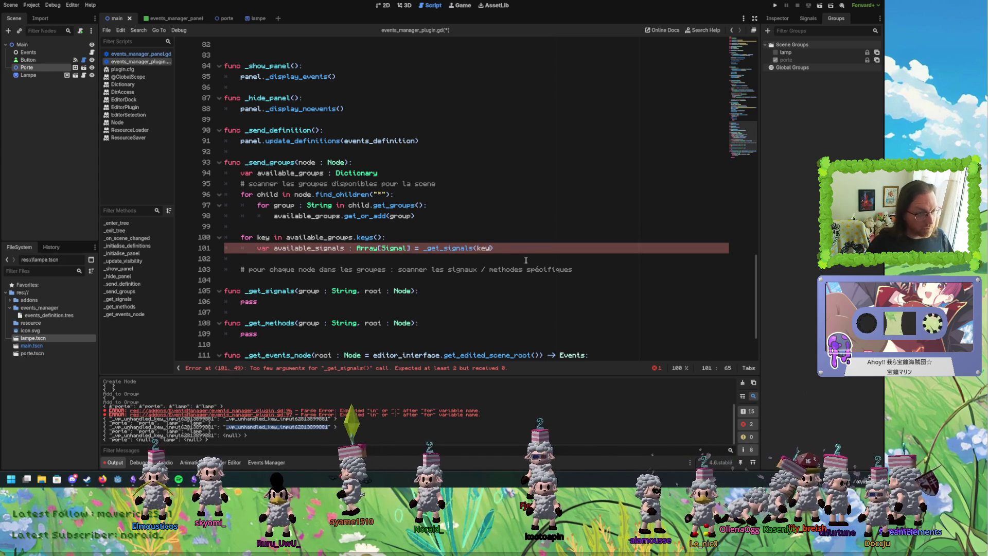
{"action": "type", "text": ", "}
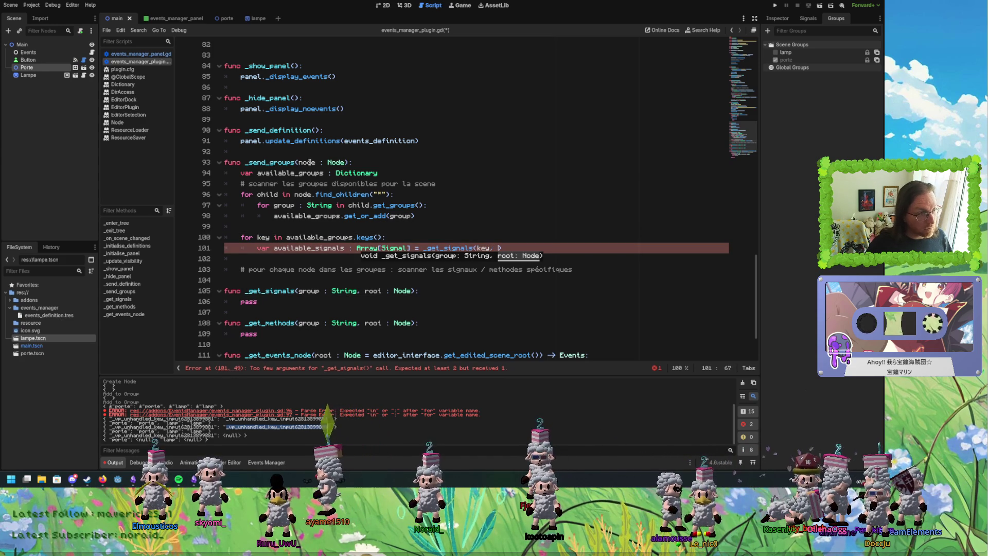
{"action": "type", "text": "node"}
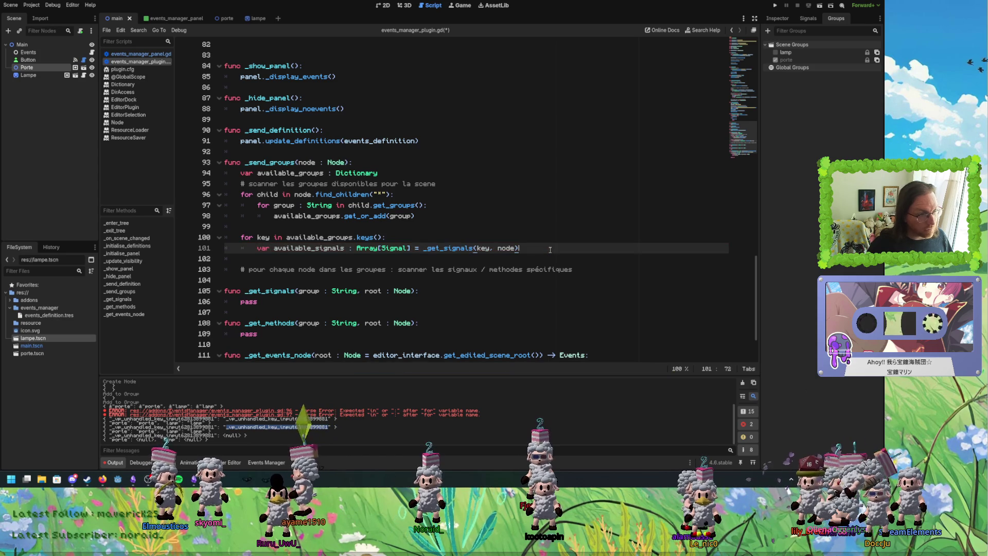
{"action": "key", "text": "shift+Up"}
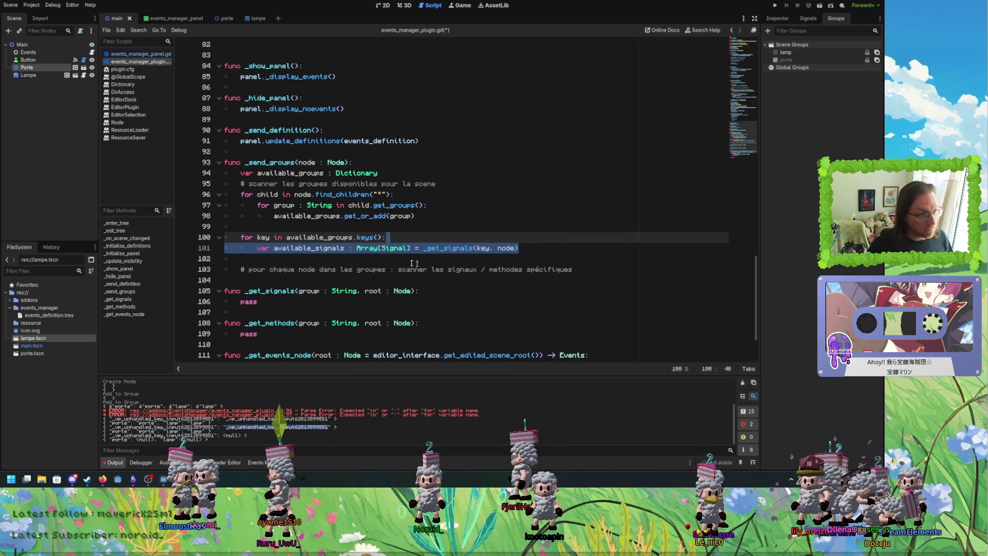
Duplicate the available_signals line onto line 102.
{"action": "key", "text": "Down"}
{"action": "key", "text": "ctrl+Left"}
{"action": "key", "text": "ctrl+Left"}
{"action": "key", "text": "shift+Up"}
{"action": "key", "text": "ctrl+c"}
{"action": "key", "text": "Down"}
{"action": "key", "text": "ctrl+v"}
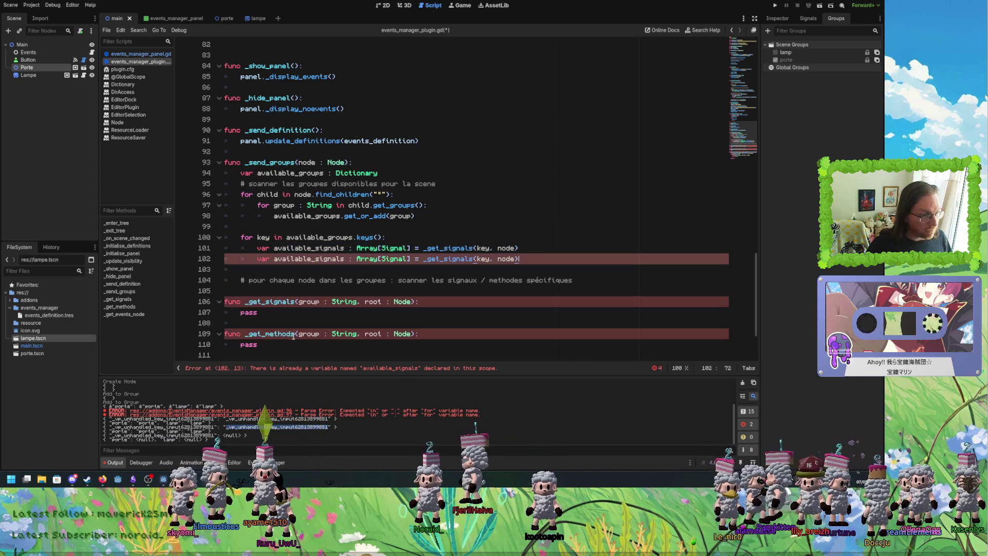
{"action": "left_click_drag", "start_coordinate": [295, 334], "coordinate": [266, 334]}
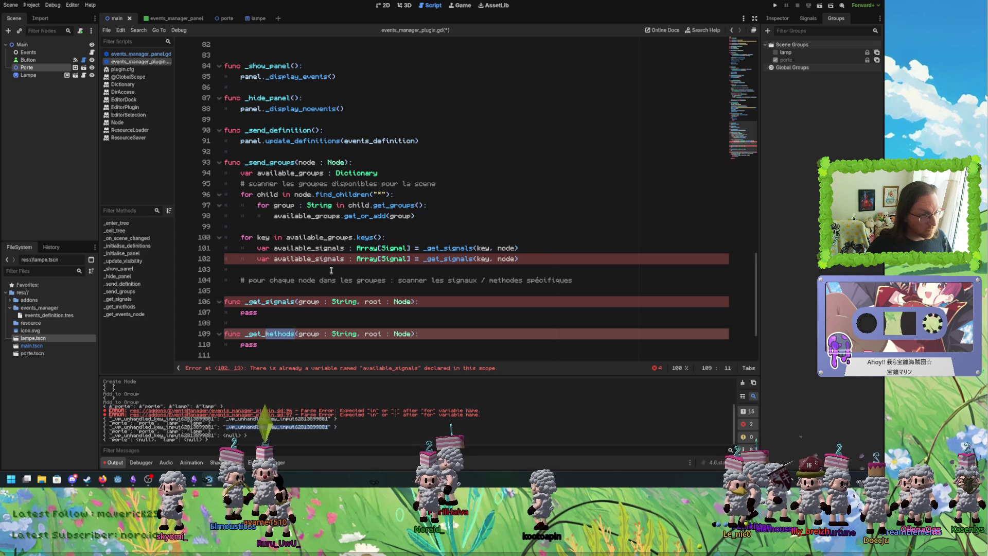
Rename the copy to available_methods and change its type to Array[Callable].
{"action": "left_click_drag", "start_coordinate": [316, 259], "coordinate": [342, 259]}
{"action": "type", "text": "method"}
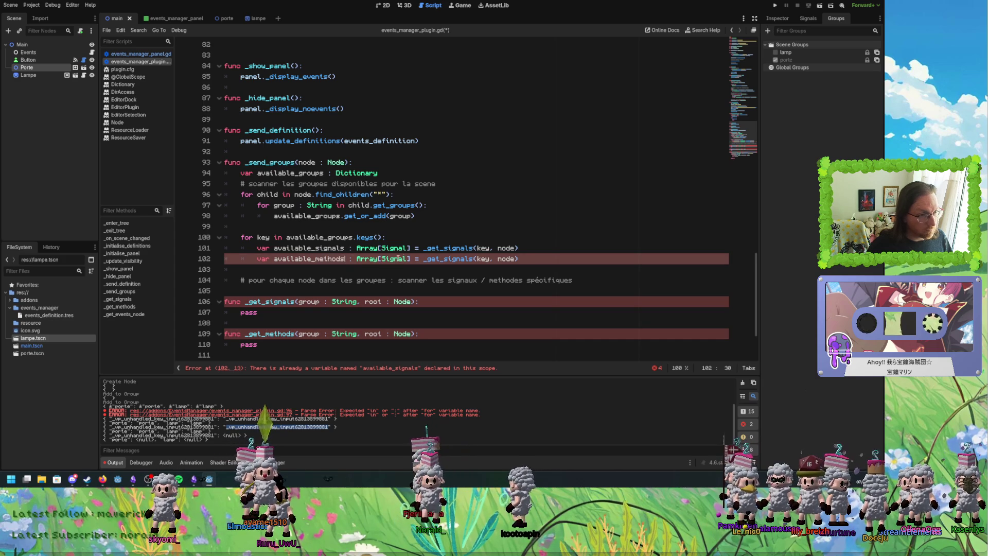
{"action": "double_click", "coordinate": [404, 259]}
{"action": "type", "text": "Ca"}
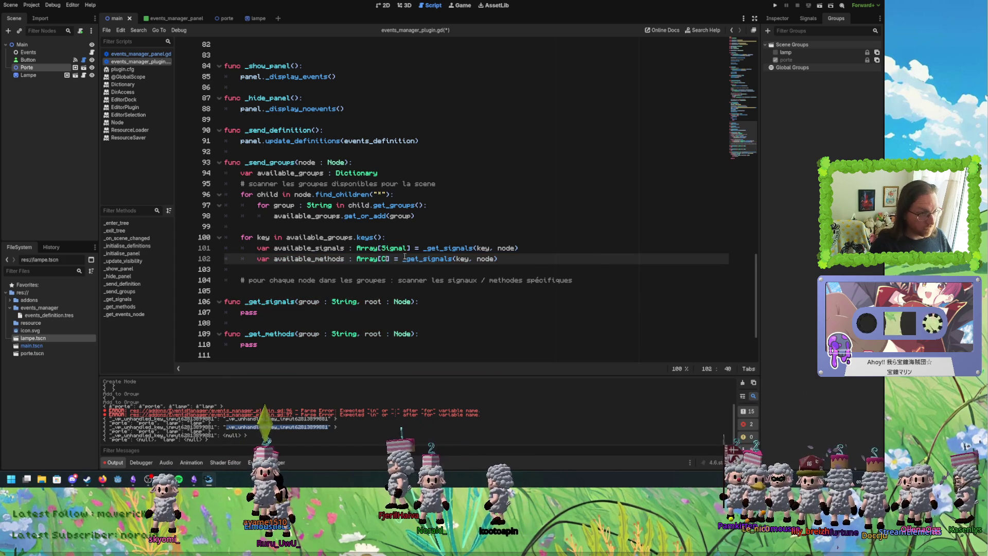
{"action": "key", "text": "Return"}
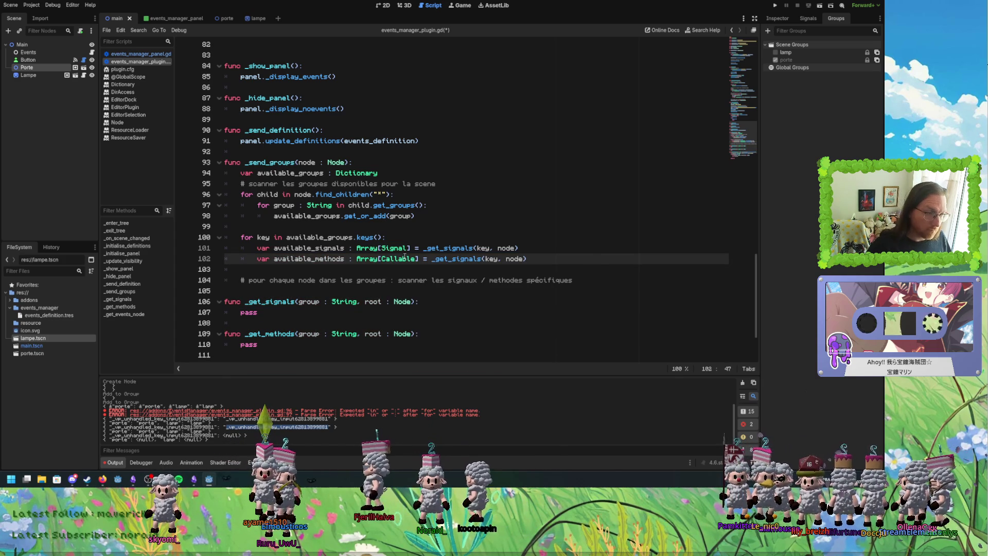
{"action": "left_click", "coordinate": [400, 258]}
{"action": "double_click", "coordinate": [400, 259]}
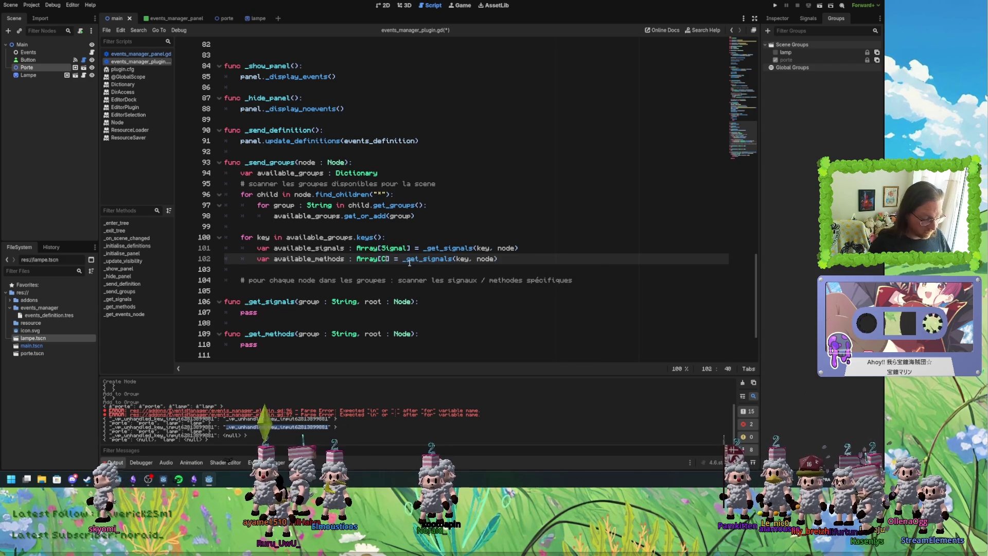
{"action": "type", "text": "Call"}
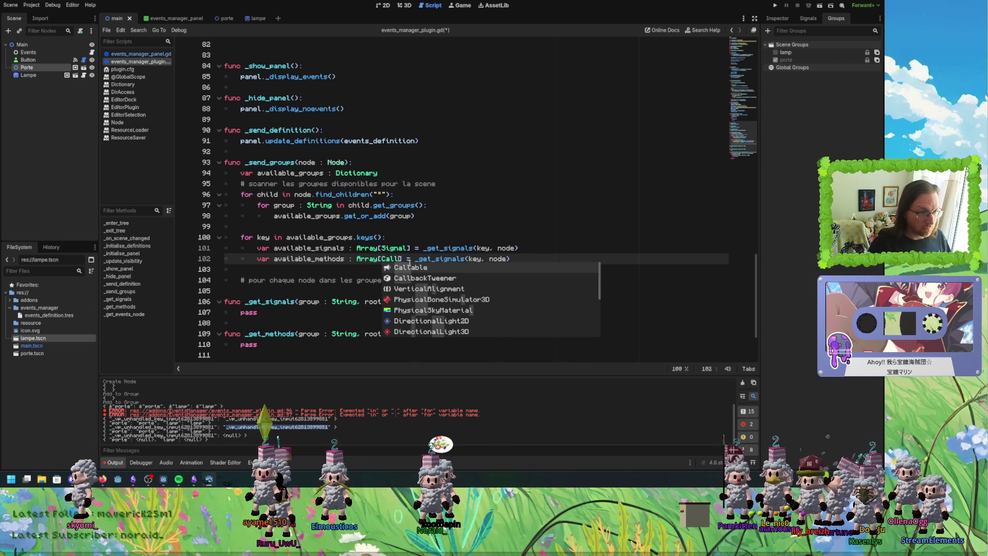
{"action": "left_click", "coordinate": [406, 268]}
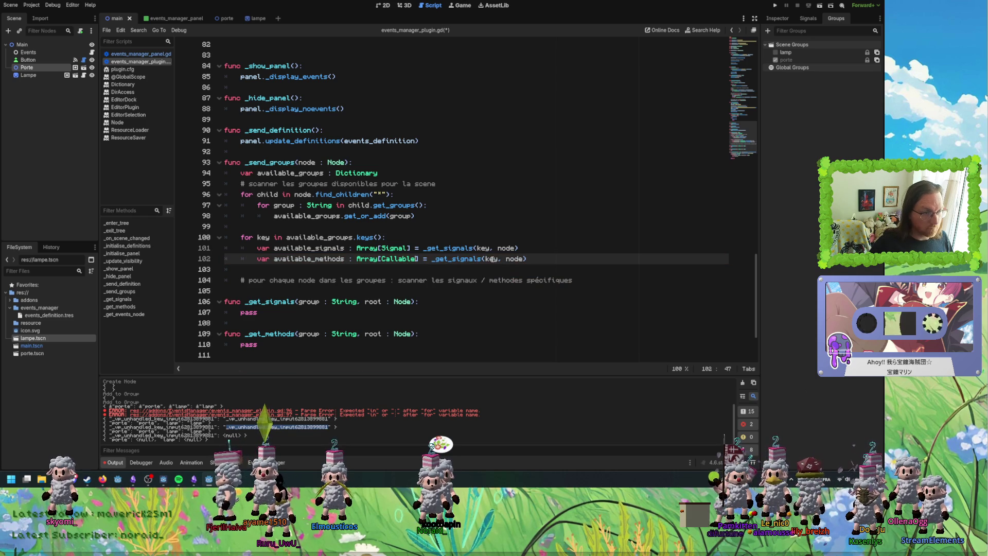
{"action": "left_click", "coordinate": [334, 321]}
{"action": "left_click_drag", "start_coordinate": [414, 249], "coordinate": [357, 249]}
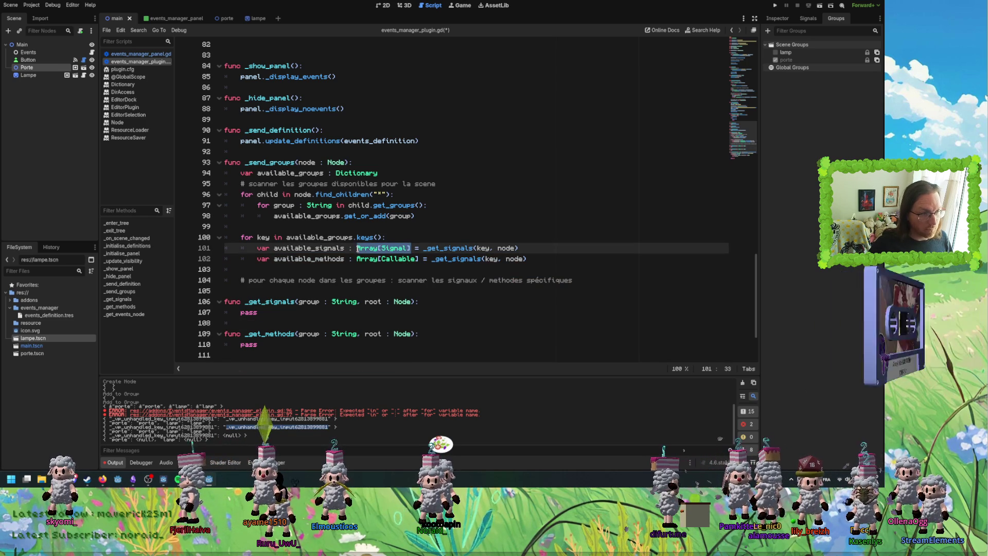
Give _get_signals an Array[Signal] return type and _get_methods an Array[Callable] return type.
{"action": "key", "text": "ctrl+c"}
{"action": "left_click", "coordinate": [418, 303]}
{"action": "type", "text": "->"}
{"action": "key", "text": "ctrl+v"}
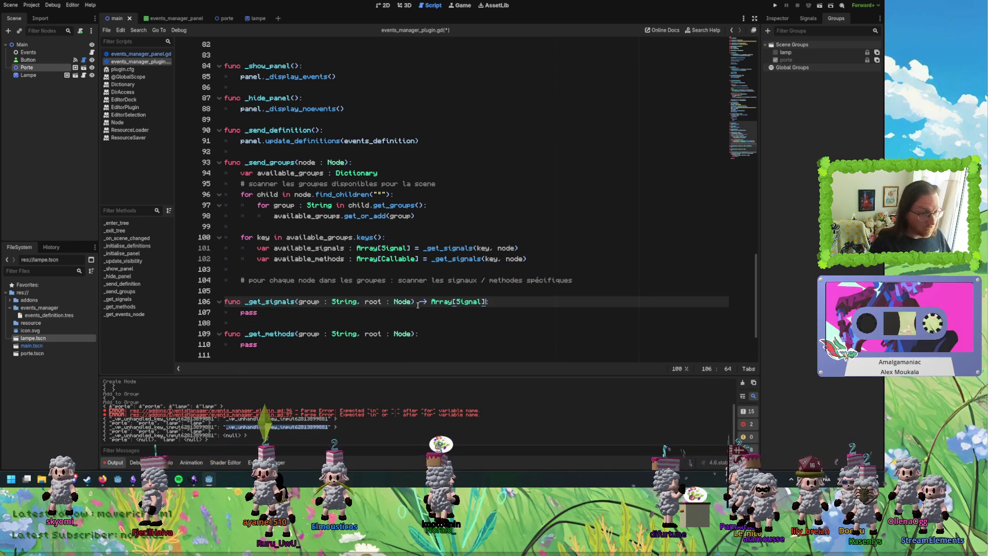
{"action": "left_click", "coordinate": [416, 334]}
{"action": "type", "text": "-"}
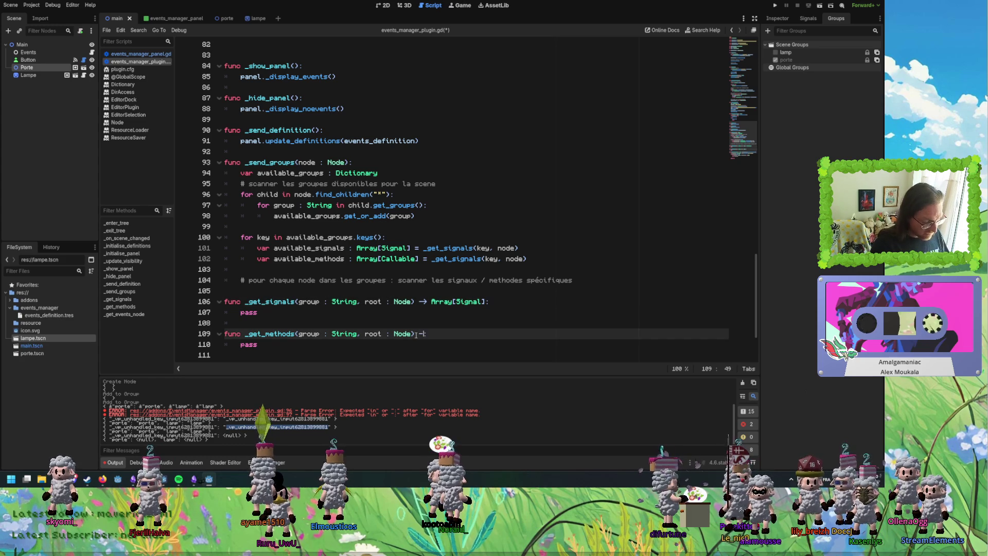
{"action": "type", "text": ">"}
{"action": "double_click", "coordinate": [396, 259]}
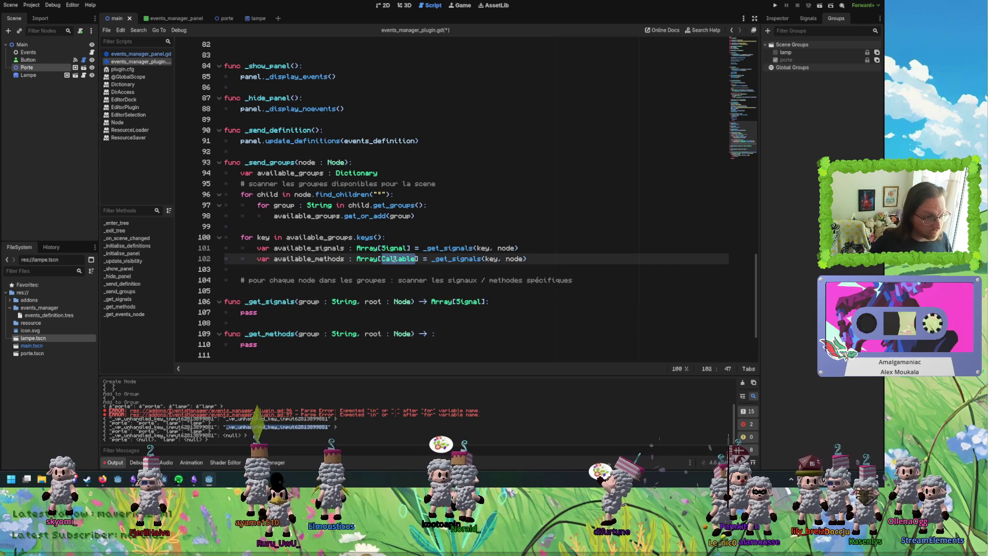
{"action": "left_click_drag", "start_coordinate": [357, 259], "coordinate": [420, 260]}
{"action": "key", "text": "ctrl+c"}
{"action": "left_click", "coordinate": [430, 334]}
{"action": "key", "text": "ctrl+v"}
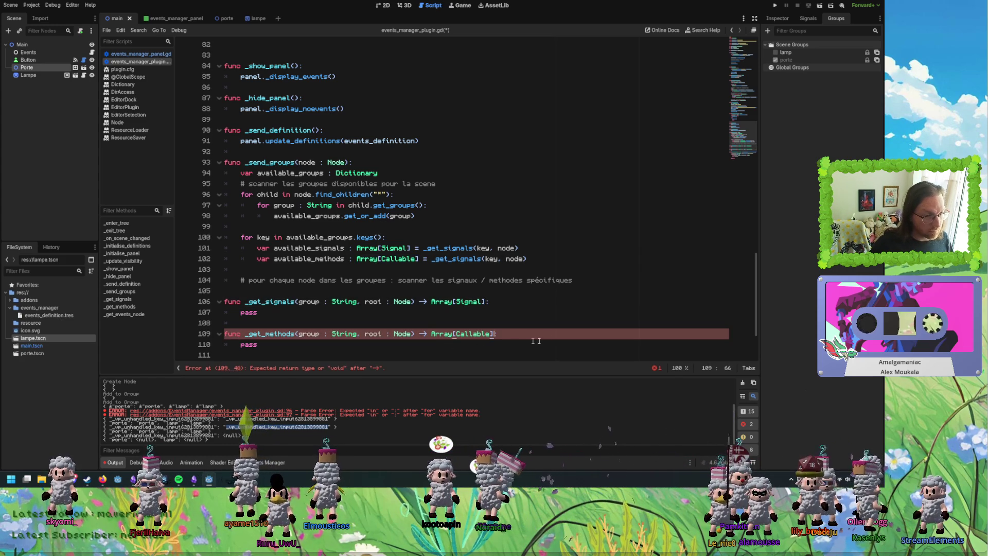
{"action": "type", "text": ":"}
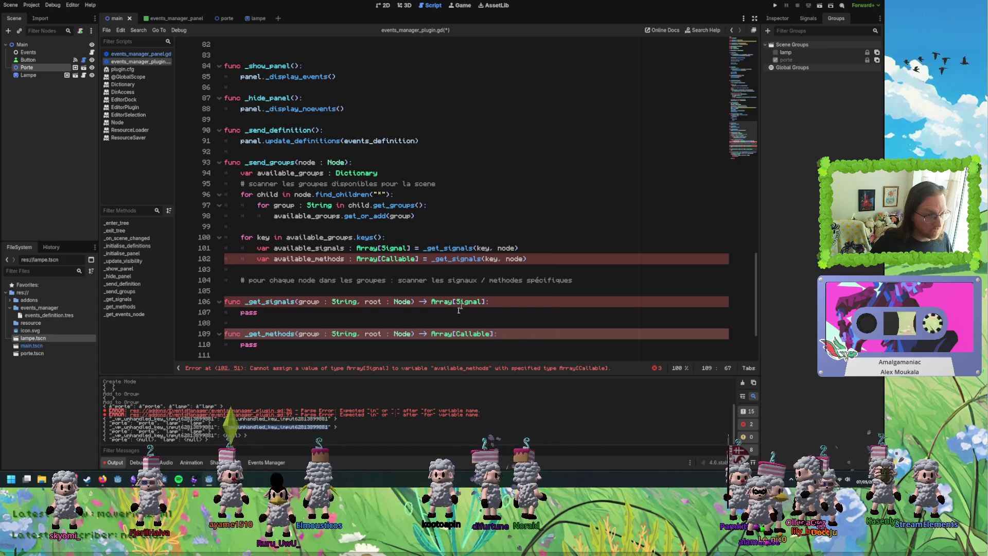
Make line 102 call _get_methods(key, node) instead of _get_signals.
{"action": "double_click", "coordinate": [270, 334]}
{"action": "key", "text": "ctrl+c"}
{"action": "double_click", "coordinate": [457, 258]}
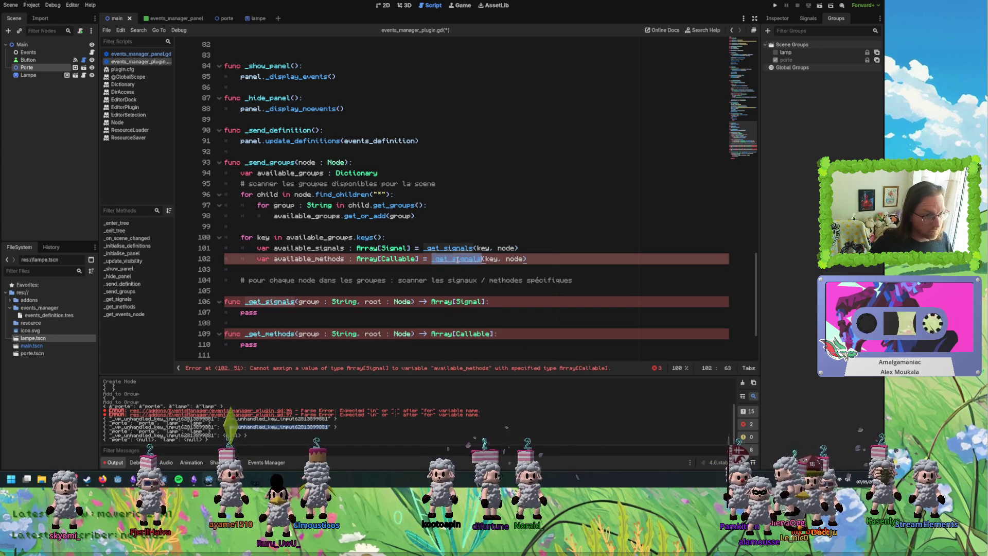
{"action": "key", "text": "ctrl+v"}
{"action": "left_click", "coordinate": [550, 281]}
{"action": "left_click", "coordinate": [382, 346]}
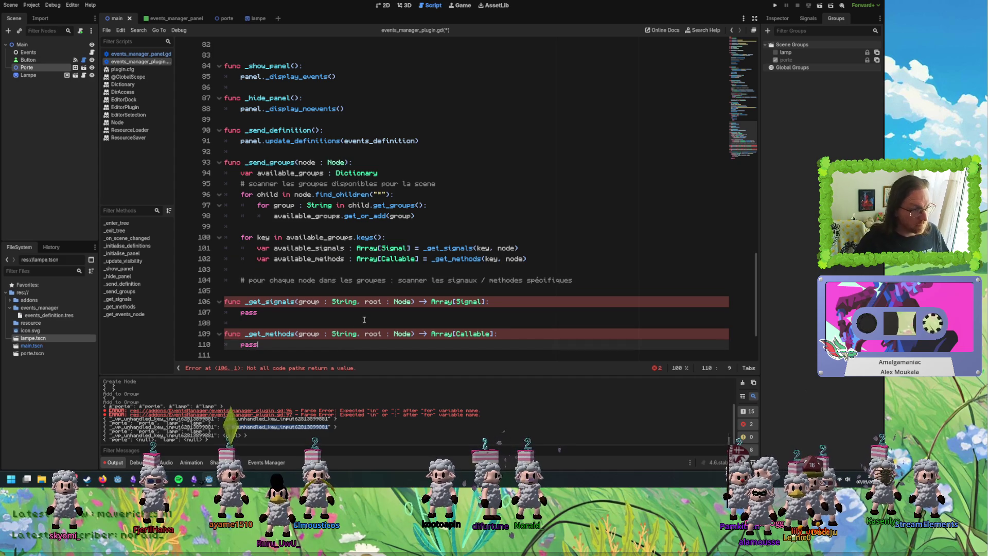
{"action": "left_click", "coordinate": [363, 322]}
{"action": "left_click", "coordinate": [500, 313]}
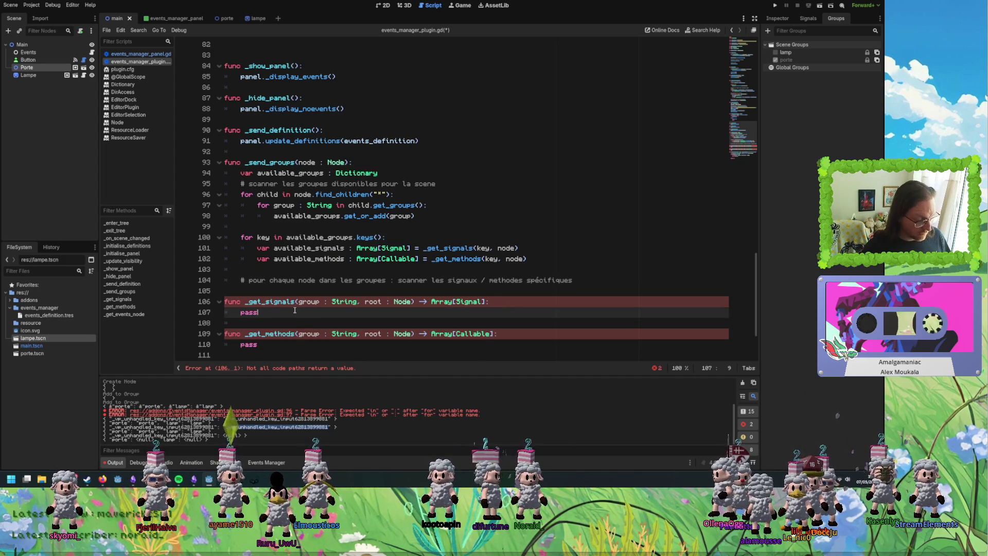
Replace pass with return [] in both _get_signals and _get_methods.
{"action": "double_click", "coordinate": [250, 312]}
{"action": "type", "text": "return"}
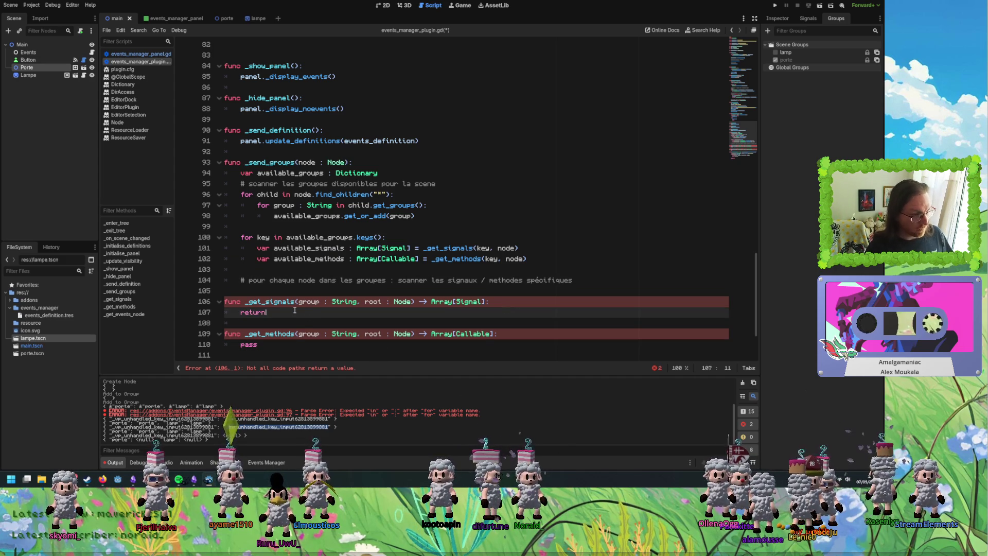
{"action": "double_click", "coordinate": [253, 313]}
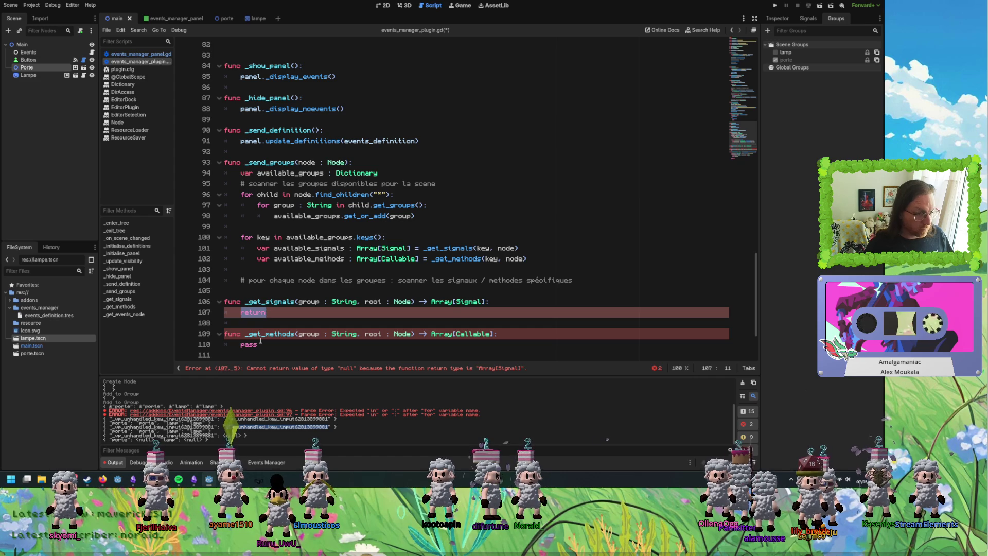
{"action": "left_click", "coordinate": [277, 314]}
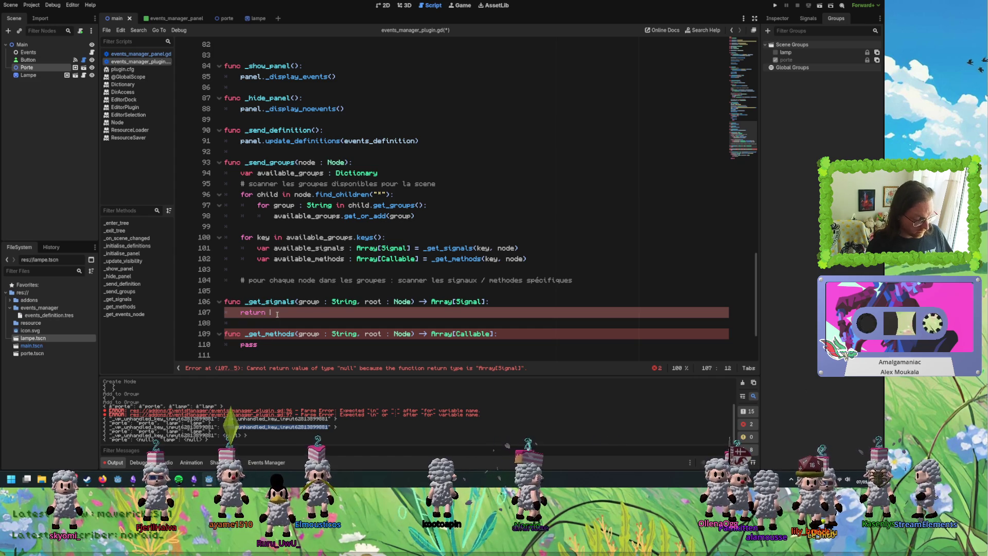
{"action": "type", "text": "["}
{"action": "left_click_drag", "start_coordinate": [288, 312], "coordinate": [241, 312]}
{"action": "key", "text": "ctrl+c"}
{"action": "double_click", "coordinate": [250, 345]}
{"action": "key", "text": "ctrl+v"}
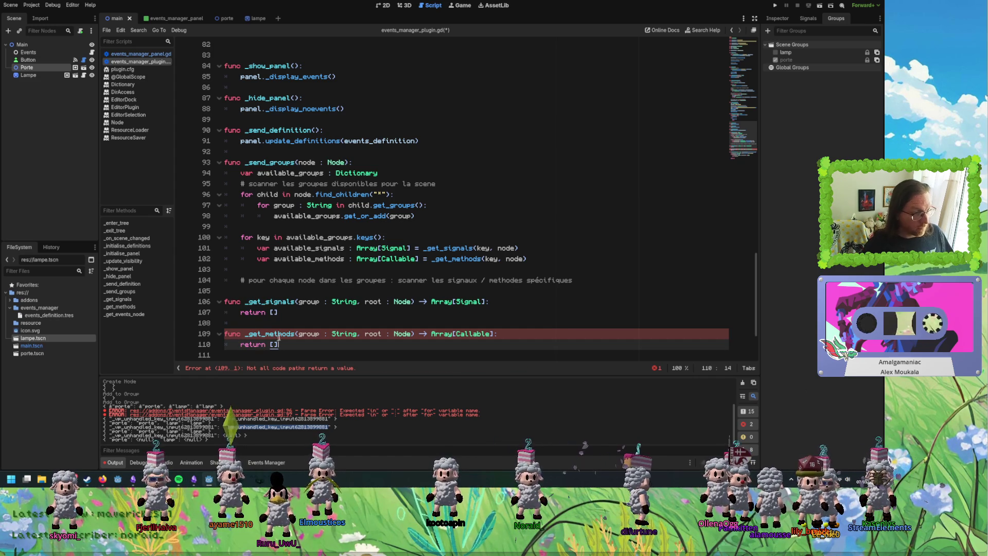
{"action": "left_click", "coordinate": [303, 312]}
{"action": "left_click", "coordinate": [499, 306]}
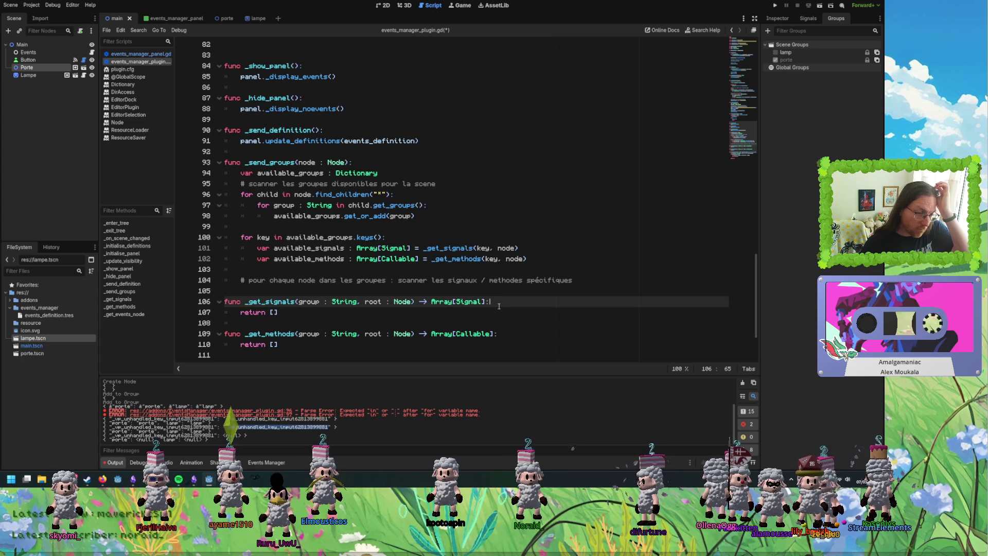
On a new line in _get_signals, begin a 'for node in root.' loop header over the group's nodes.
{"action": "key", "text": "Return"}
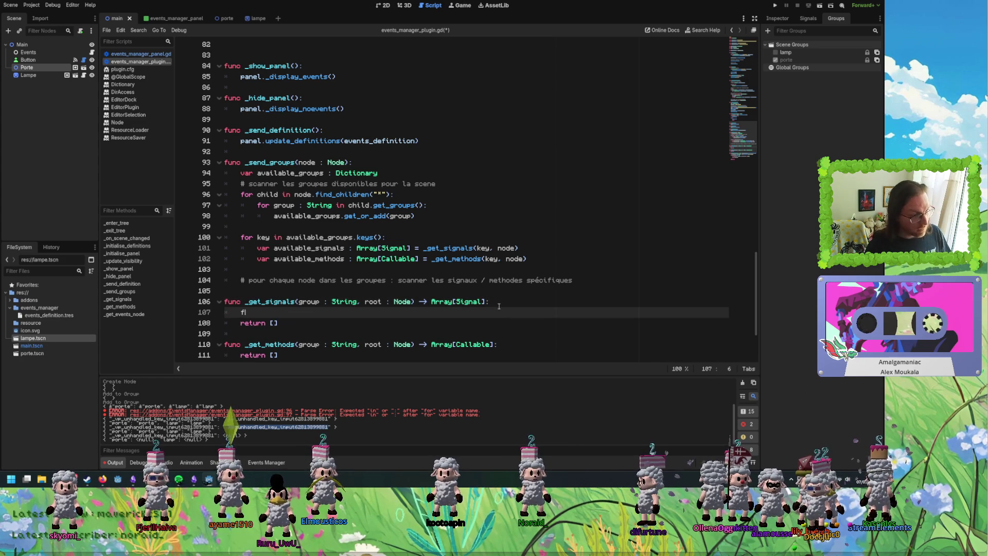
{"action": "type", "text": "for "}
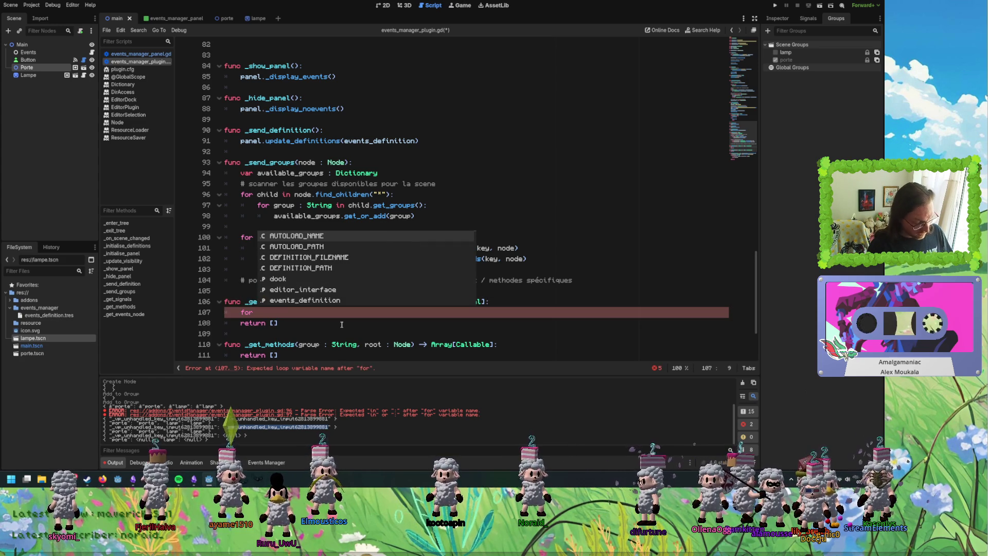
{"action": "type", "text": "node "}
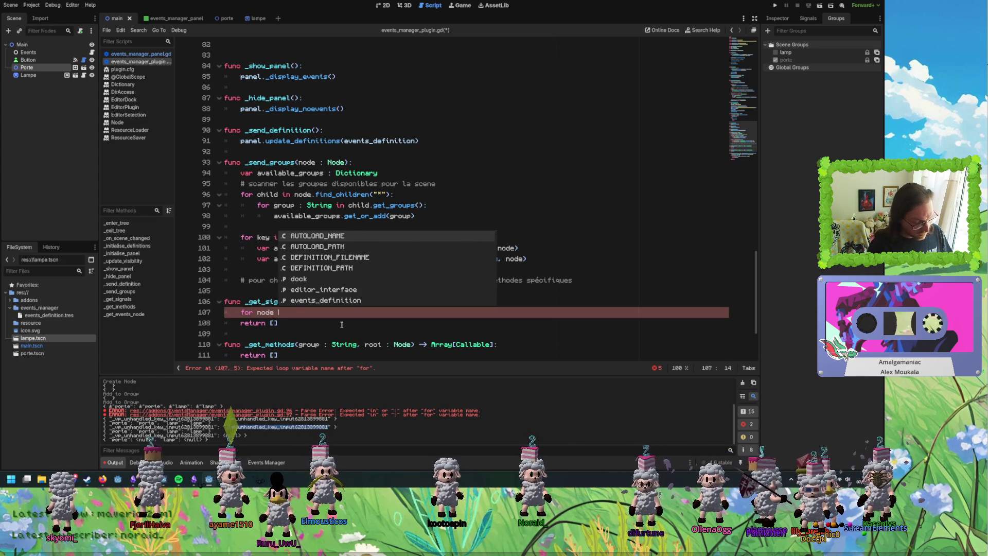
{"action": "type", "text": "in root."}
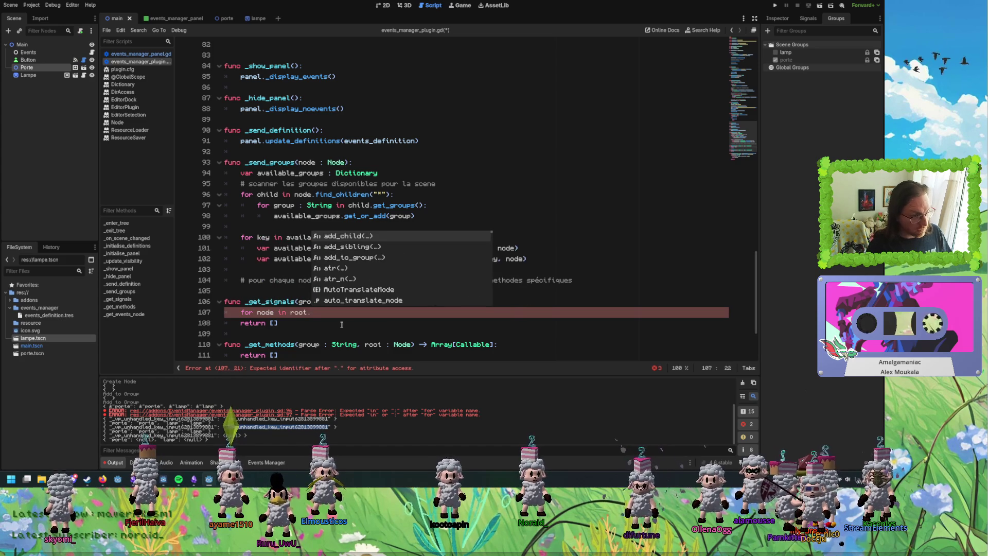
{"action": "type", "text": "get"}
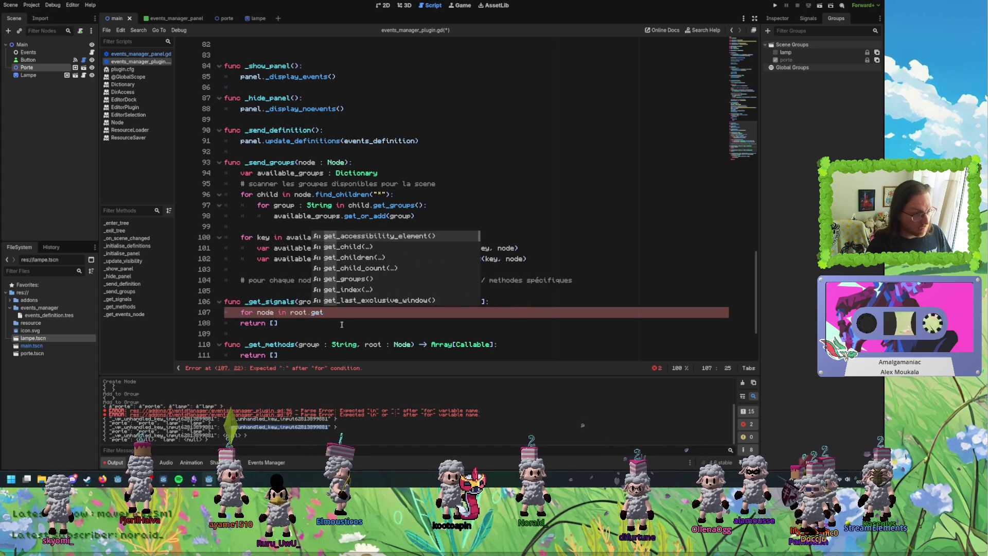
{"action": "type", "text": "_no"}
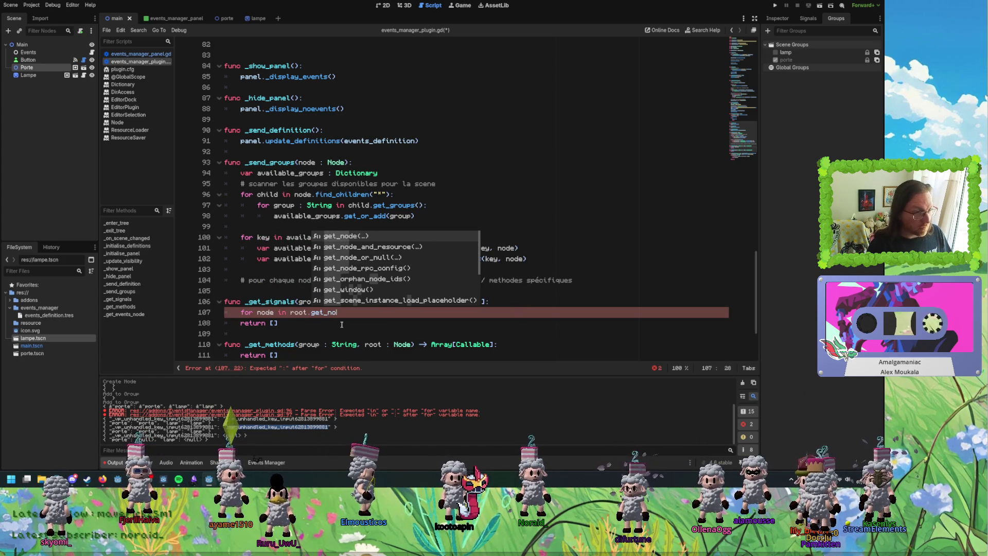
{"action": "scroll", "coordinate": [385, 293], "scroll_direction": "down", "scroll_amount": 5}
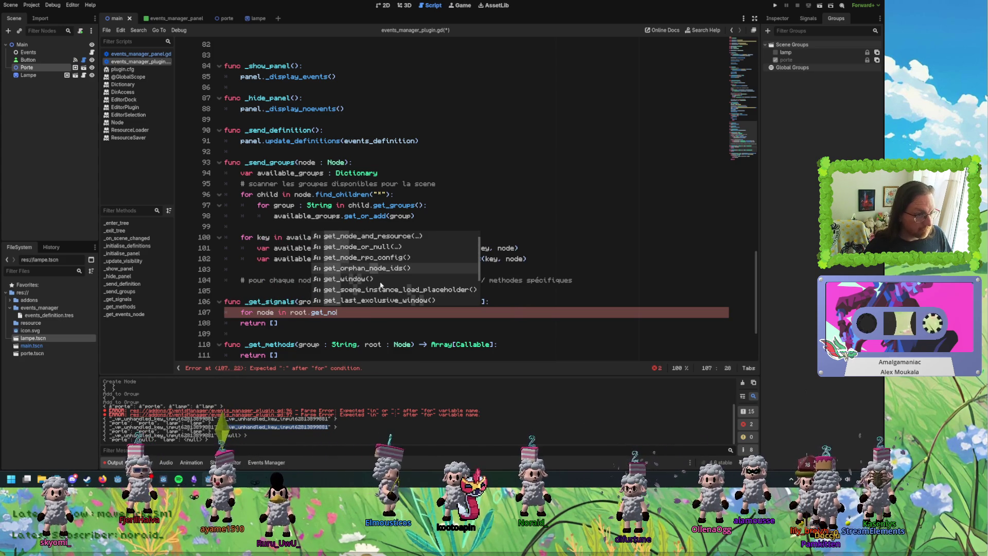
{"action": "key", "text": "shift+Left"}
{"action": "key", "text": "shift+Left"}
{"action": "key", "text": "shift+Left"}
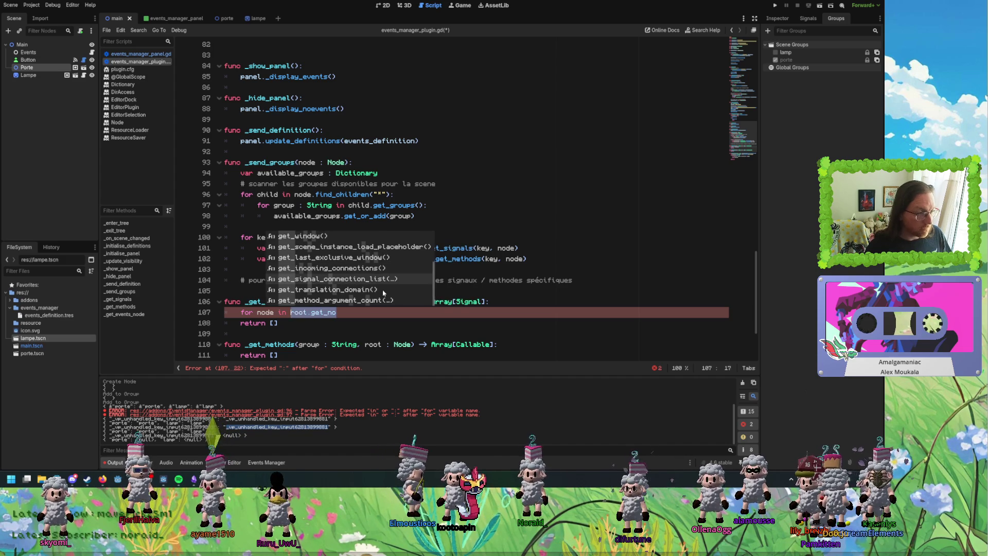
{"action": "type", "text": "group"}
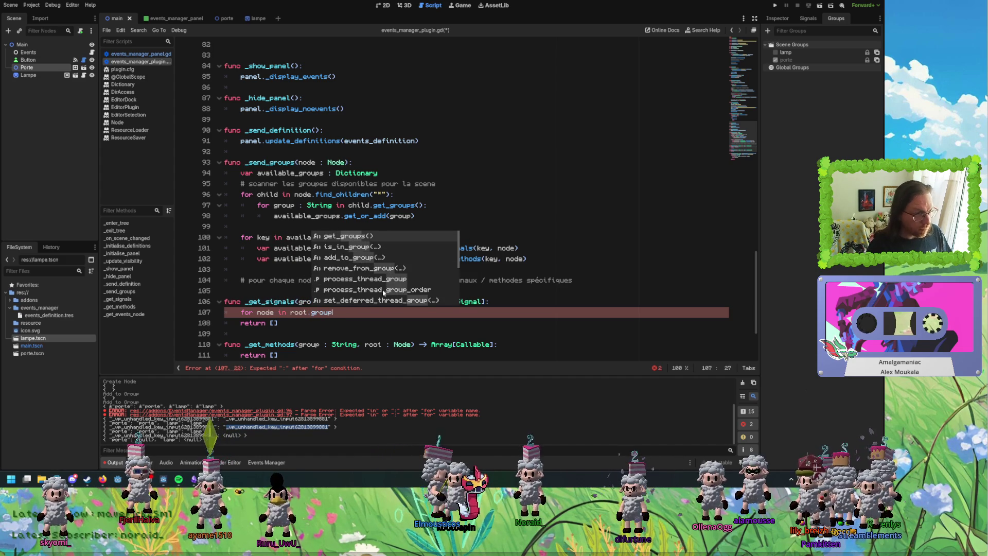
{"action": "scroll", "coordinate": [383, 257], "scroll_direction": "down", "scroll_amount": 5}
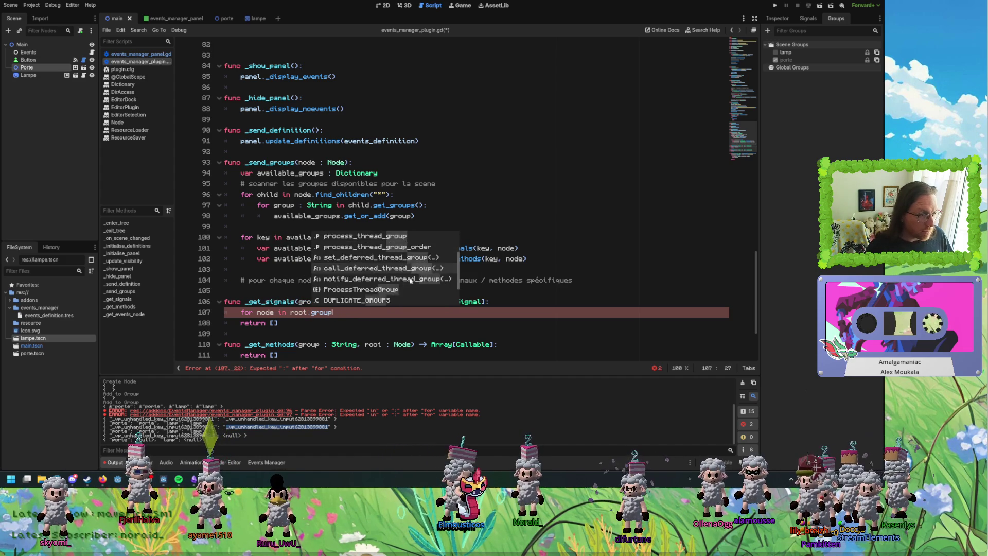
Complete the header as 'for node in root.get_tree().get_nodes_in_group():' and start the loop body.
{"action": "double_click", "coordinate": [329, 312]}
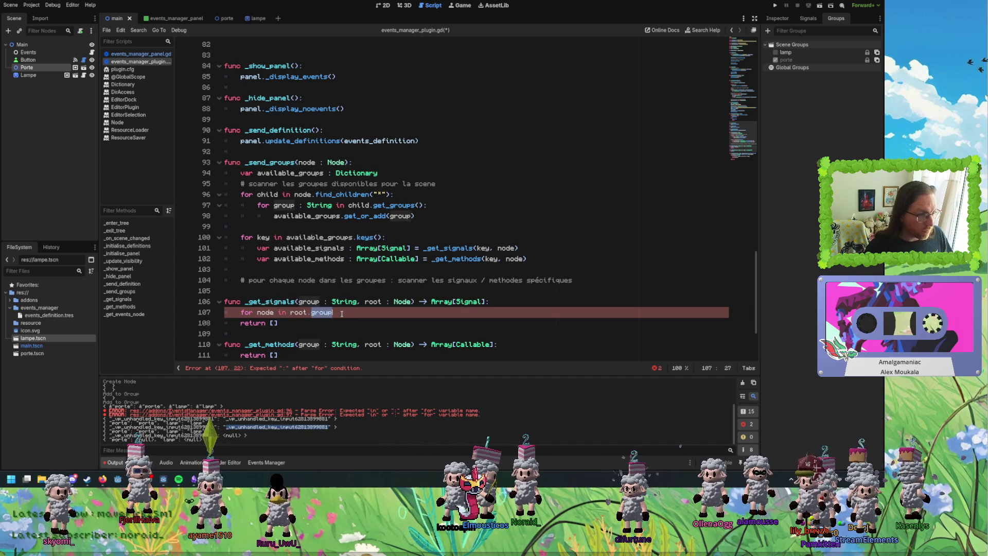
{"action": "type", "text": "t"}
{"action": "key", "text": "BackSpace"}
{"action": "type", "text": "get"}
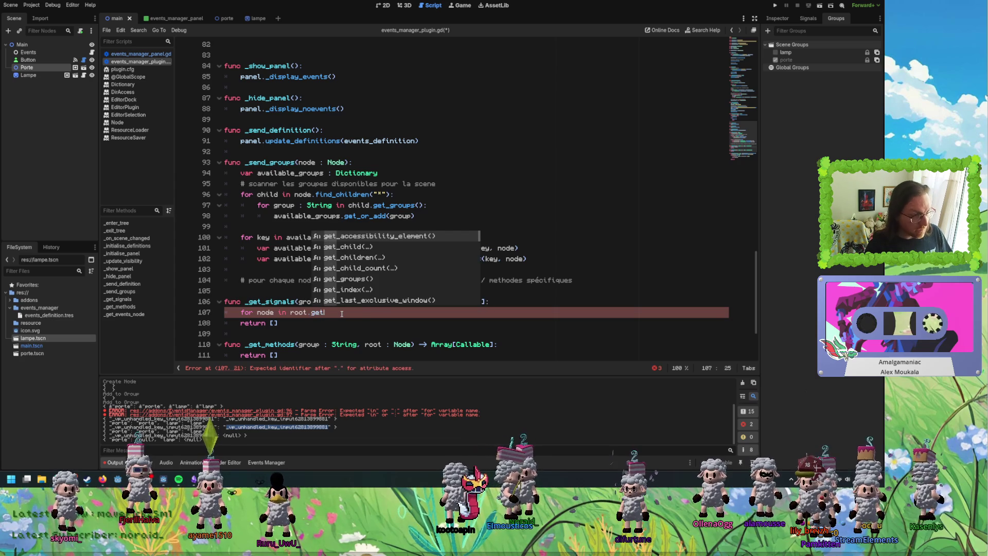
{"action": "type", "text": "_tree"}
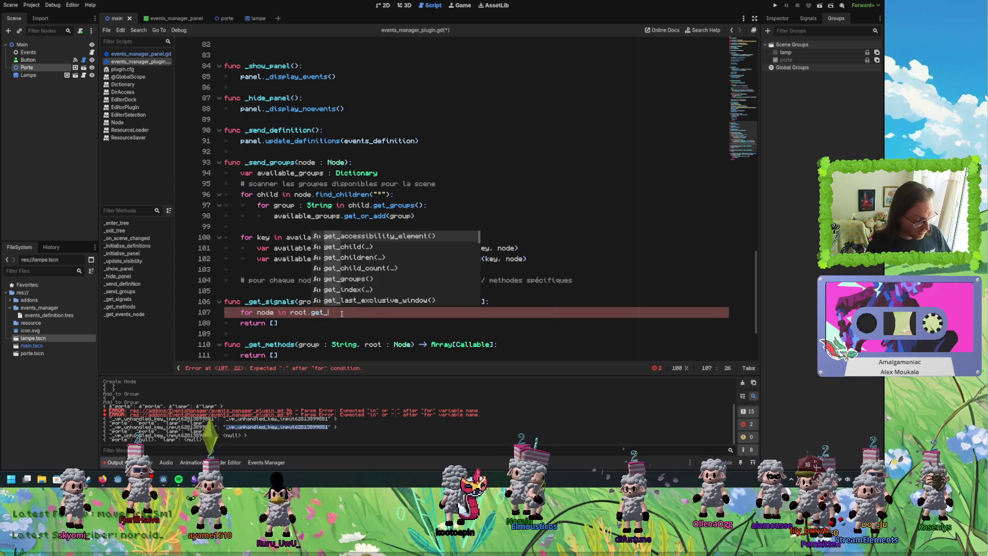
{"action": "key", "text": "Return"}
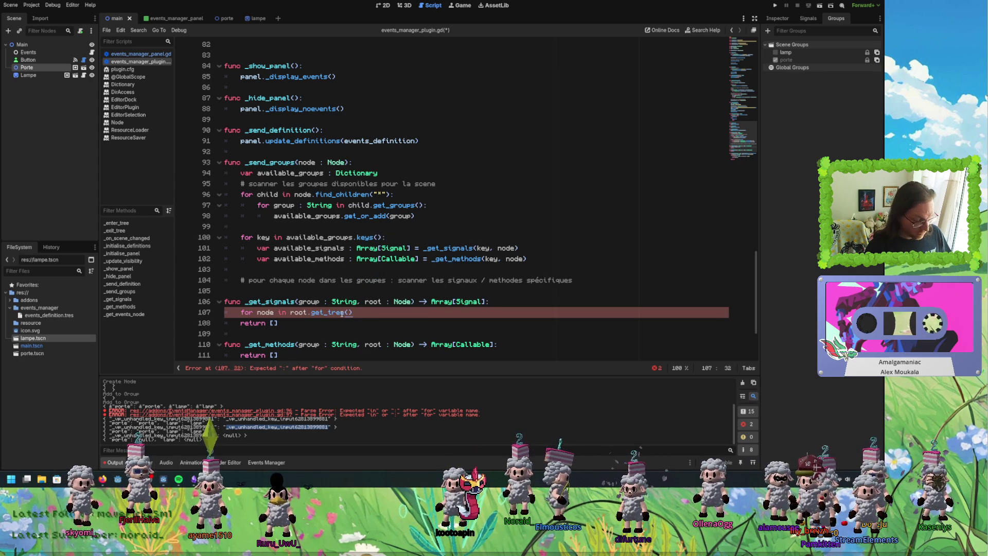
{"action": "type", "text": ".get"}
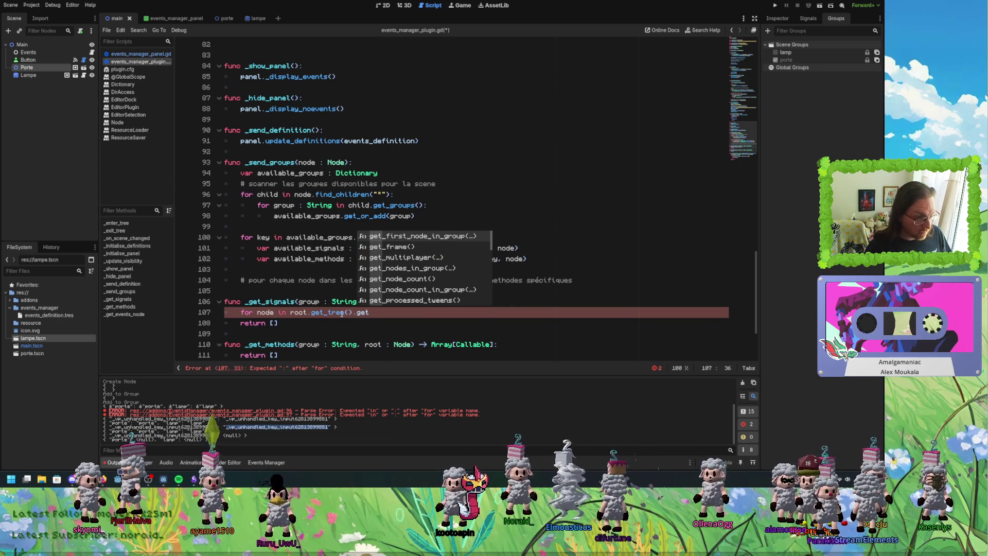
{"action": "left_click", "coordinate": [413, 268]}
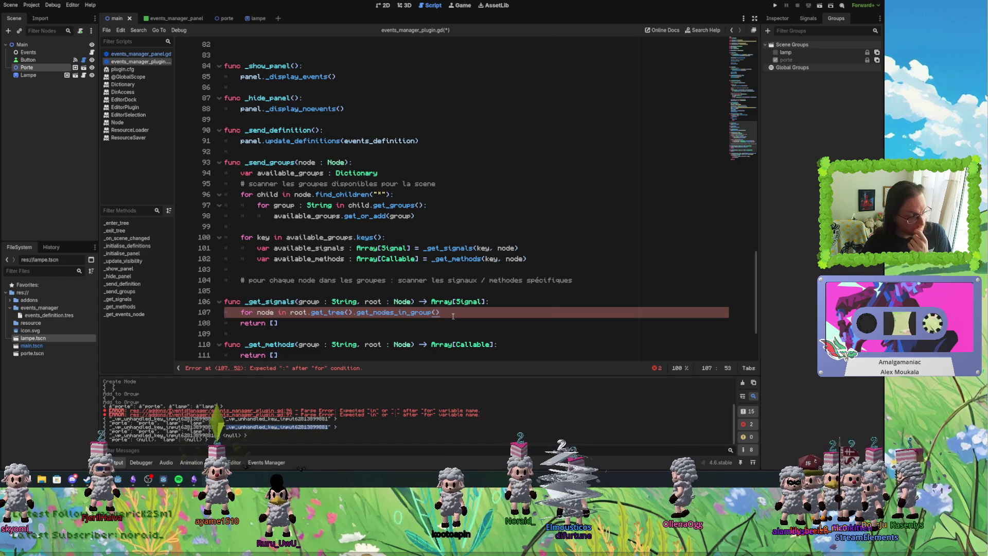
{"action": "type", "text": ":"}
{"action": "key", "text": "Return"}
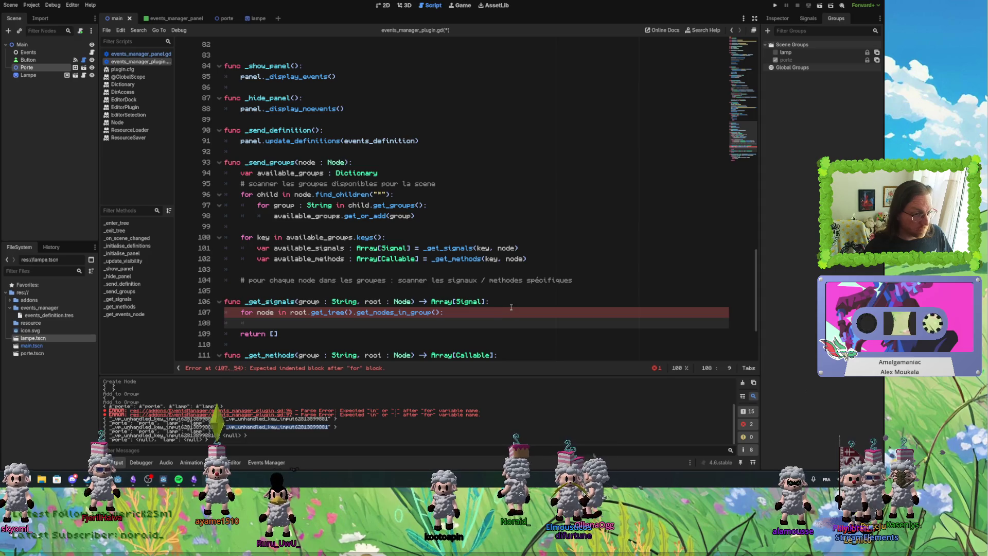
Declare 'var result : Array[Signal]' at the start of _get_signals, reusing the return type.
{"action": "left_click", "coordinate": [511, 305]}
{"action": "key", "text": "Return"}
{"action": "type", "text": "var result"}
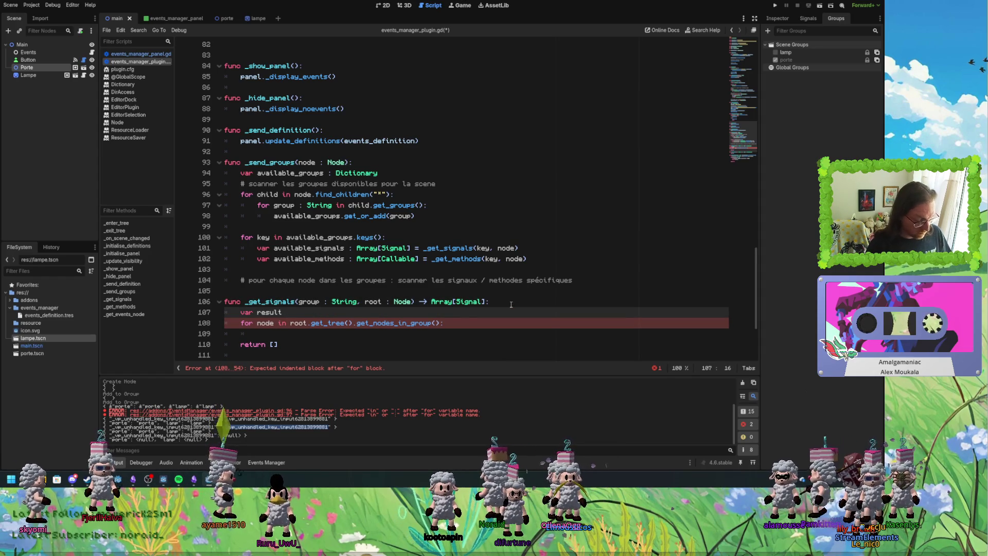
{"action": "type", "text": " :"}
{"action": "left_click_drag", "start_coordinate": [431, 301], "coordinate": [486, 301]}
{"action": "key", "text": "ctrl+c"}
{"action": "left_click", "coordinate": [341, 314]}
{"action": "key", "text": "ctrl+v"}
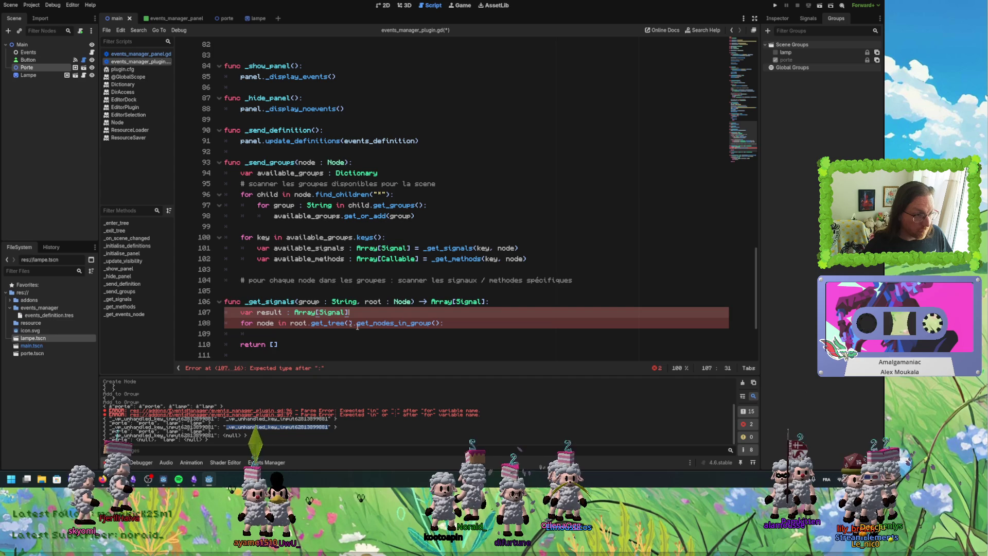
Call node.get_signal_list() inside the loop and open its documentation.
{"action": "left_click", "coordinate": [470, 328]}
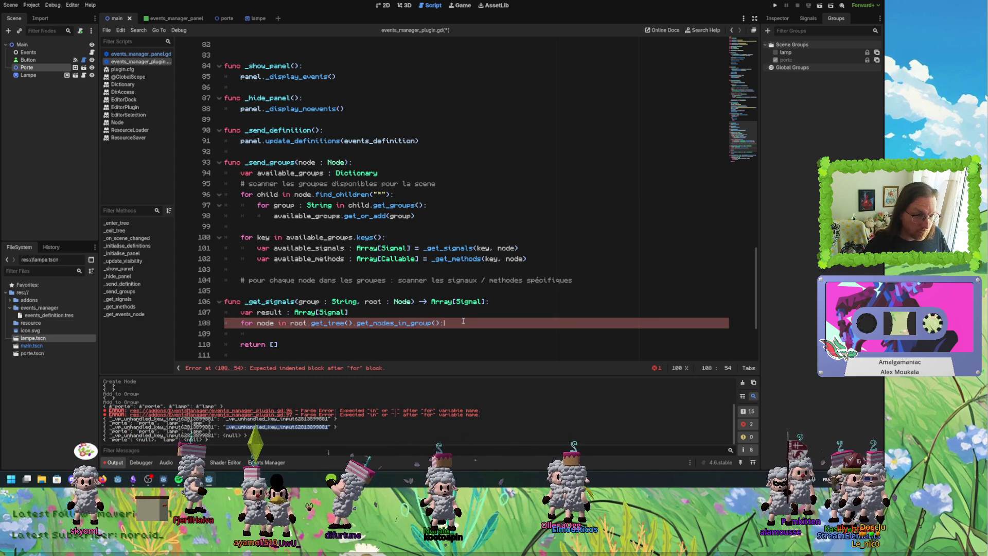
{"action": "key", "text": "Return"}
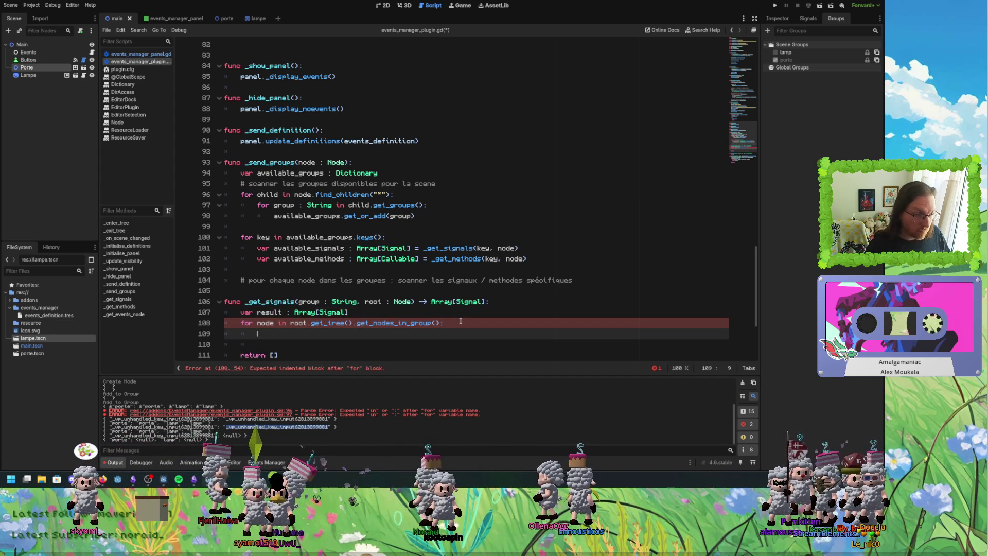
{"action": "type", "text": "node.signal_list("}
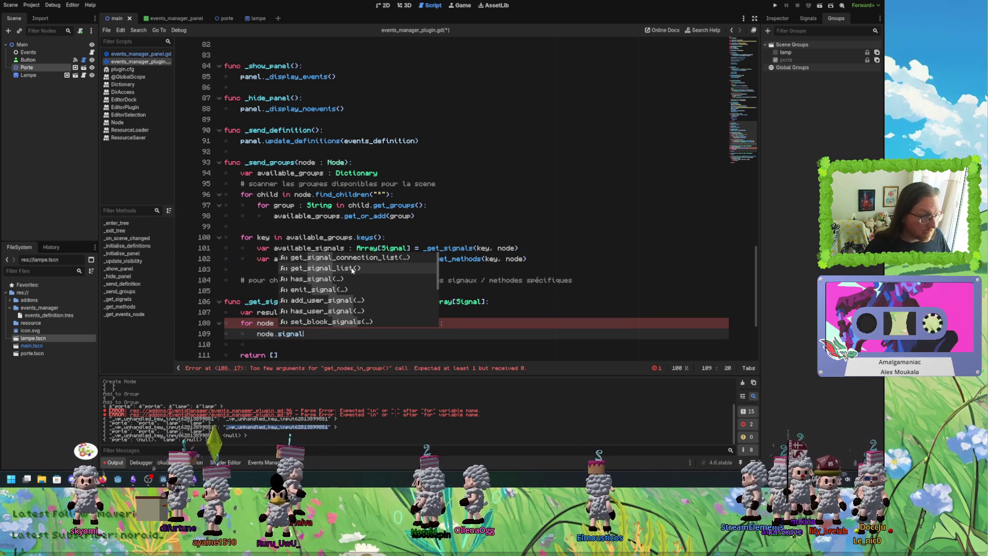
{"action": "left_click", "coordinate": [353, 268]}
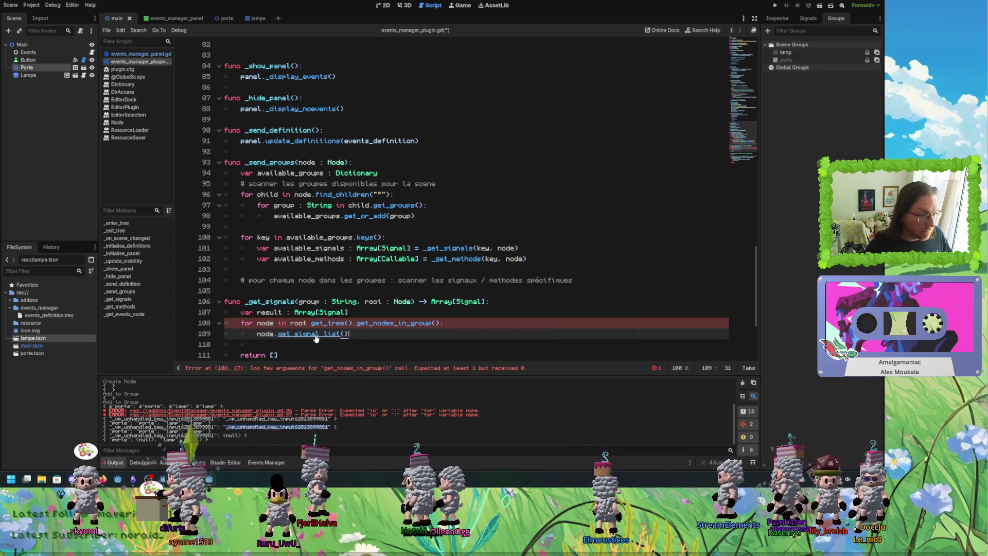
{"action": "left_click", "coordinate": [317, 334], "text": "ctrl"}
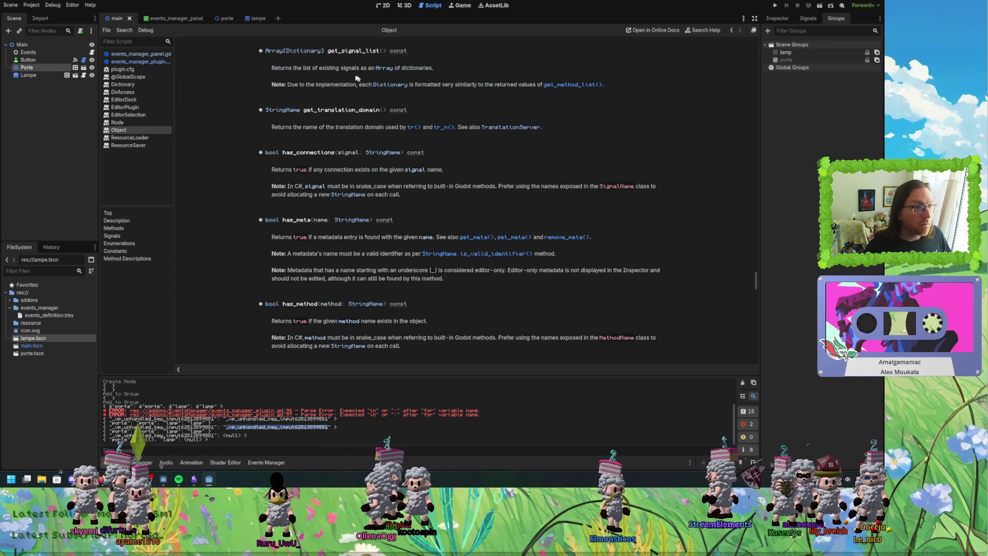
Read the Object class docs and open the full get_signal_list description.
{"action": "left_click_drag", "start_coordinate": [288, 86], "coordinate": [367, 86]}
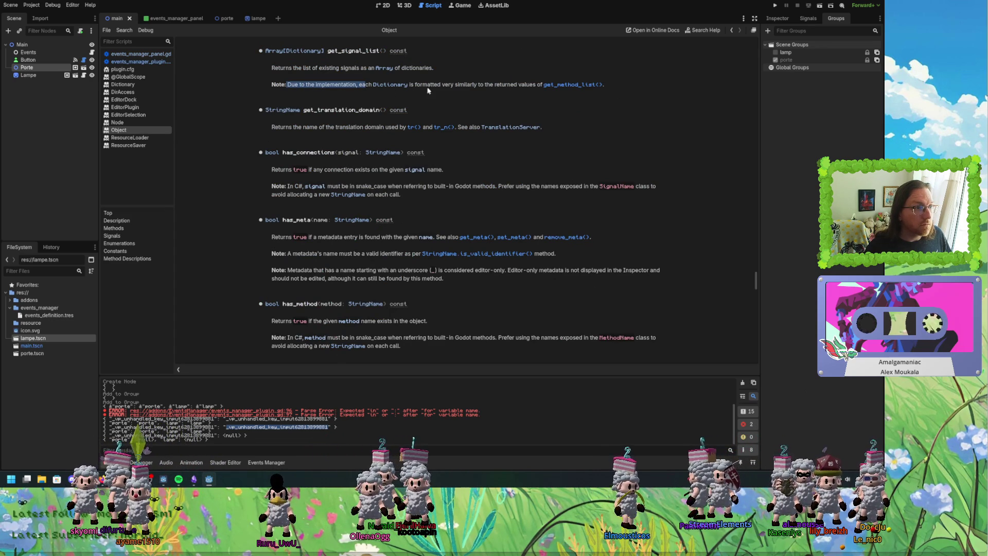
{"action": "left_click_drag", "start_coordinate": [437, 85], "coordinate": [508, 87]}
{"action": "left_click", "coordinate": [505, 93]}
{"action": "left_click", "coordinate": [538, 88]}
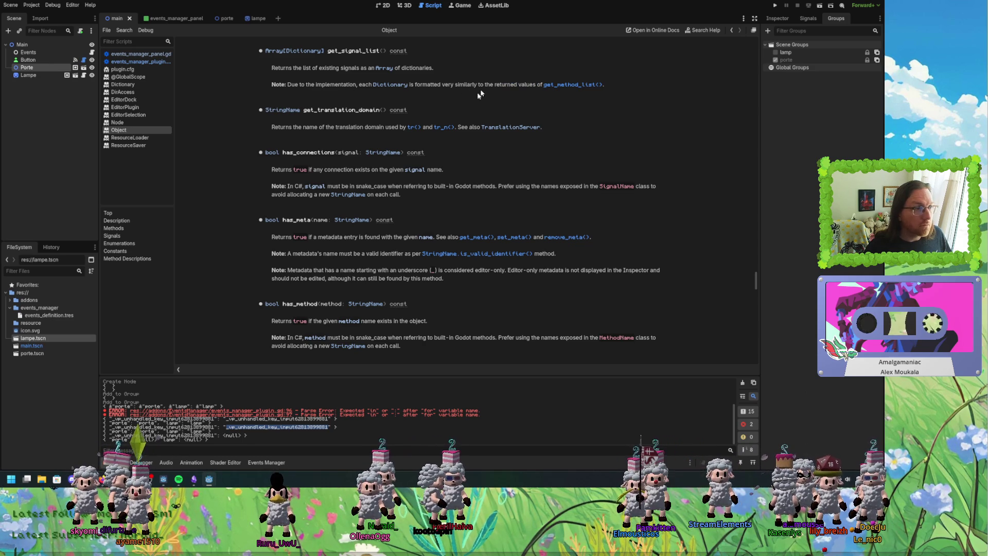
{"action": "scroll", "coordinate": [432, 137], "scroll_direction": "down", "scroll_amount": 2}
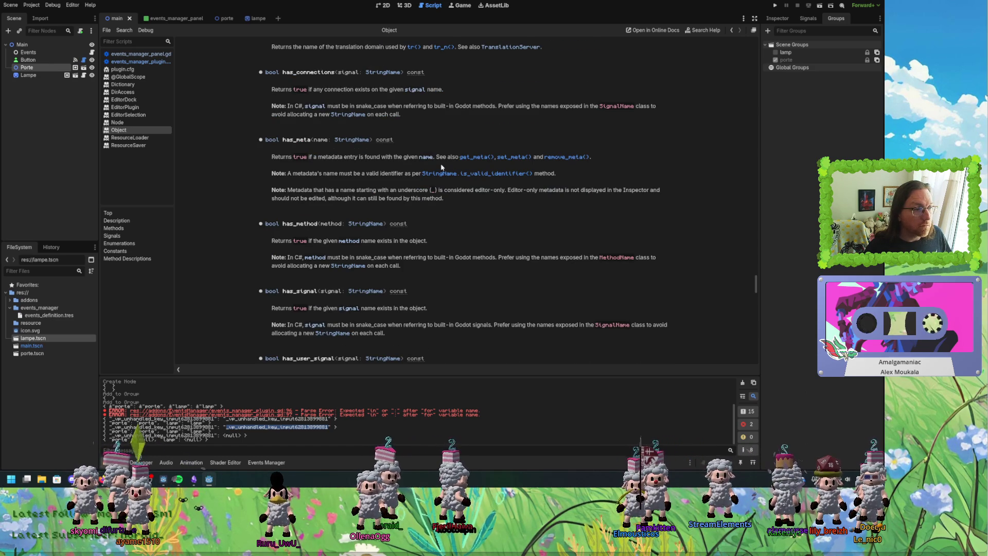
{"action": "scroll", "coordinate": [310, 314], "scroll_direction": "down", "scroll_amount": 2}
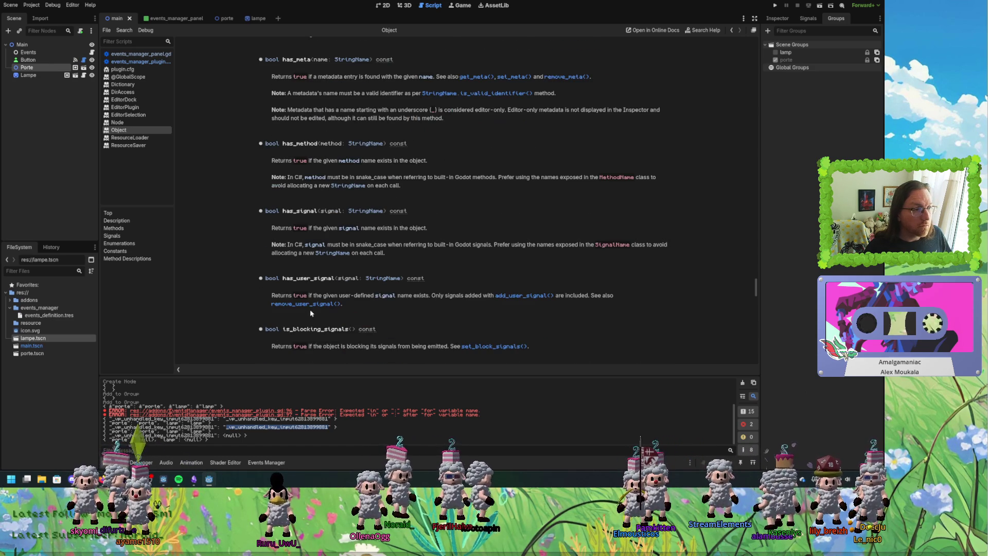
{"action": "scroll", "coordinate": [316, 305], "scroll_direction": "down", "scroll_amount": 2}
{"action": "scroll", "coordinate": [321, 293], "scroll_direction": "down", "scroll_amount": 3}
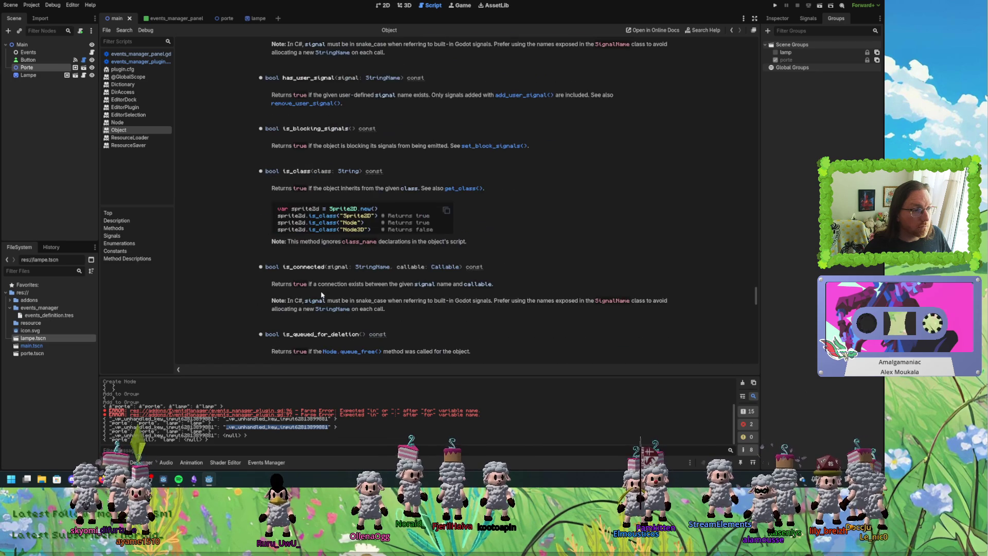
{"action": "scroll", "coordinate": [373, 253], "scroll_direction": "down", "scroll_amount": 3}
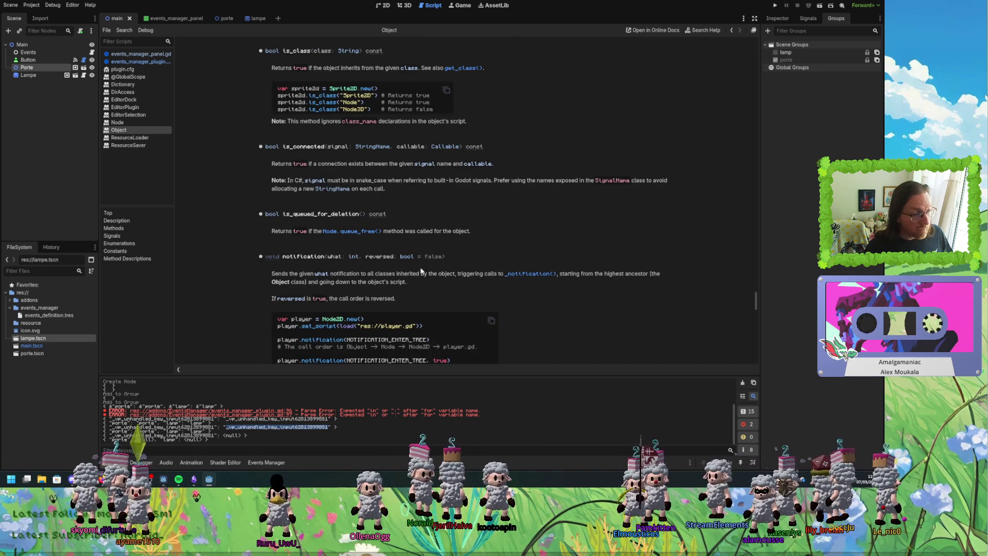
{"action": "scroll", "coordinate": [422, 273], "scroll_direction": "up", "scroll_amount": 20}
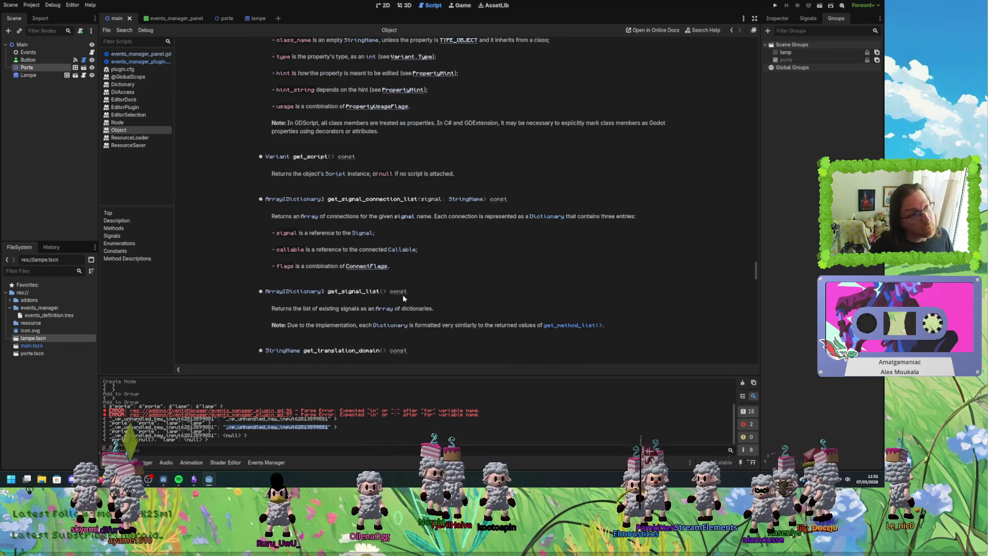
{"action": "scroll", "coordinate": [414, 299], "scroll_direction": "up", "scroll_amount": 5}
{"action": "scroll", "coordinate": [603, 294], "scroll_direction": "up", "scroll_amount": 6}
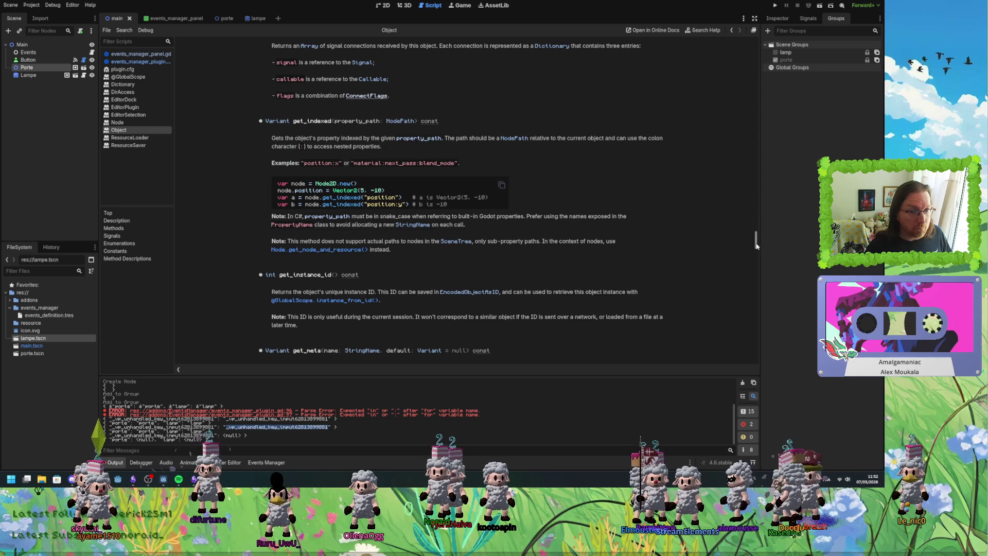
{"action": "mouse_move", "coordinate": [757, 242]}
{"action": "left_mouse_down"}
{"action": "mouse_move", "coordinate": [746, 67]}
{"action": "mouse_move", "coordinate": [744, 78]}
{"action": "left_mouse_up"}
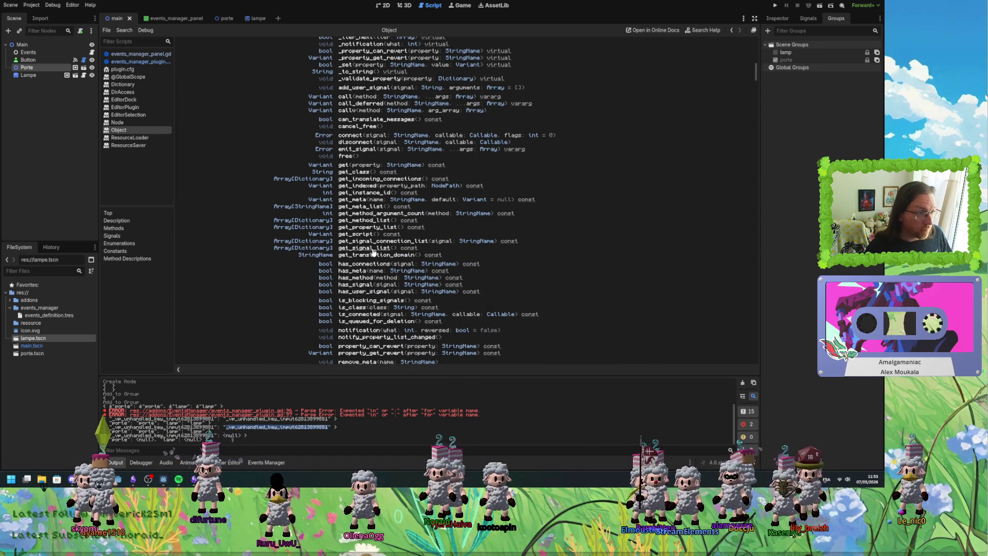
{"action": "scroll", "coordinate": [318, 261], "scroll_direction": "up", "scroll_amount": 5}
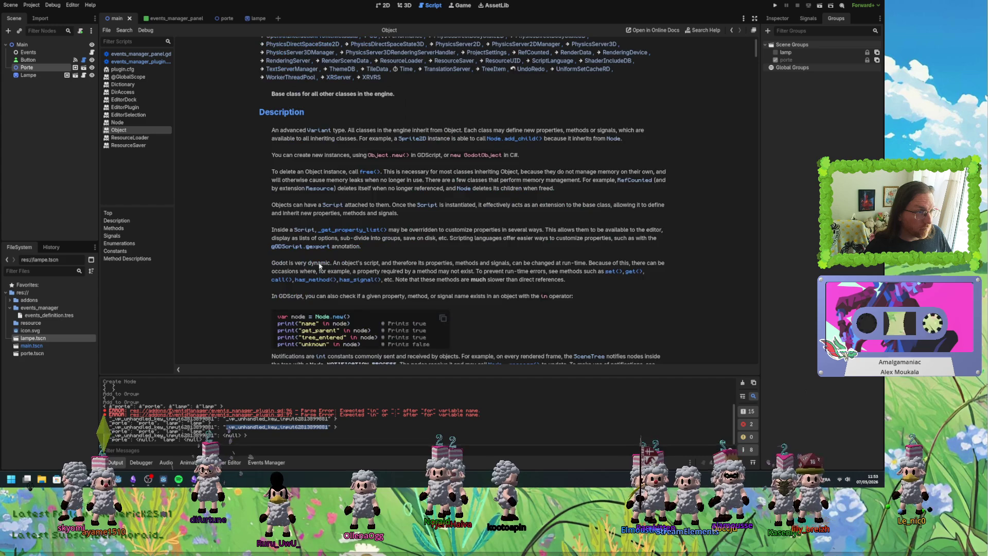
{"action": "scroll", "coordinate": [320, 270], "scroll_direction": "down", "scroll_amount": 3}
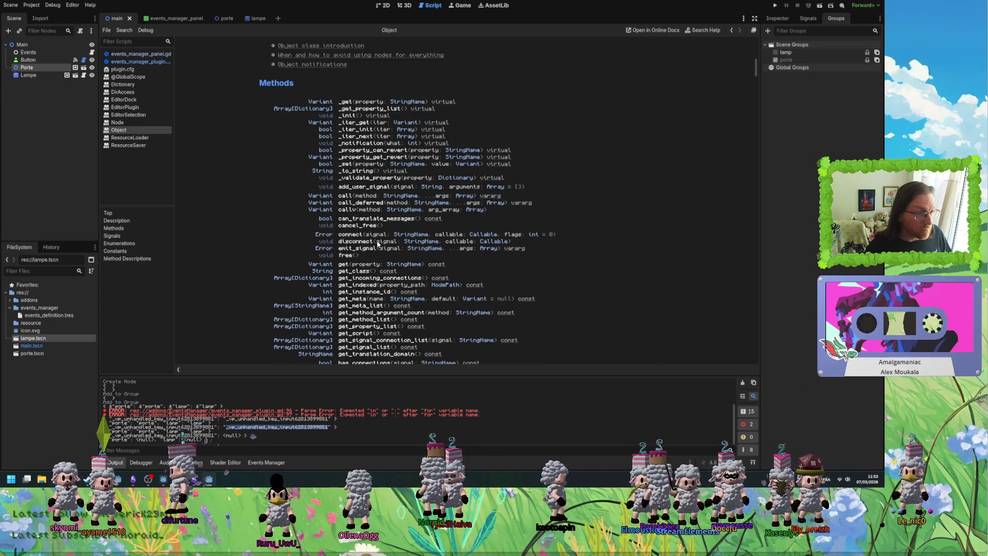
{"action": "scroll", "coordinate": [367, 222], "scroll_direction": "down", "scroll_amount": 1}
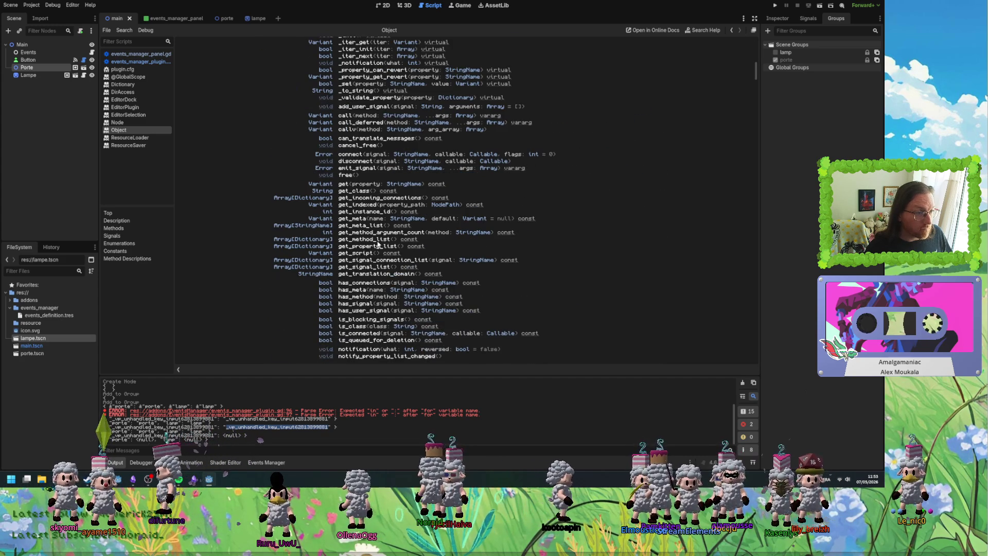
{"action": "left_click", "coordinate": [372, 268]}
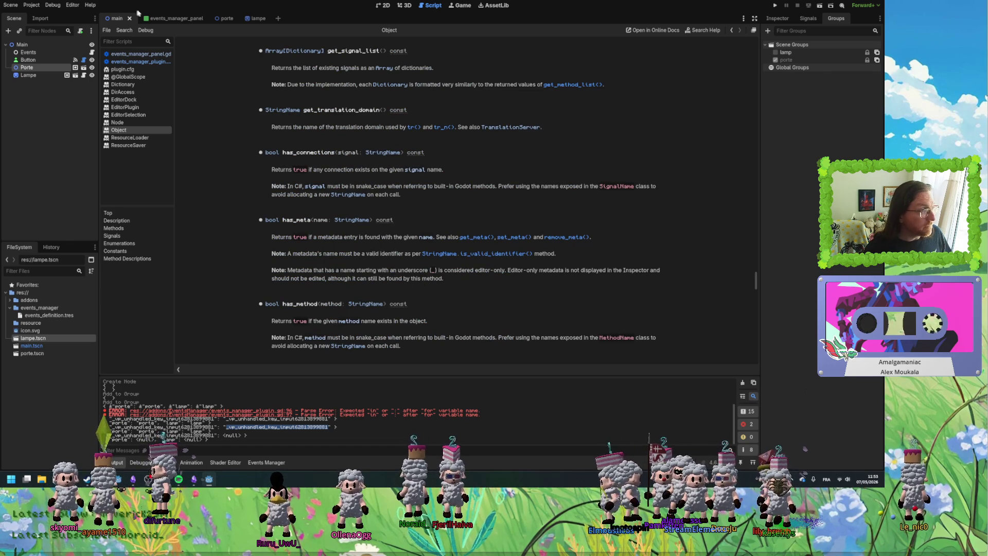
Briefly view the scene in the 2D workspace, then return to the Object documentation.
{"action": "left_click", "coordinate": [404, 5]}
{"action": "left_click", "coordinate": [386, 6]}
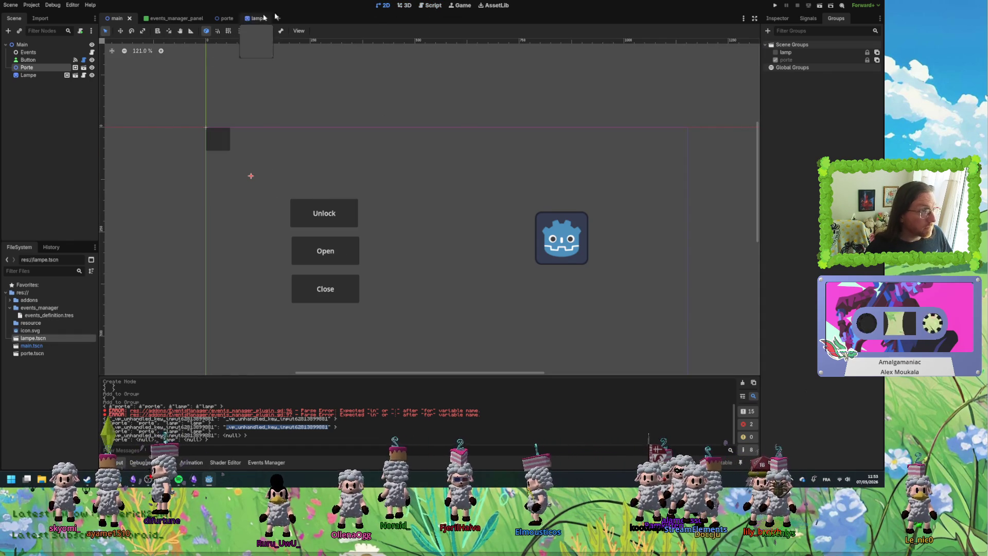
{"action": "left_click", "coordinate": [431, 5]}
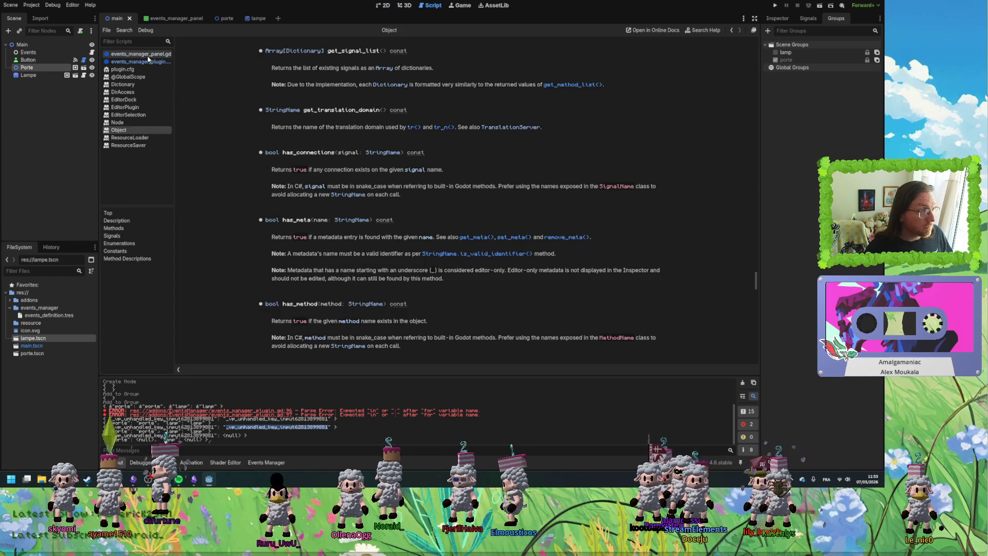
In events_manager_plugin.gd, retype _get_signals' return and available_signals as Array[String].
{"action": "left_click", "coordinate": [139, 61]}
{"action": "double_click", "coordinate": [462, 307]}
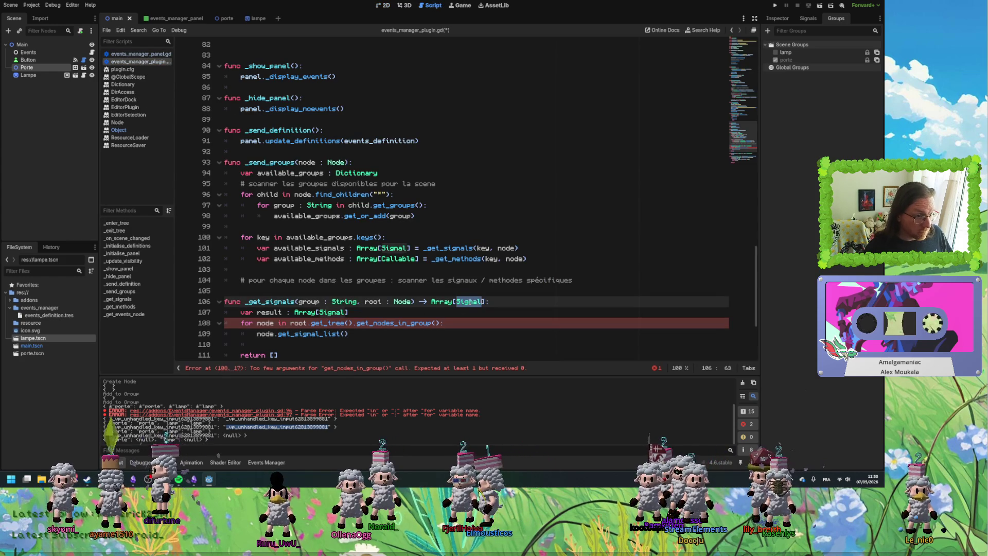
{"action": "type", "text": "String"}
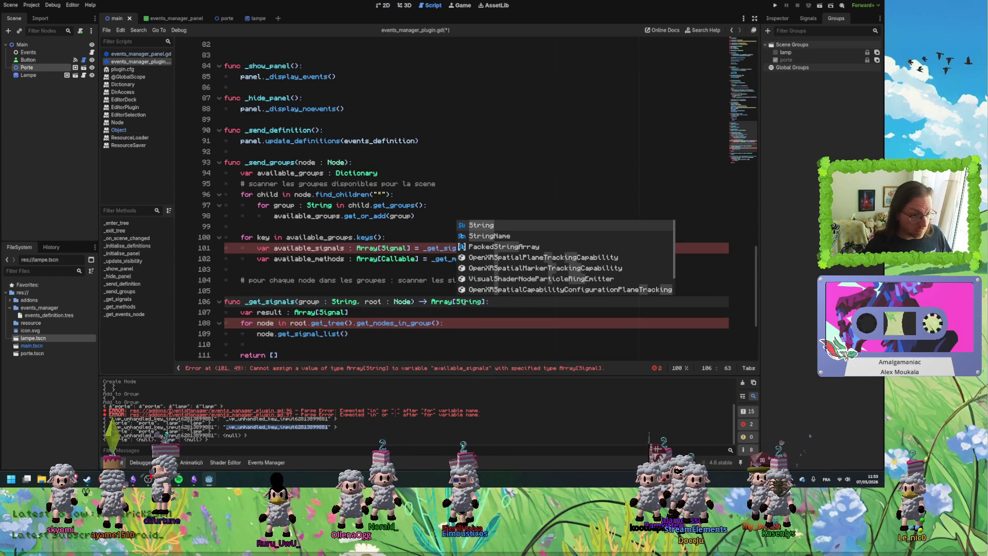
{"action": "double_click", "coordinate": [469, 304]}
{"action": "key", "text": "ctrl+c"}
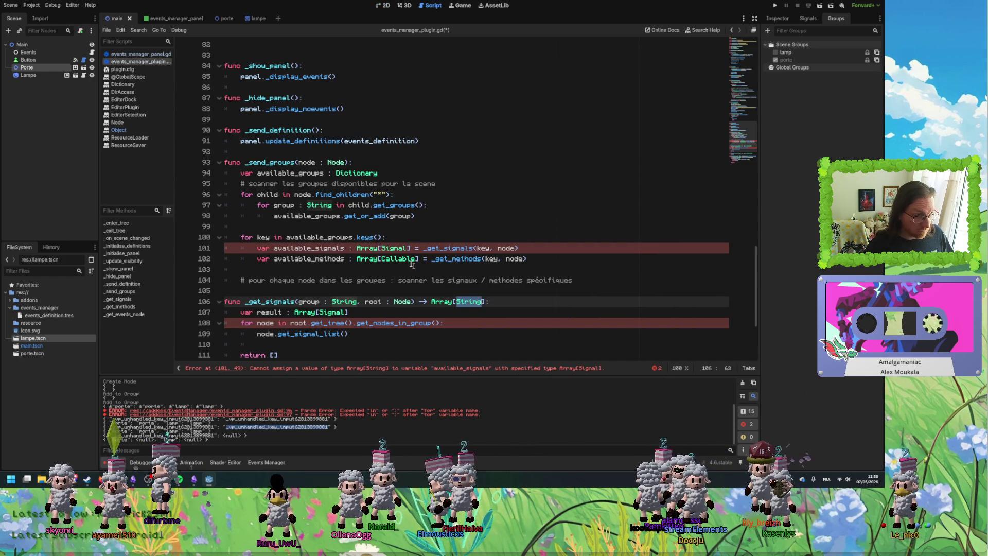
{"action": "double_click", "coordinate": [394, 248]}
{"action": "key", "text": "ctrl+v"}
Retype available_methods, _get_methods' return and the result variable as Array[String].
{"action": "double_click", "coordinate": [398, 259]}
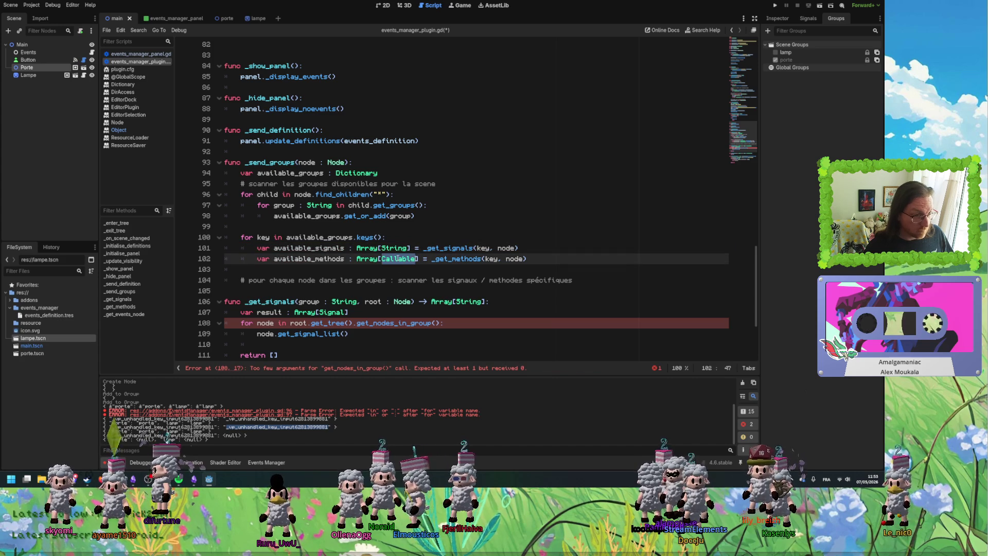
{"action": "scroll", "coordinate": [396, 327], "scroll_direction": "down", "scroll_amount": 2}
{"action": "key", "text": "ctrl+v"}
{"action": "double_click", "coordinate": [466, 312]}
{"action": "key", "text": "ctrl+v"}
{"action": "double_click", "coordinate": [333, 248]}
{"action": "key", "text": "ctrl+v"}
{"action": "left_click", "coordinate": [362, 270]}
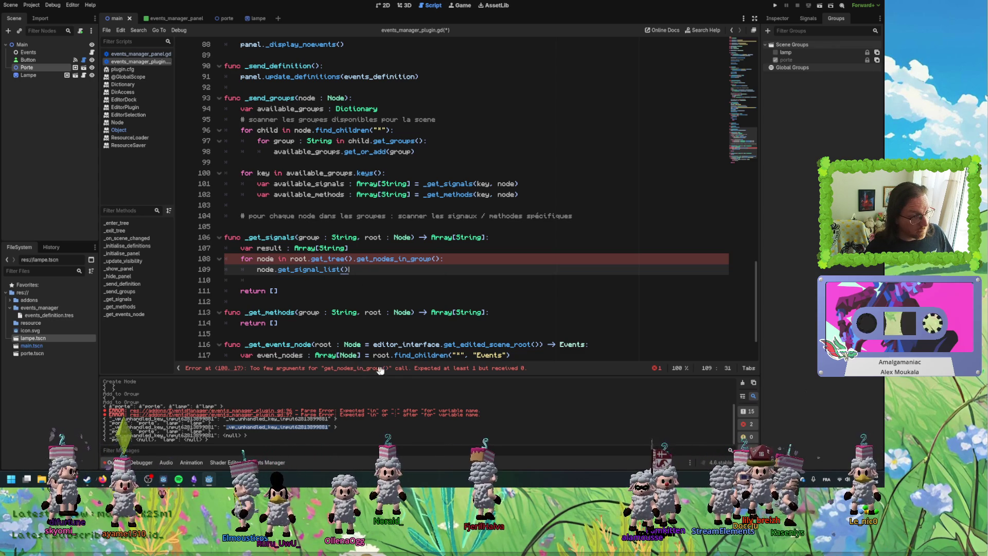
Pass the group parameter into get_nodes_in_group().
{"action": "left_click", "coordinate": [437, 259]}
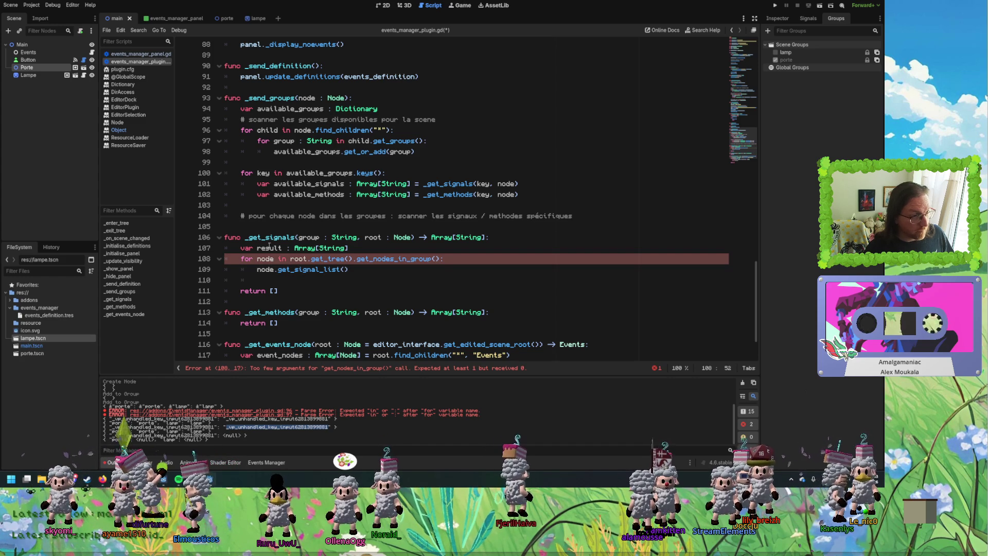
{"action": "double_click", "coordinate": [316, 237]}
{"action": "left_click", "coordinate": [437, 258]}
{"action": "key", "text": "ctrl+v"}
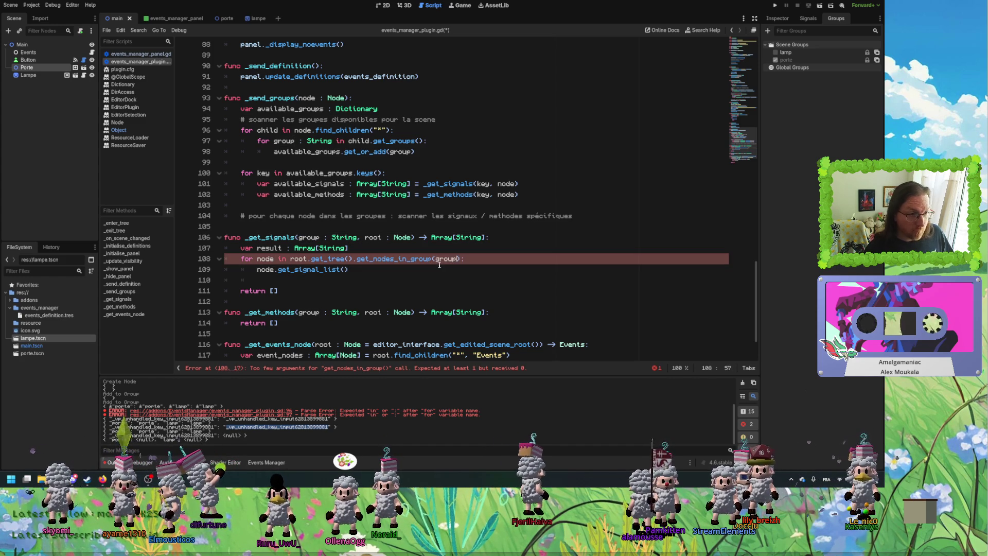
{"action": "key", "text": "Down"}
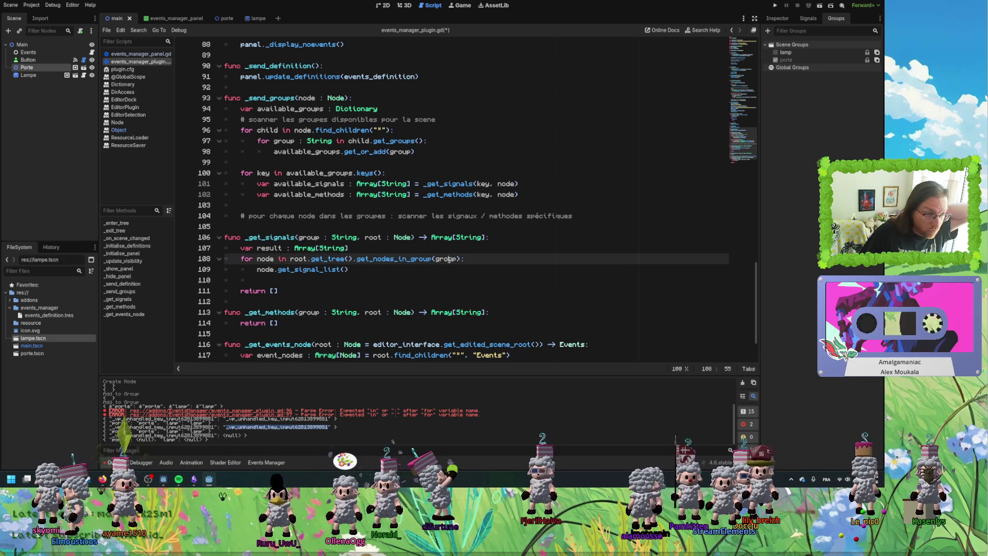
Prefix line 109 with 'var node_signals : Array[String] = ' to store the signal list.
{"action": "left_click", "coordinate": [260, 273]}
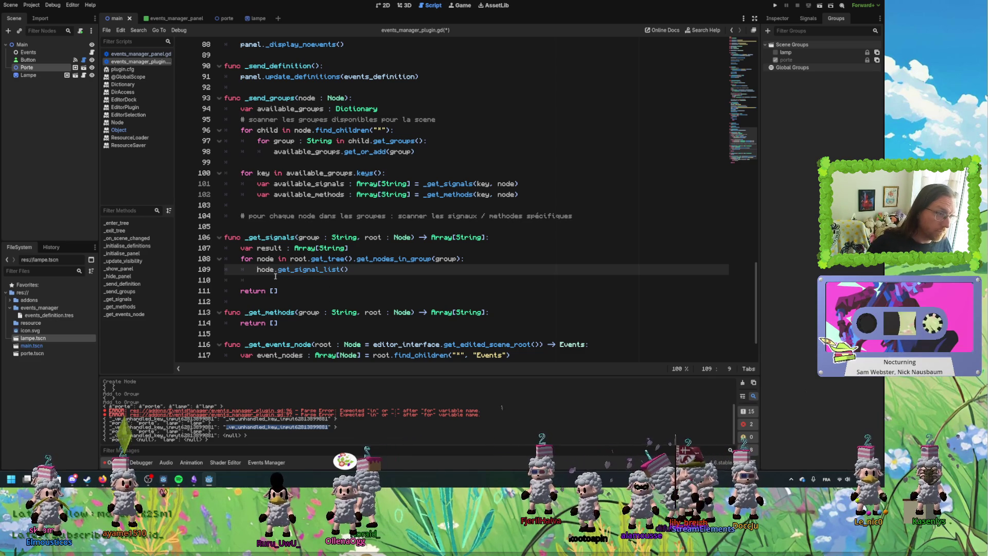
{"action": "type", "text": "var "}
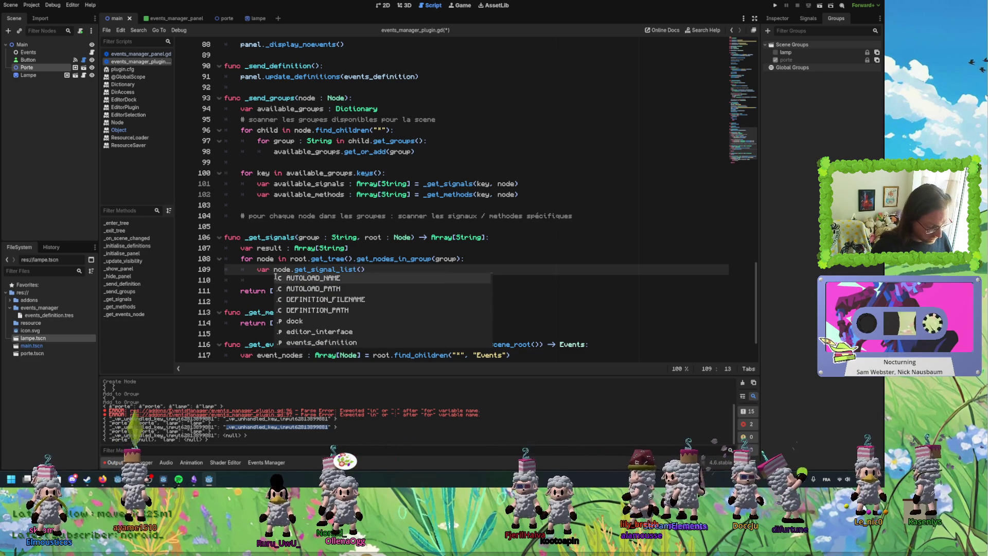
{"action": "type", "text": "node_signals : A"}
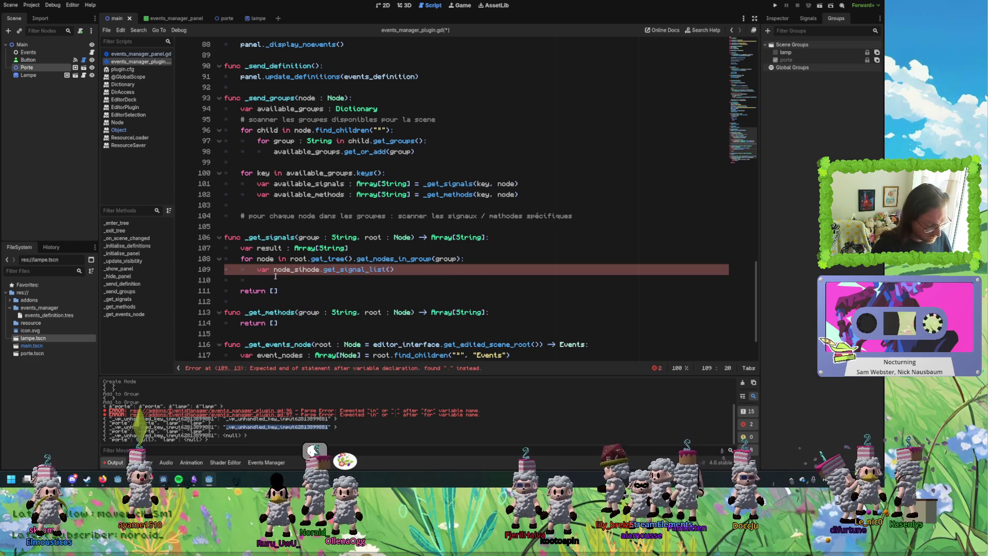
{"action": "type", "text": "rray"}
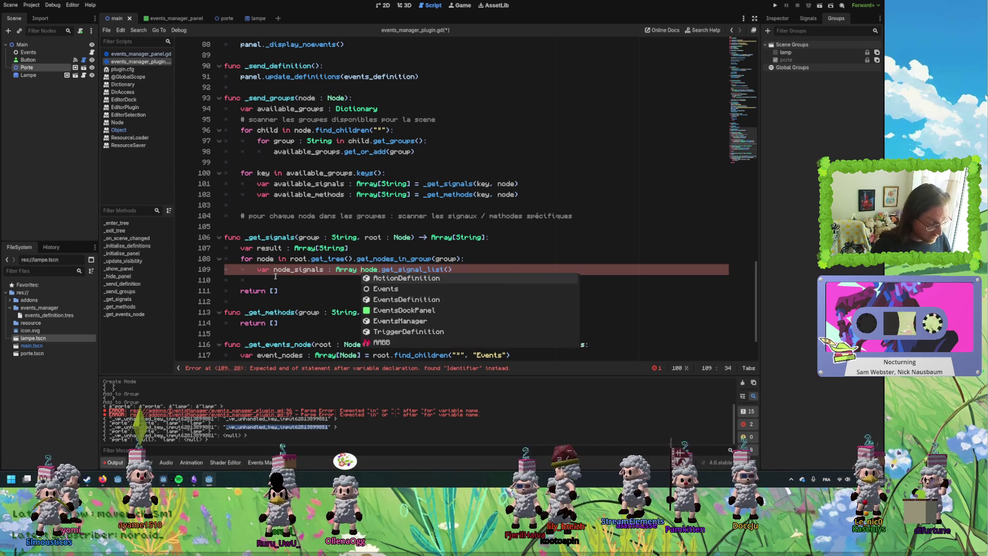
{"action": "key", "text": "BackSpace"}
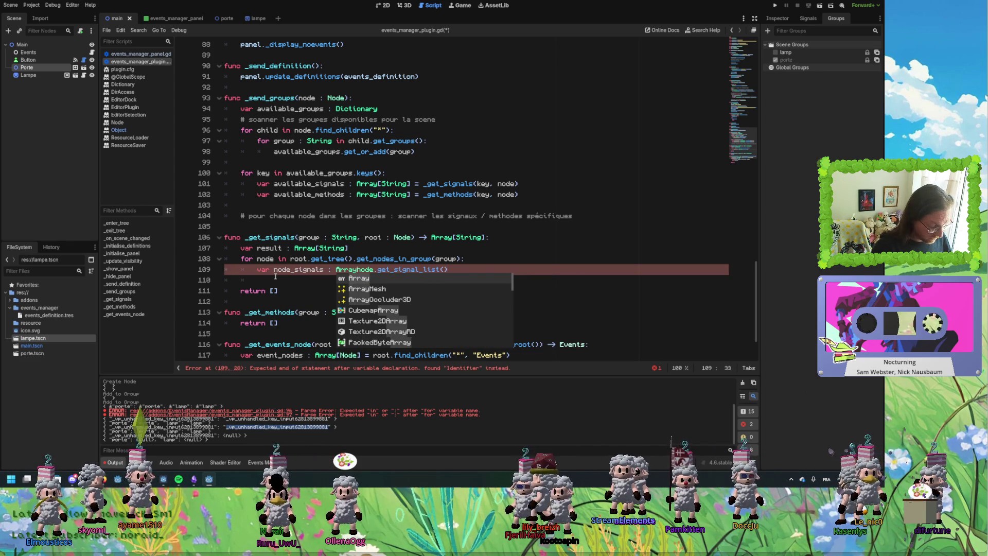
{"action": "type", "text": "[String] :"}
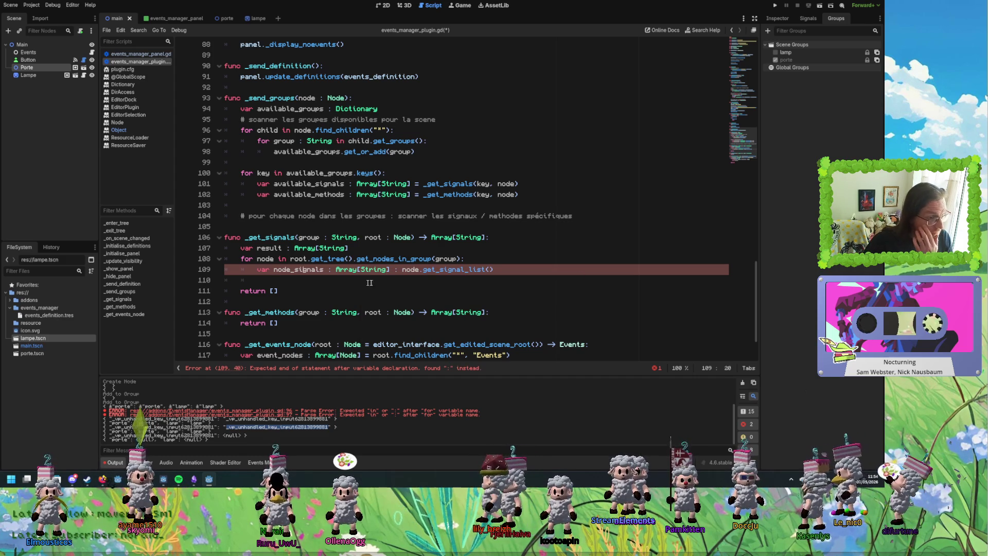
{"action": "left_click", "coordinate": [398, 270]}
{"action": "key", "text": "BackSpace"}
{"action": "type", "text": "="}
{"action": "left_click", "coordinate": [517, 267]}
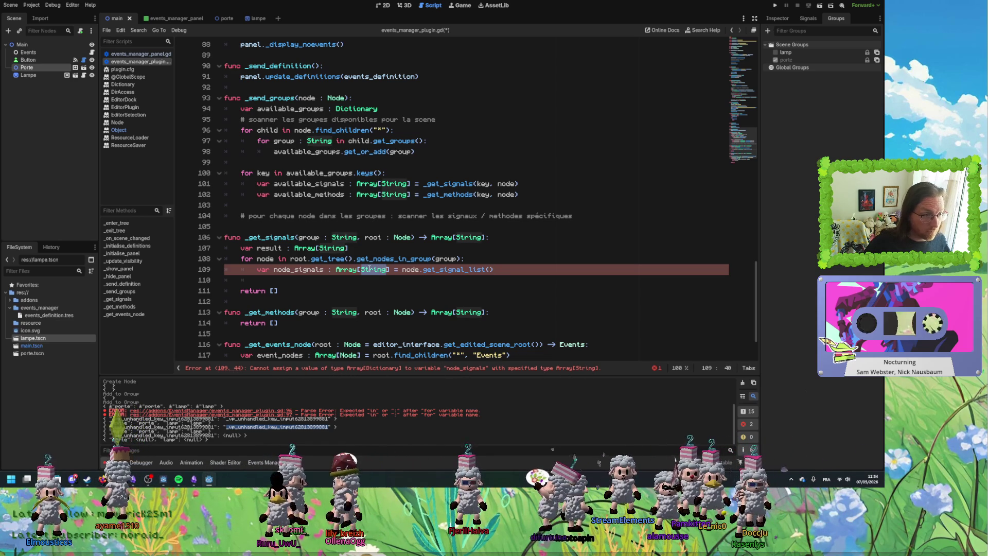
{"action": "left_click", "coordinate": [444, 270], "text": "ctrl"}
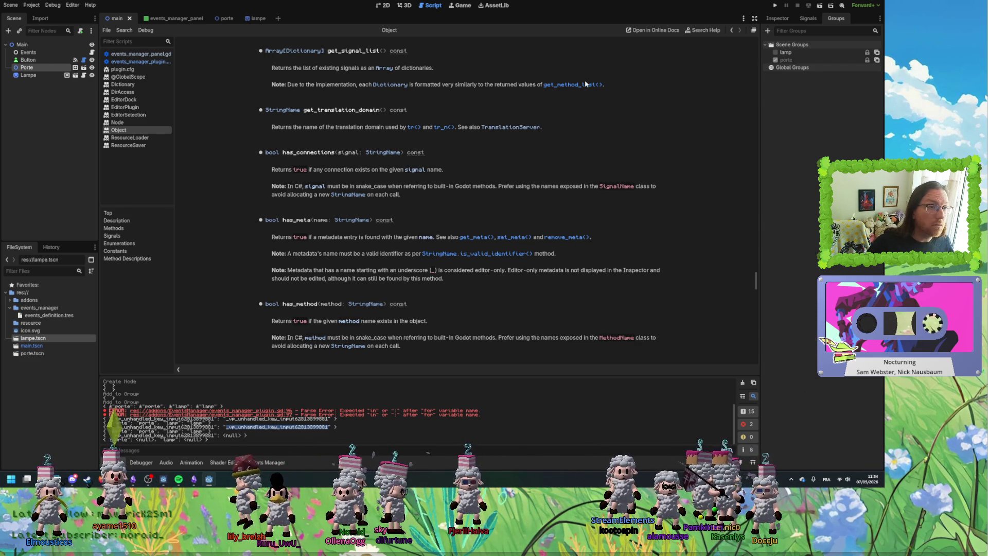
{"action": "scroll", "coordinate": [583, 87], "scroll_direction": "up", "scroll_amount": 5}
{"action": "left_click_drag", "start_coordinate": [272, 68], "coordinate": [572, 68]}
{"action": "left_click", "coordinate": [614, 67]}
{"action": "triple_click", "coordinate": [614, 67]}
{"action": "left_click", "coordinate": [618, 67]}
{"action": "triple_click", "coordinate": [618, 67]}
{"action": "left_click", "coordinate": [621, 70]}
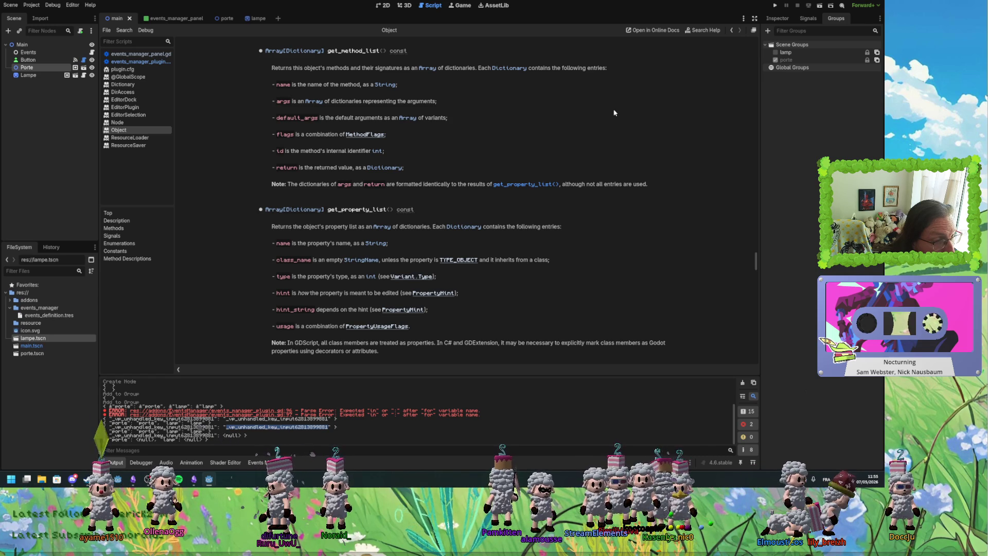
{"action": "scroll", "coordinate": [512, 209], "scroll_direction": "down", "scroll_amount": 3}
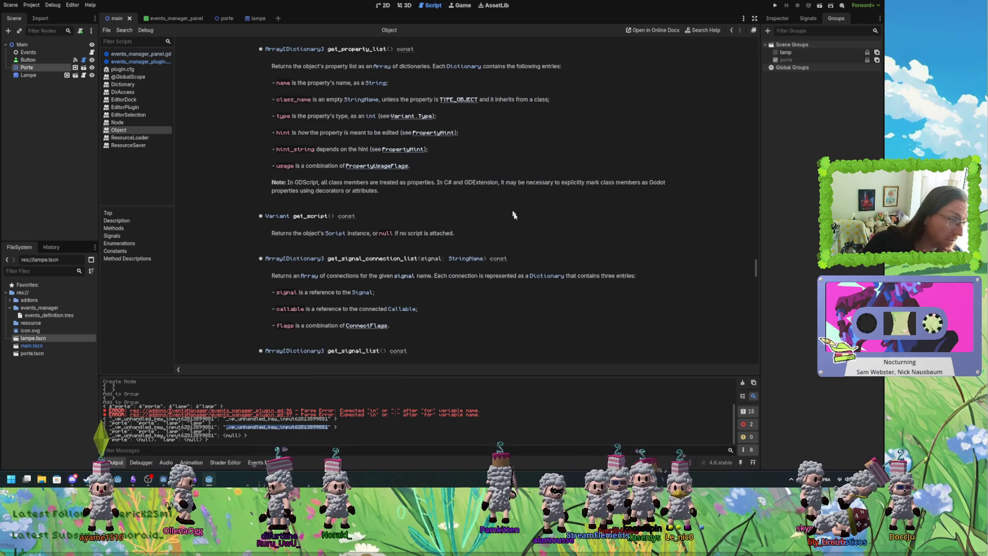
{"action": "scroll", "coordinate": [551, 221], "scroll_direction": "down", "scroll_amount": 2}
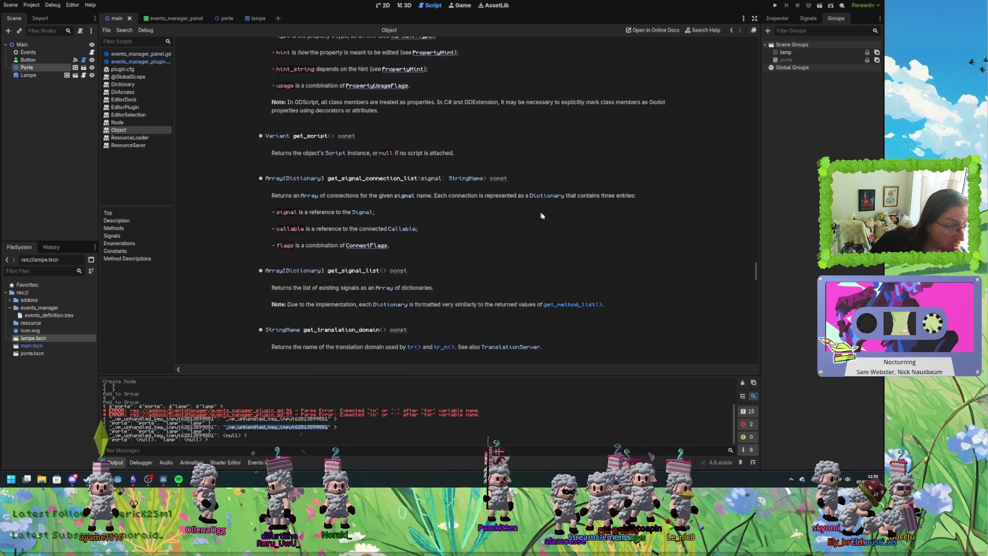
{"action": "scroll", "coordinate": [569, 220], "scroll_direction": "up", "scroll_amount": 7}
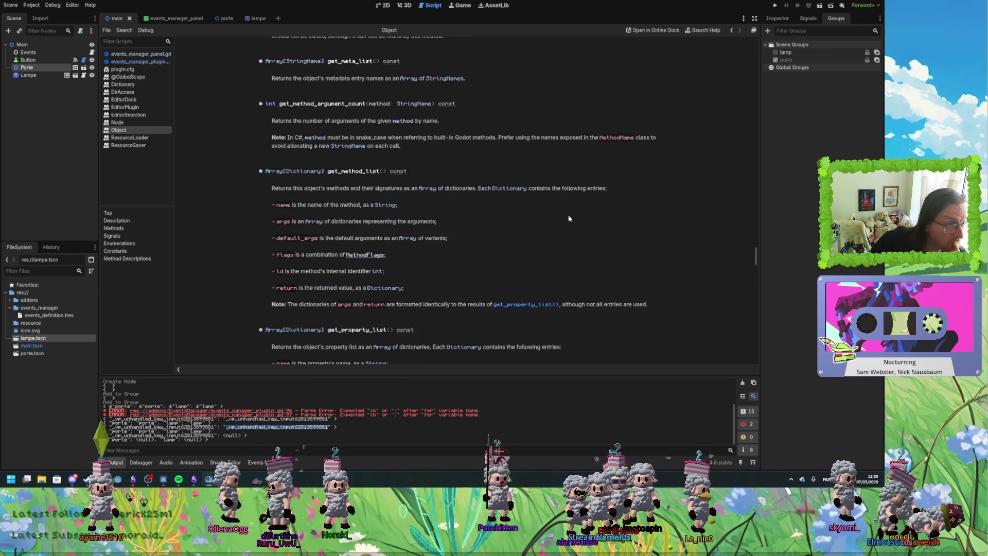
{"action": "scroll", "coordinate": [569, 218], "scroll_direction": "up", "scroll_amount": 1}
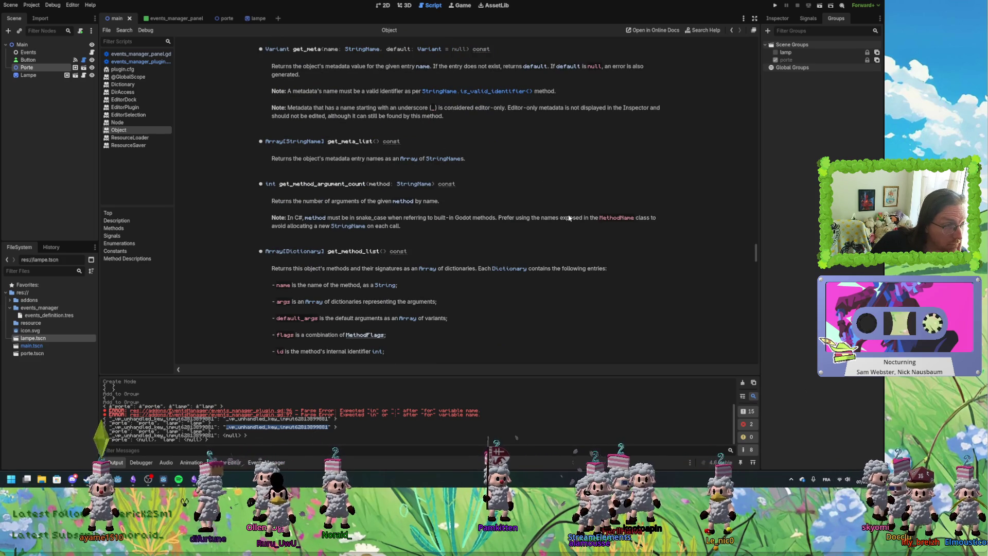
{"action": "scroll", "coordinate": [570, 218], "scroll_direction": "down", "scroll_amount": 1}
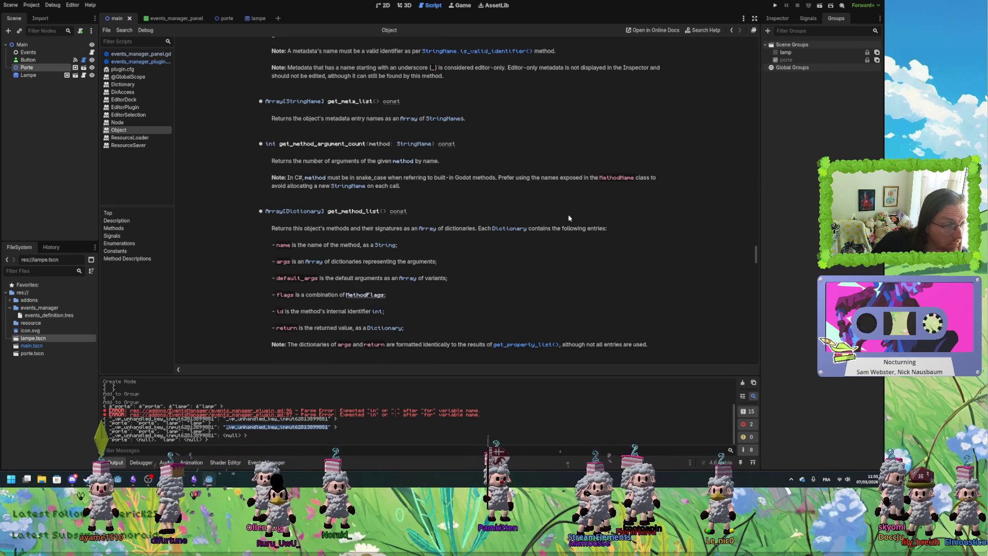
{"action": "scroll", "coordinate": [569, 219], "scroll_direction": "up", "scroll_amount": 15}
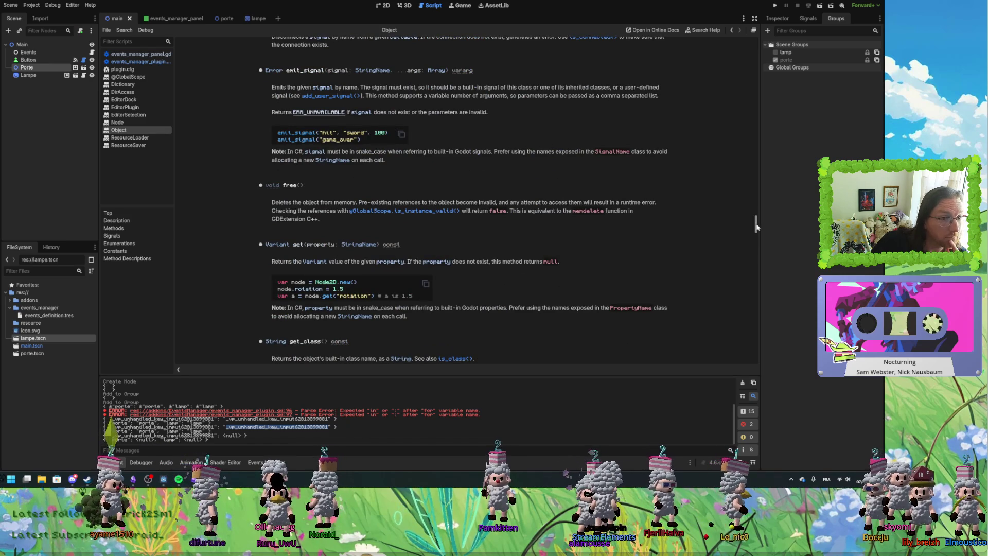
{"action": "mouse_move", "coordinate": [756, 227]}
{"action": "left_mouse_down"}
{"action": "mouse_move", "coordinate": [742, 132]}
{"action": "mouse_move", "coordinate": [746, 198]}
{"action": "mouse_move", "coordinate": [717, 66]}
{"action": "mouse_move", "coordinate": [155, 83]}
{"action": "left_mouse_up"}
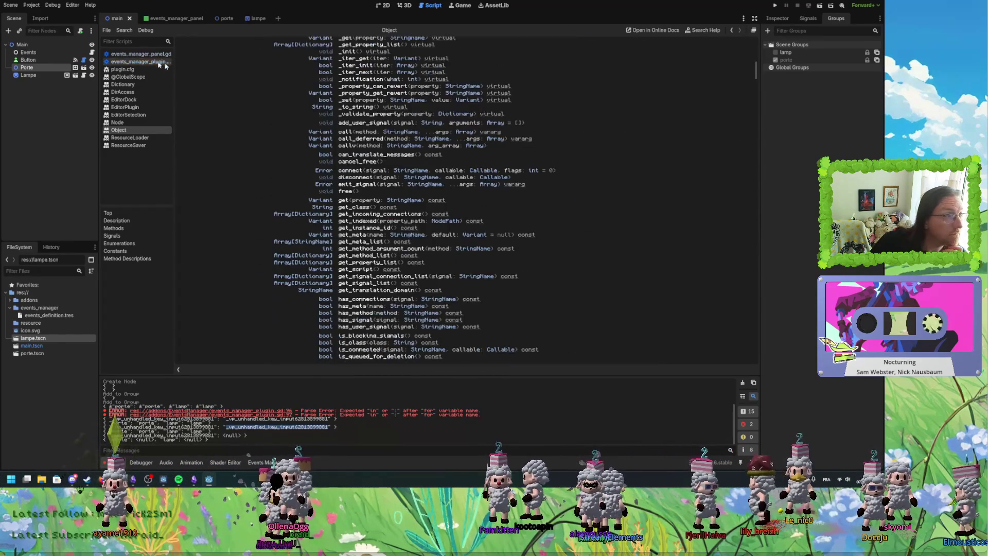
{"action": "left_click", "coordinate": [139, 62]}
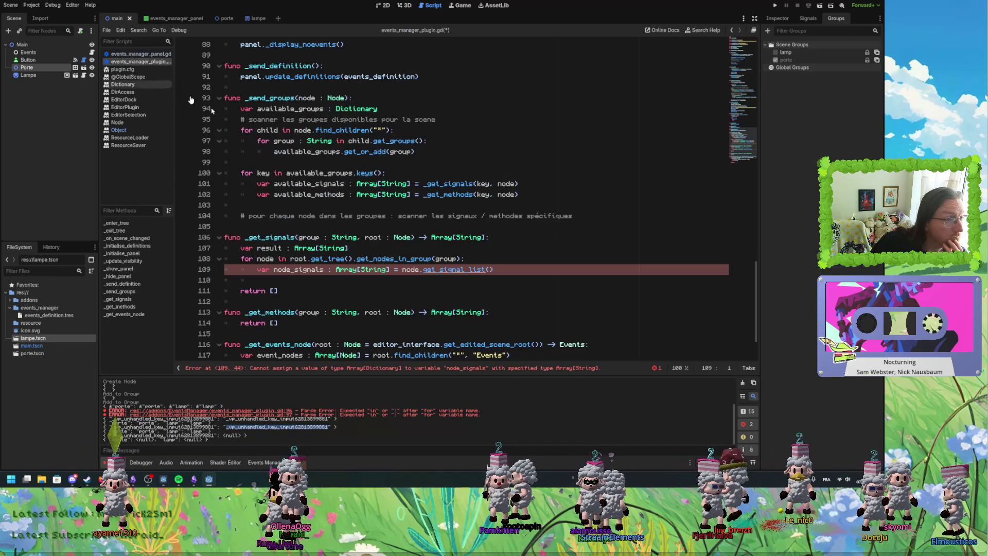
Open get_signal_list's entry in the Object class reference from line 109.
{"action": "left_click", "coordinate": [453, 269], "text": "ctrl"}
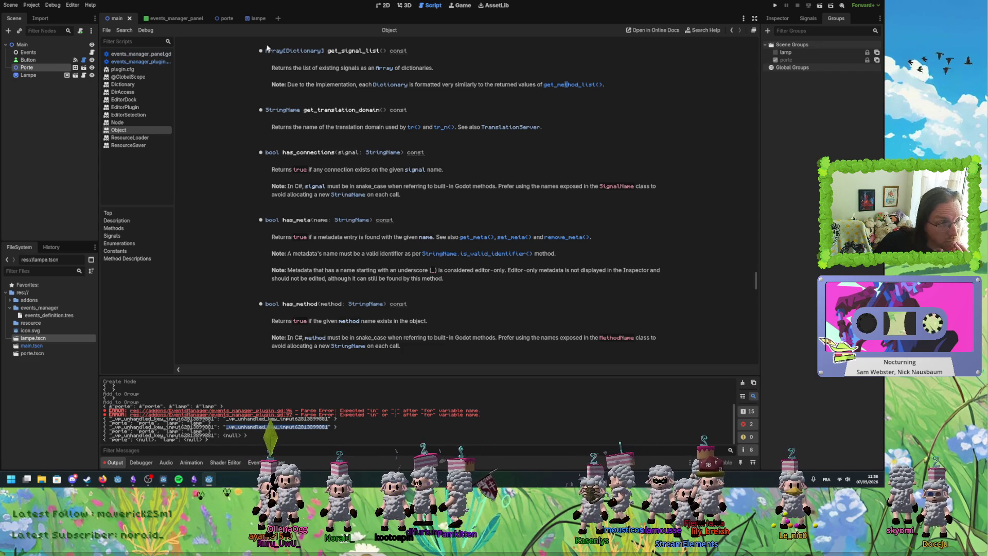
Read Array's map() description in the Array docs, then return to the end of line 109.
{"action": "left_click_drag", "start_coordinate": [265, 50], "coordinate": [324, 52]}
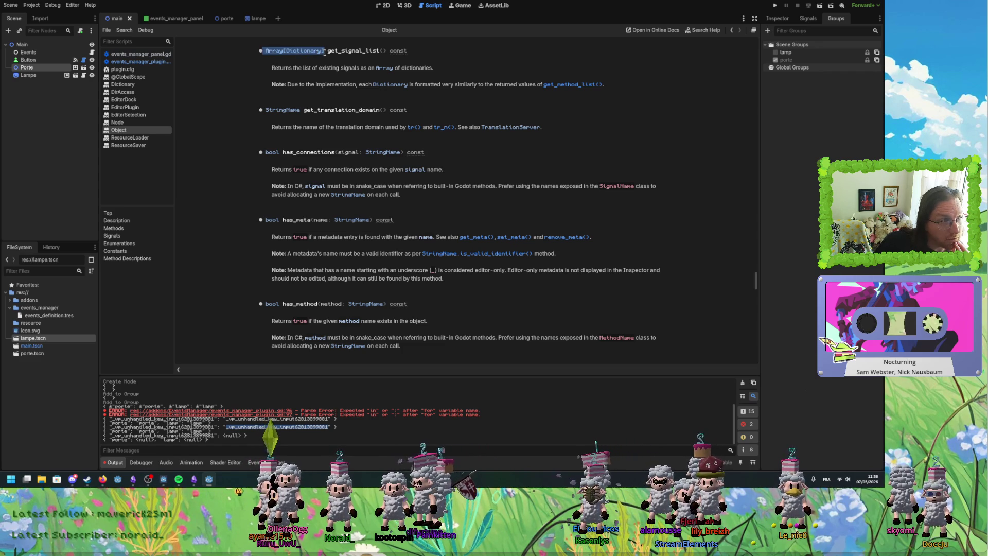
{"action": "left_click", "coordinate": [271, 52]}
{"action": "scroll", "coordinate": [404, 201], "scroll_direction": "down", "scroll_amount": 10}
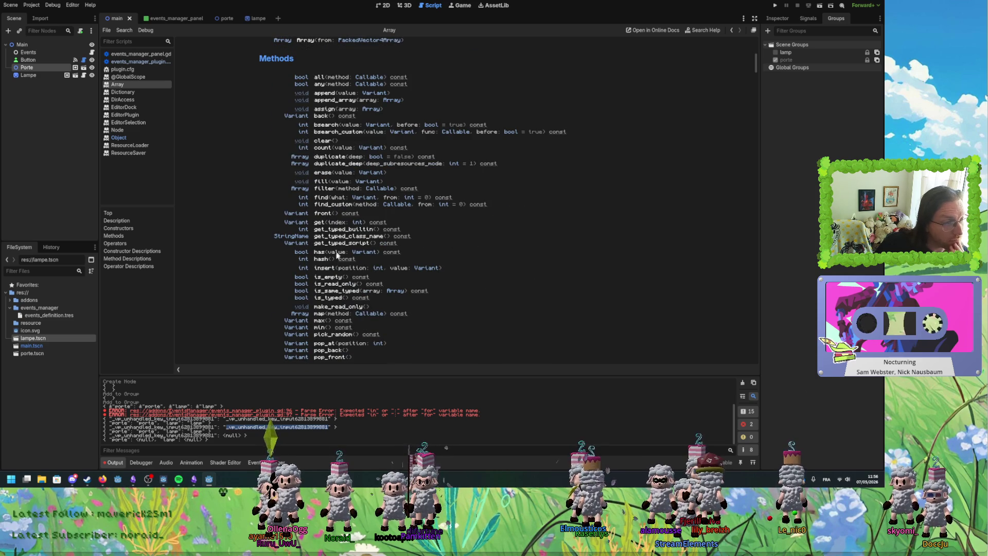
{"action": "scroll", "coordinate": [334, 263], "scroll_direction": "down", "scroll_amount": 2}
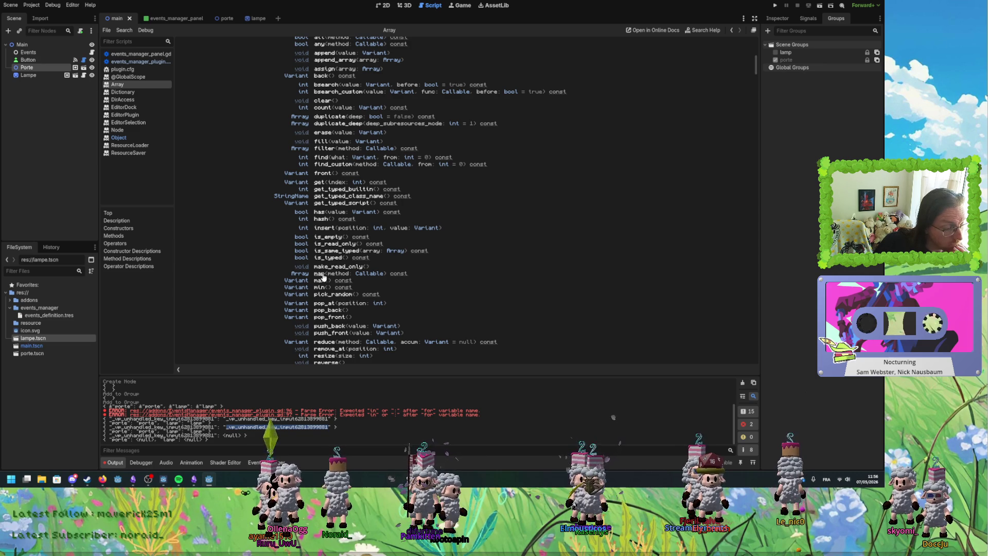
{"action": "left_click", "coordinate": [320, 276]}
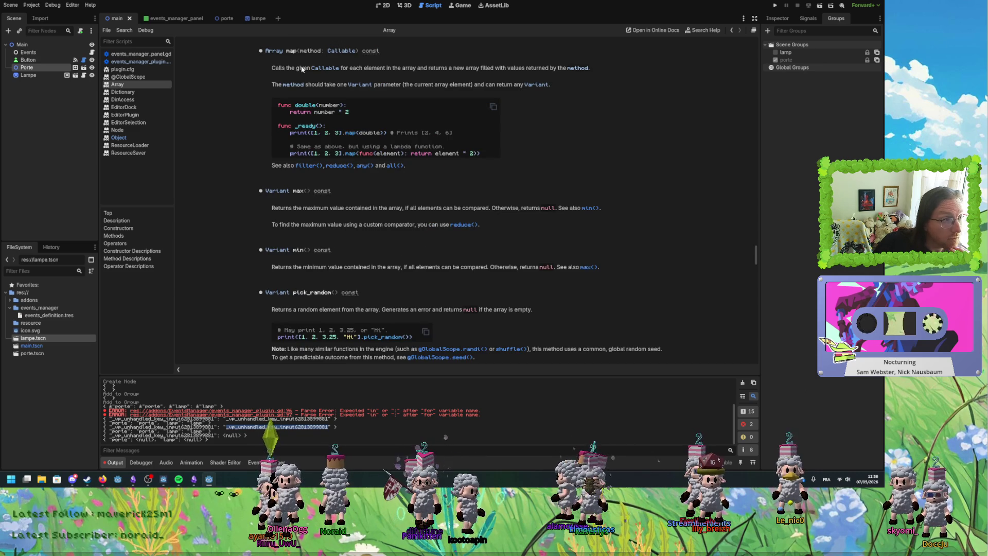
{"action": "left_click_drag", "start_coordinate": [356, 69], "coordinate": [558, 70]}
{"action": "left_click", "coordinate": [561, 69]}
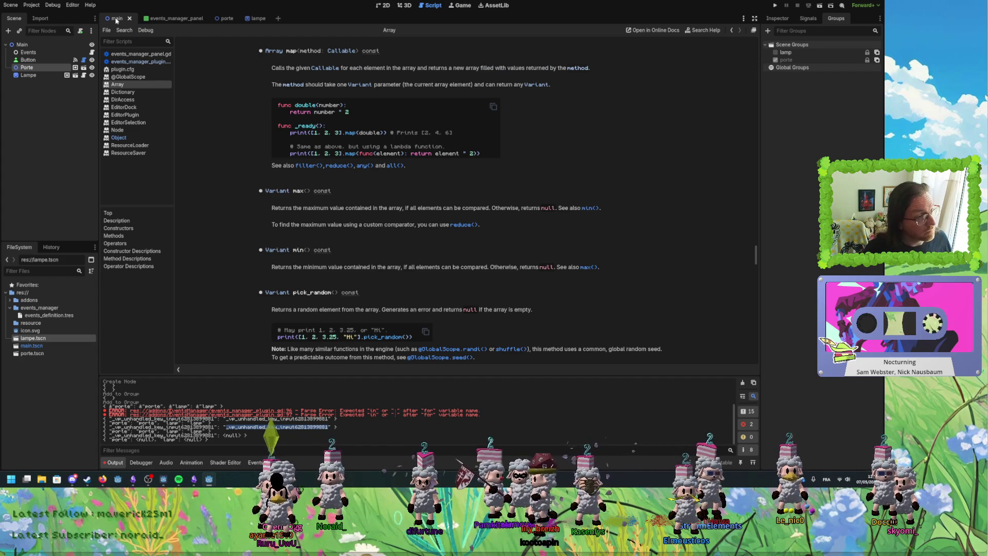
{"action": "left_click", "coordinate": [139, 61]}
{"action": "left_click", "coordinate": [514, 270]}
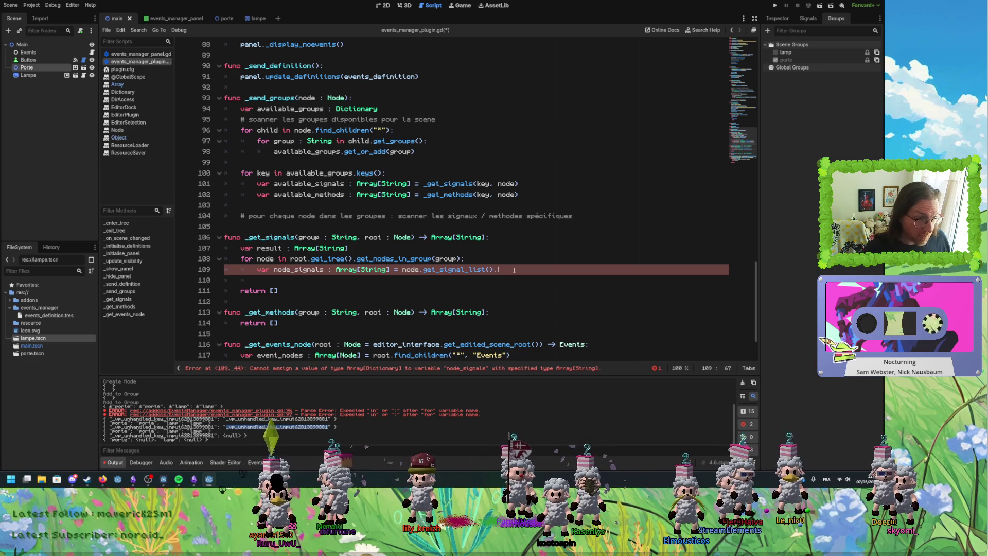
Chain .map(func(dic : Dictionary): return dic.get()) after get_signal_list() on line 109.
{"action": "type", "text": "map"}
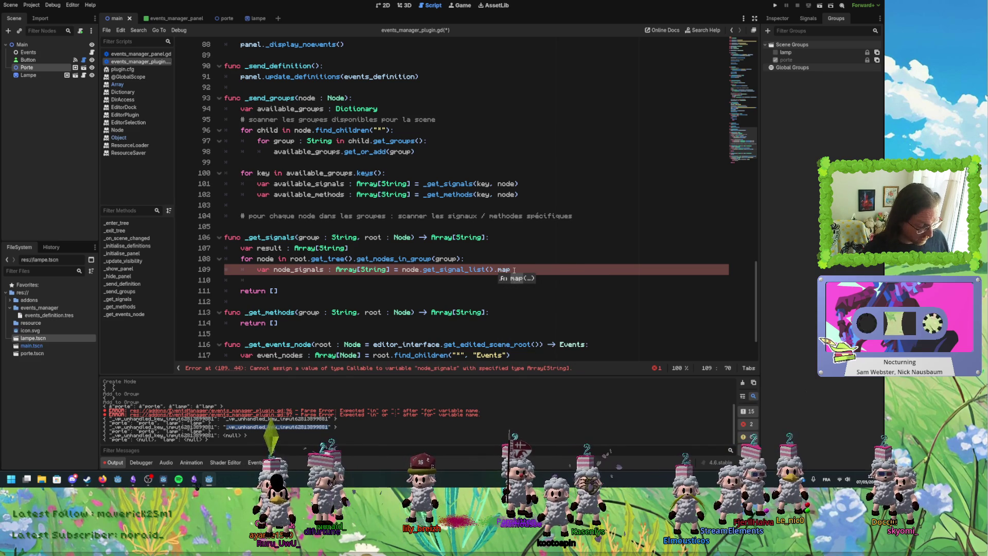
{"action": "key", "text": "Return"}
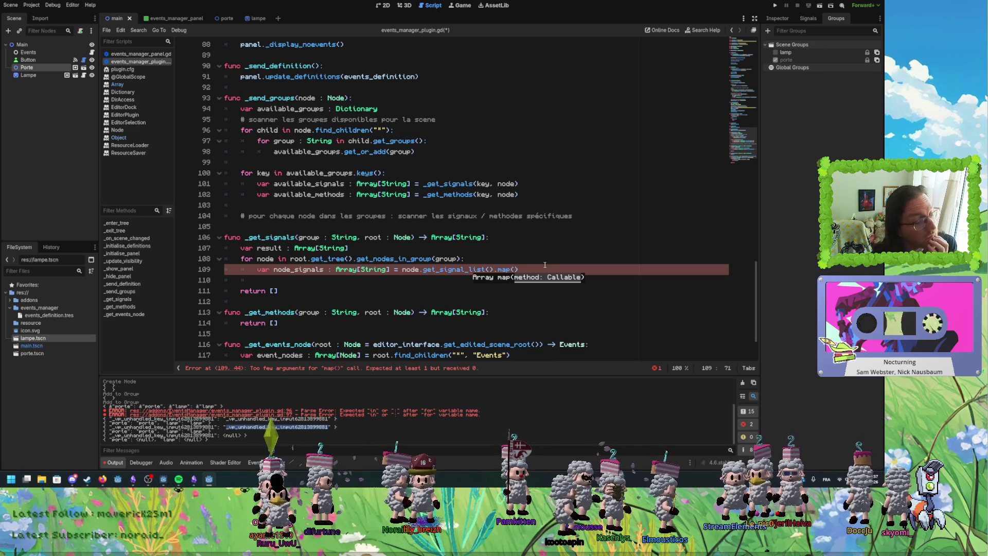
{"action": "type", "text": "unc(d"}
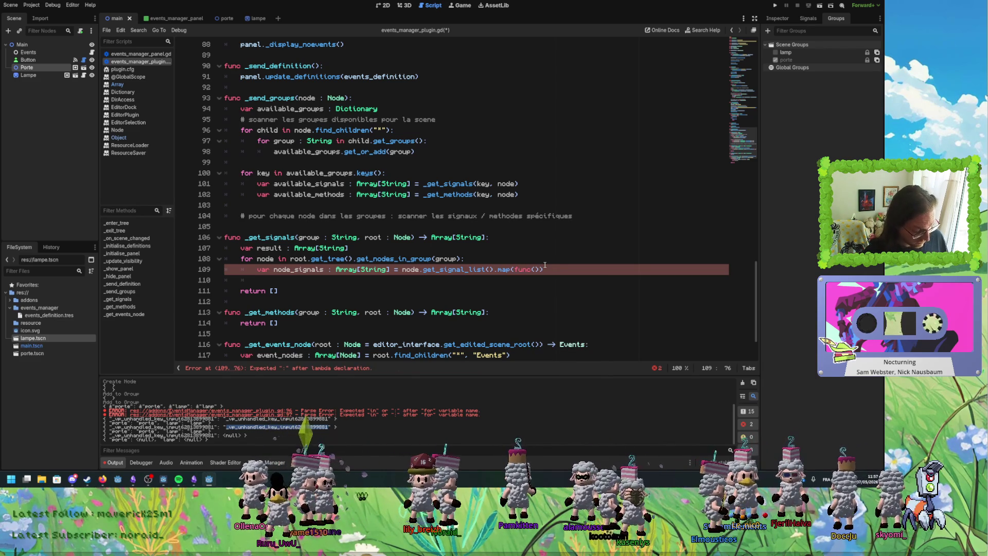
{"action": "type", "text": "ic : "}
{"action": "type", "text": "Di"}
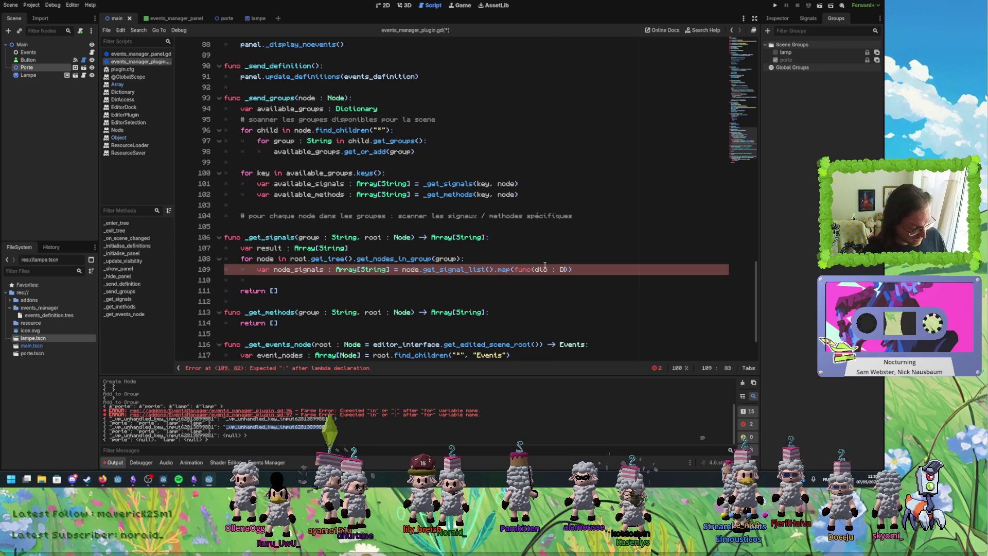
{"action": "key", "text": "Return"}
{"action": "type", "text": "): re"}
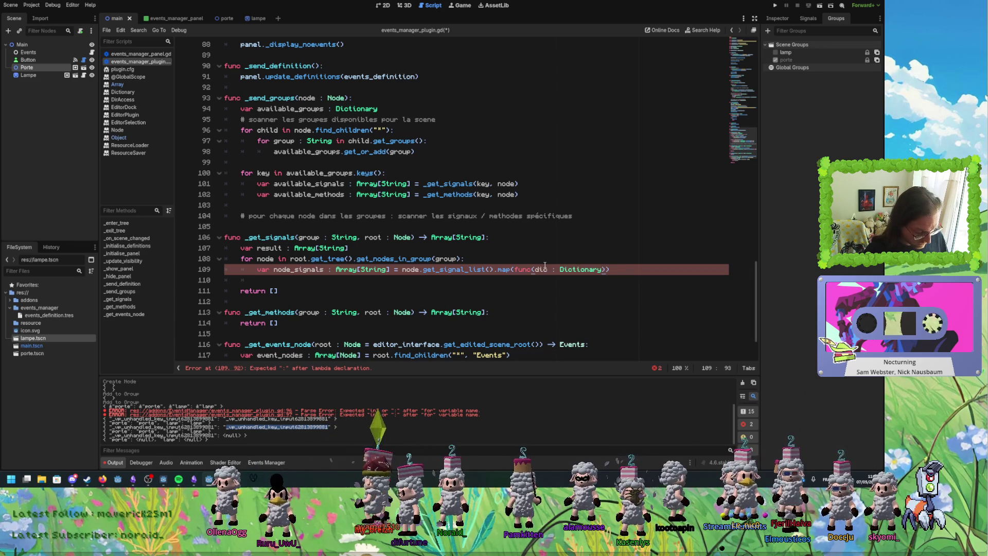
{"action": "type", "text": "turn "}
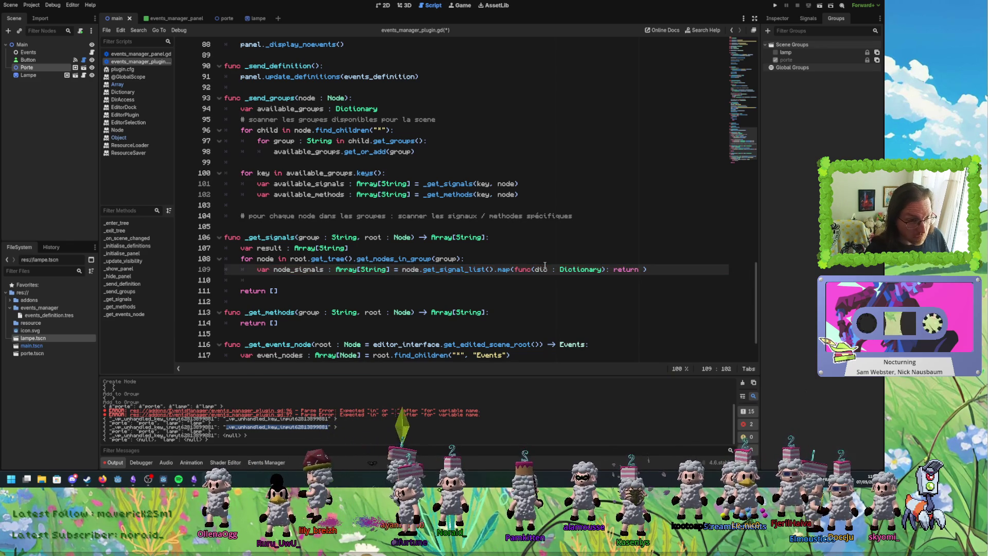
{"action": "type", "text": "D"}
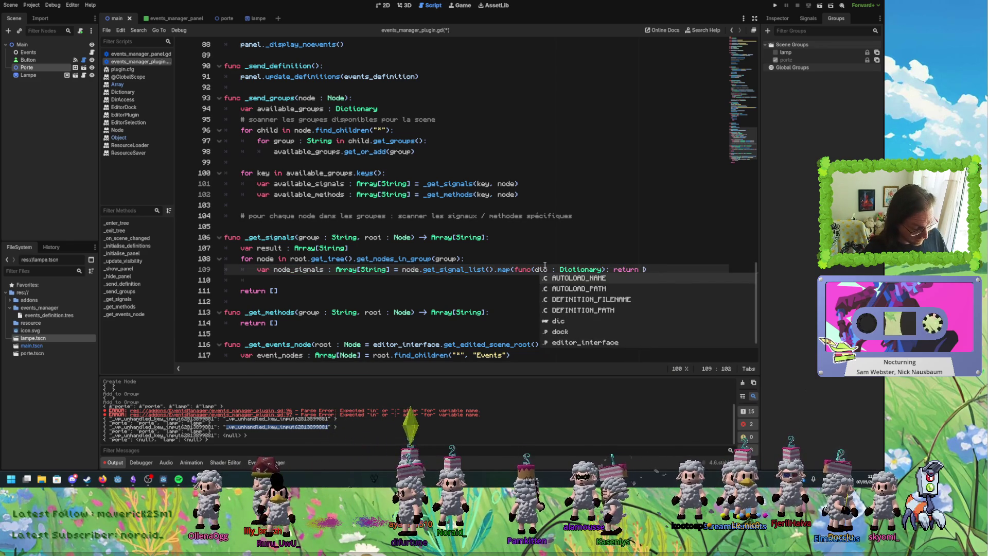
{"action": "type", "text": "ic."}
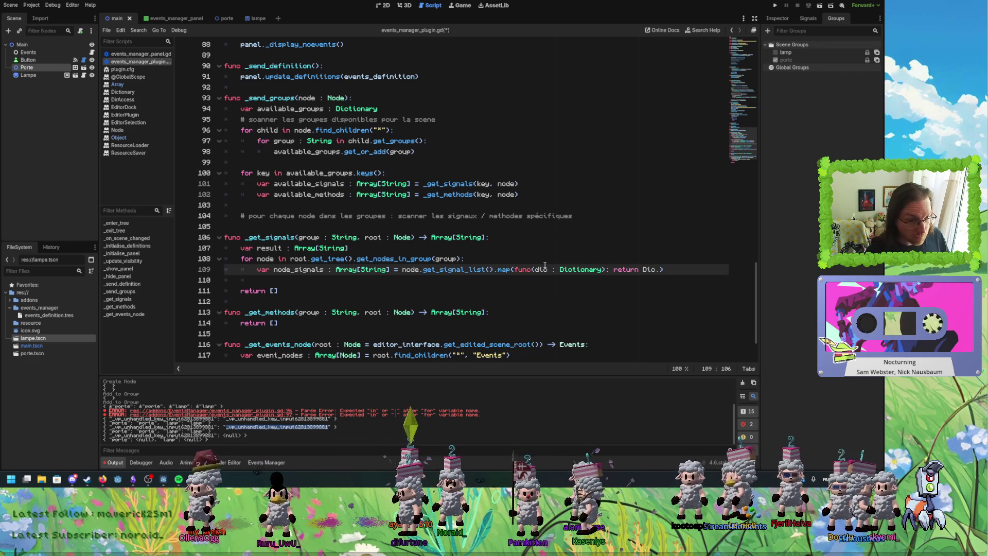
{"action": "key", "text": "BackSpace"}
{"action": "key", "text": "BackSpace"}
{"action": "key", "text": "BackSpace"}
{"action": "type", "text": "dic."}
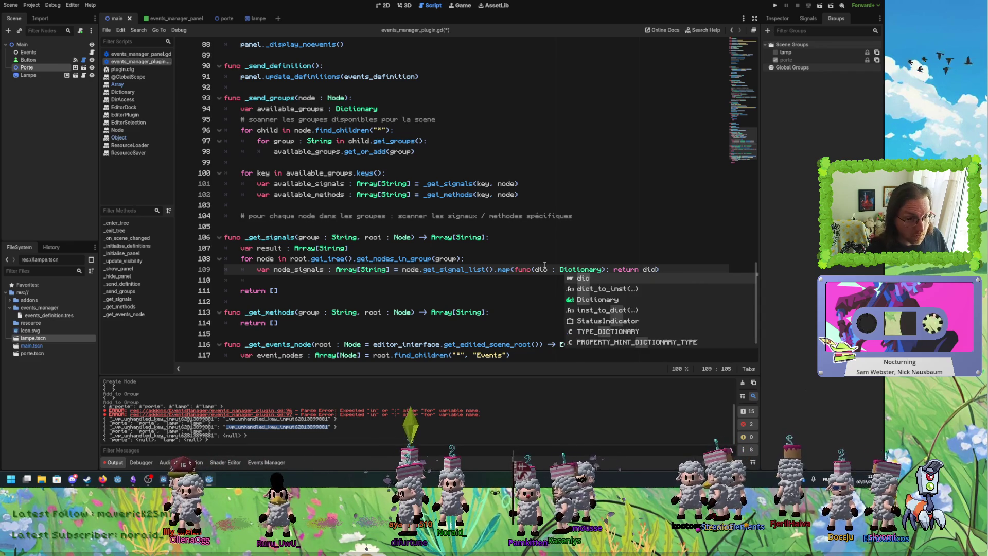
{"action": "type", "text": "get("}
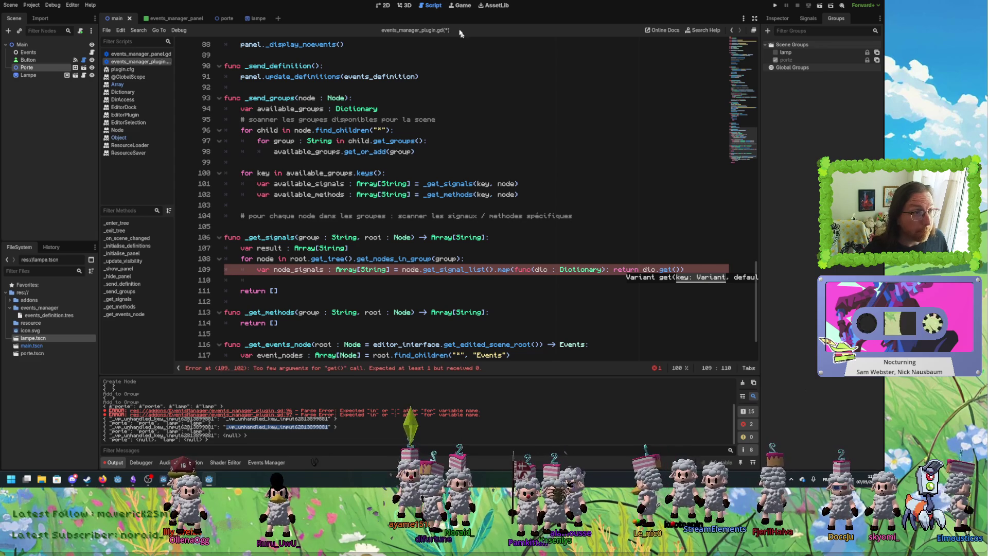
Return to the script view and reopen the get_signal_list documentation.
{"action": "left_click", "coordinate": [409, 6]}
{"action": "left_click", "coordinate": [432, 5]}
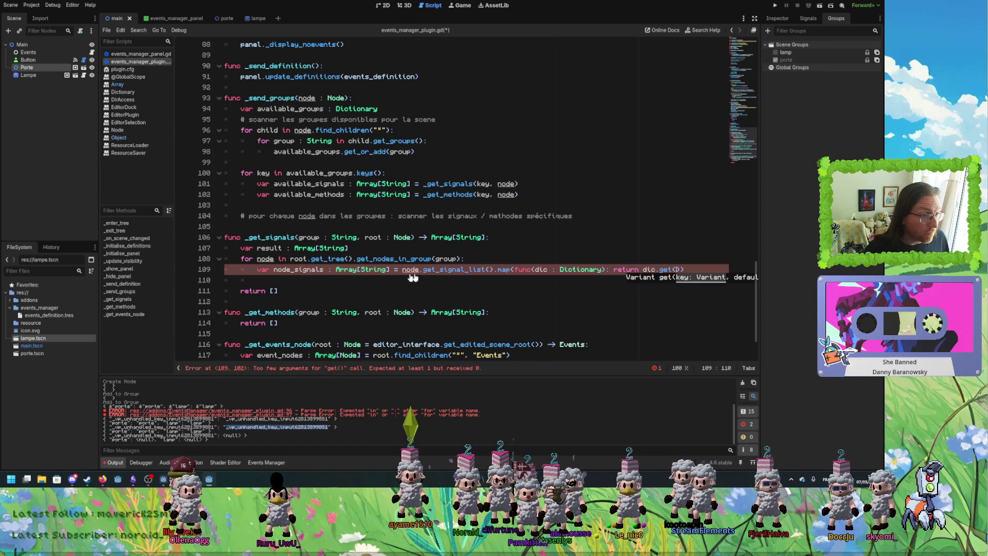
{"action": "left_click", "coordinate": [452, 271], "text": "ctrl"}
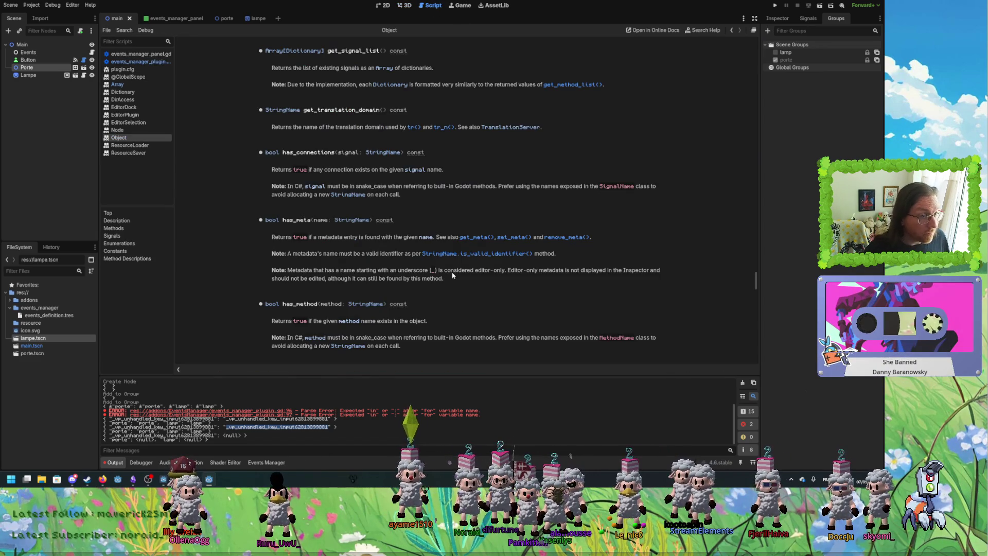
Check get_method_list's docs, then make the lambda return dic.get("name").
{"action": "left_click", "coordinate": [567, 85]}
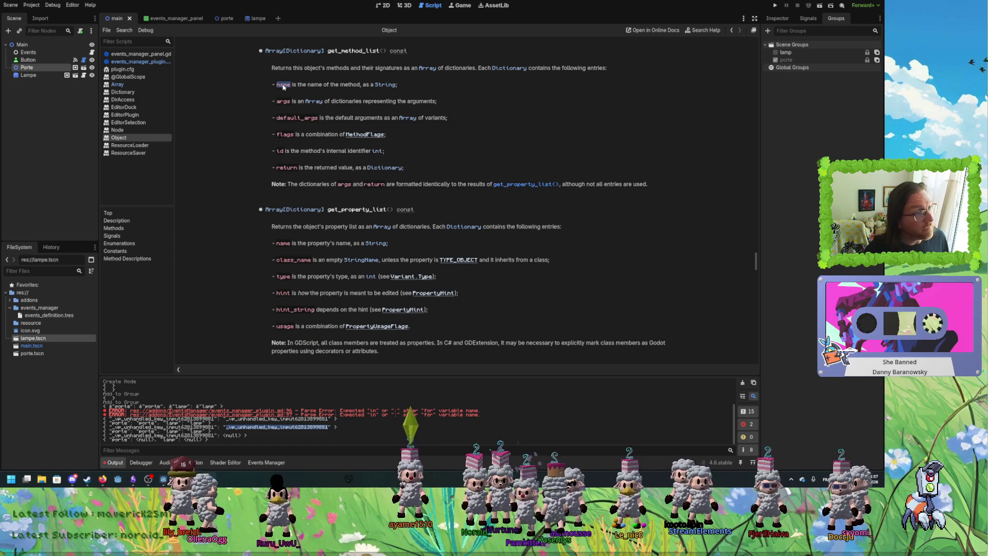
{"action": "left_click", "coordinate": [155, 63]}
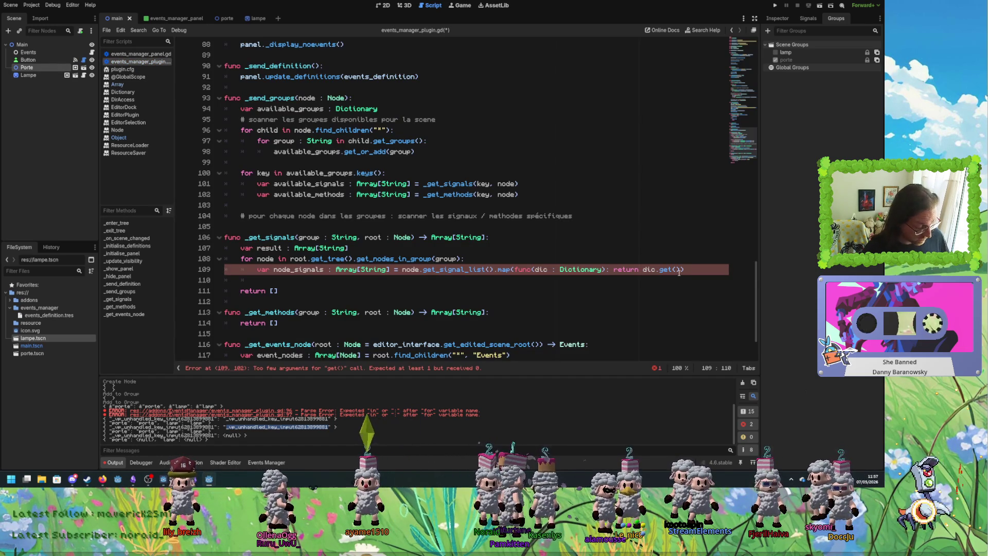
{"action": "type", "text": "\"name"}
Duplicate line 109, then remove the duplicated line again.
{"action": "left_click", "coordinate": [583, 270]}
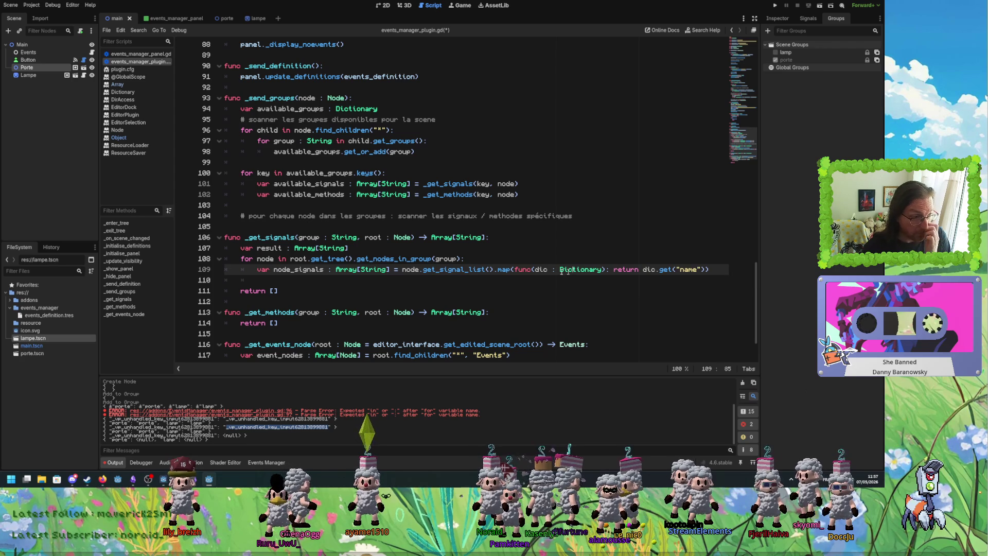
{"action": "double_click", "coordinate": [360, 270]}
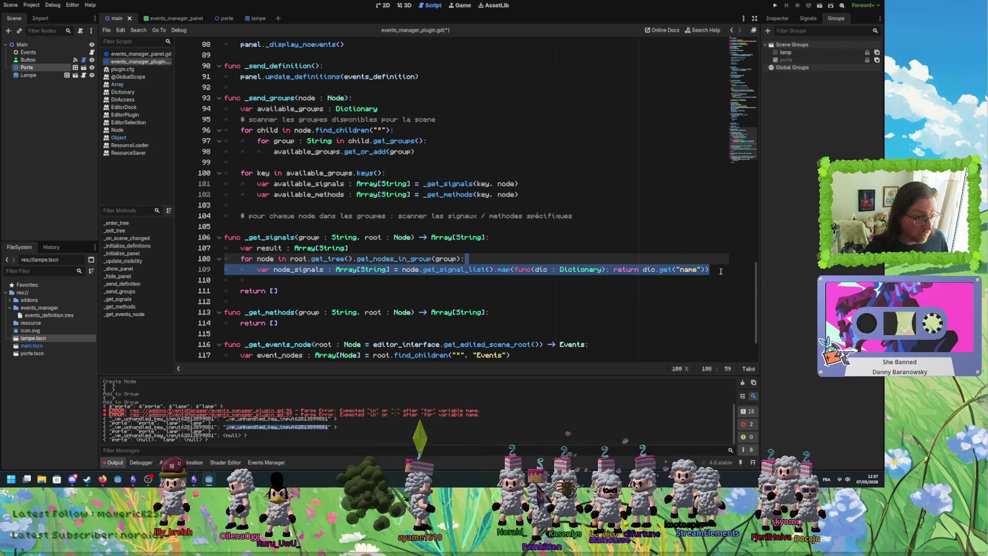
{"action": "left_click", "coordinate": [721, 272]}
{"action": "type", "text": "var node_signals : Array[String] = node.get_signal_list().map(func(dic : Dictionary): return dic.get(\"name\"))"}
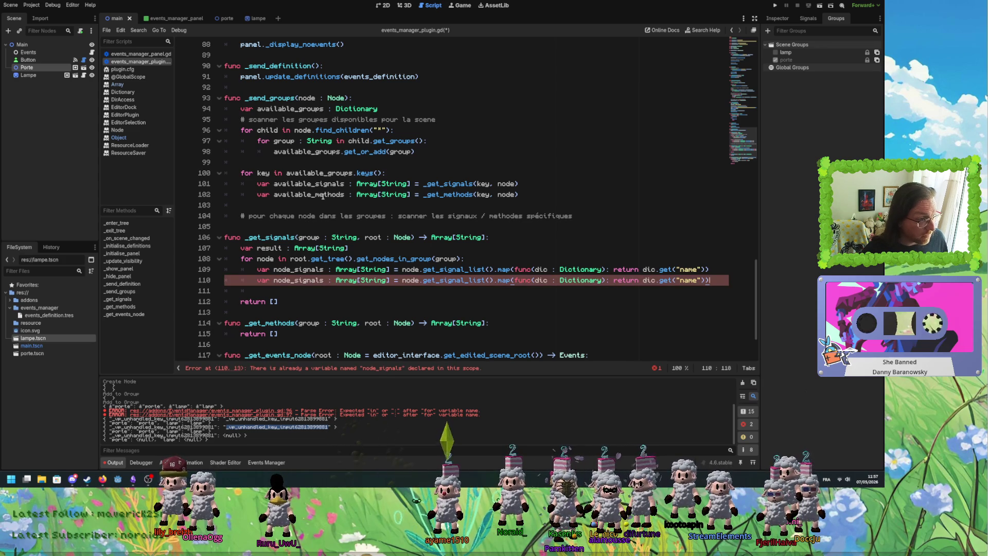
{"action": "key", "text": "ctrl+shift+k"}
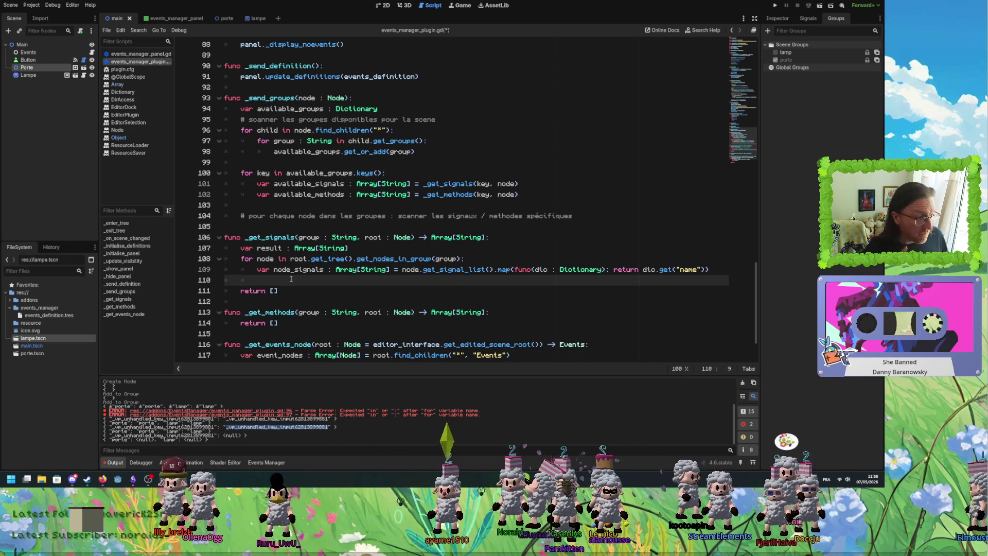
Add print(group, node_signals) on line 110, save, and open the events_manager_panel scene.
{"action": "type", "text": "p"}
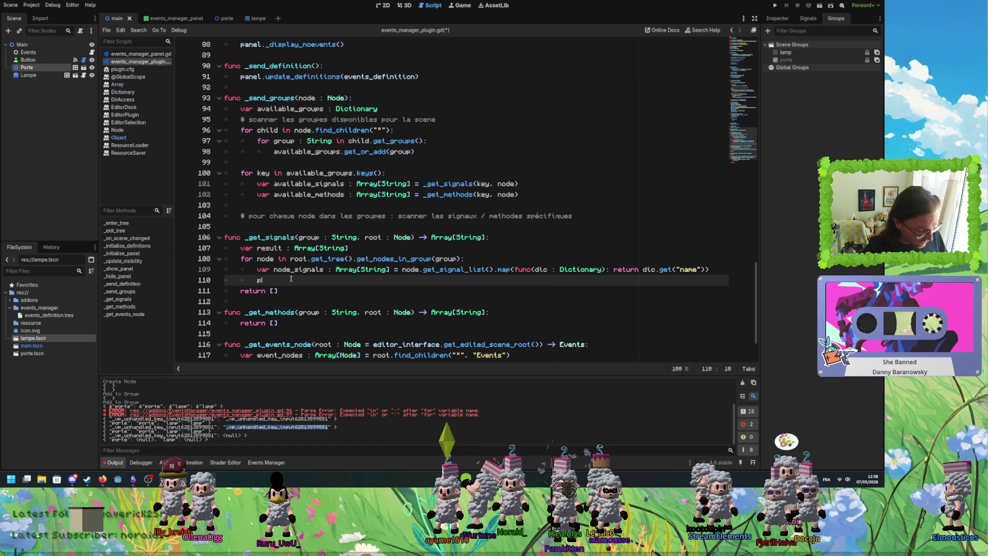
{"action": "key", "text": "BackSpace"}
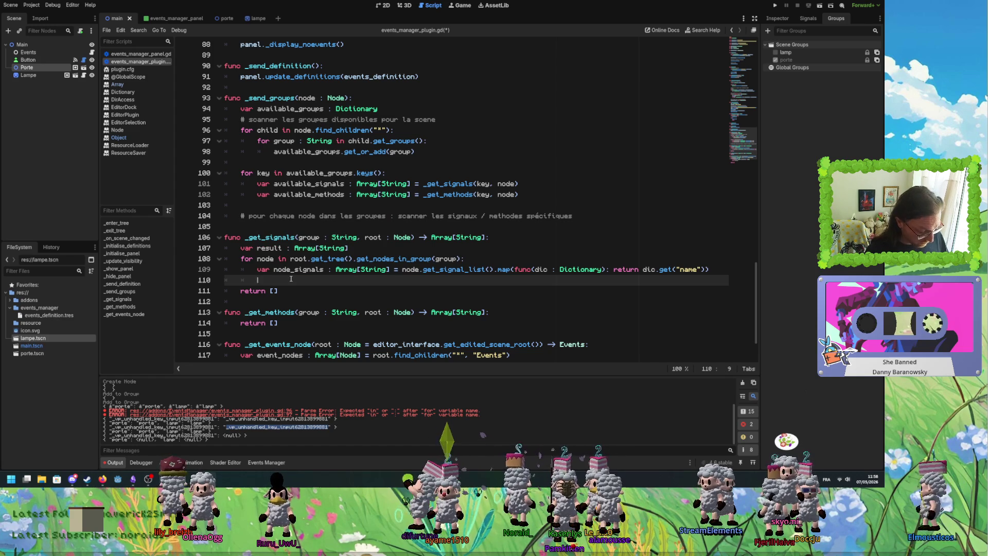
{"action": "type", "text": "print("}
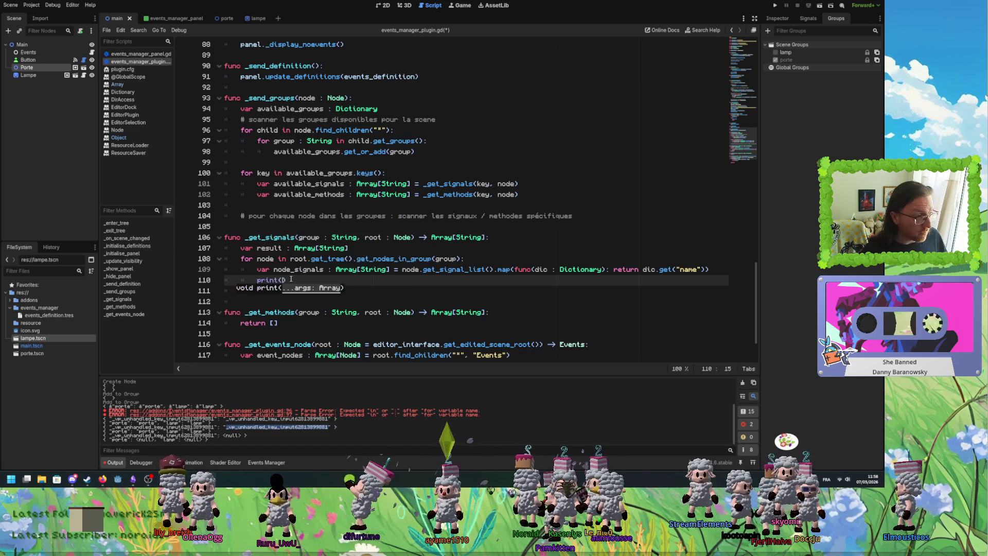
{"action": "key", "text": "Up"}
{"action": "key", "text": "Up"}
{"action": "key", "text": "End"}
{"action": "key", "text": "Left"}
{"action": "key", "text": "Left"}
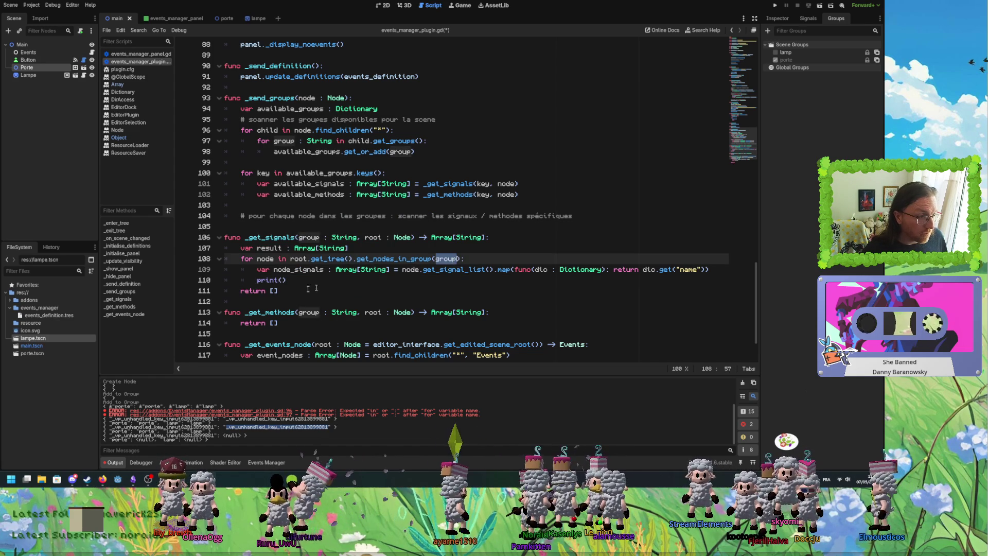
{"action": "left_click", "coordinate": [282, 280]}
{"action": "type", "text": "group, "}
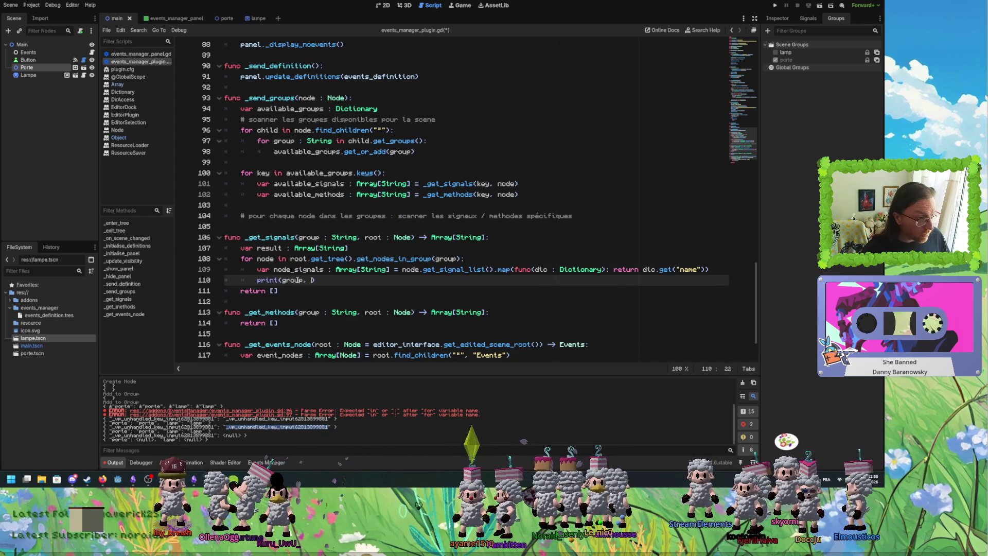
{"action": "type", "text": "node_signals"}
{"action": "key", "text": "ctrl+s"}
{"action": "left_click", "coordinate": [160, 18]}
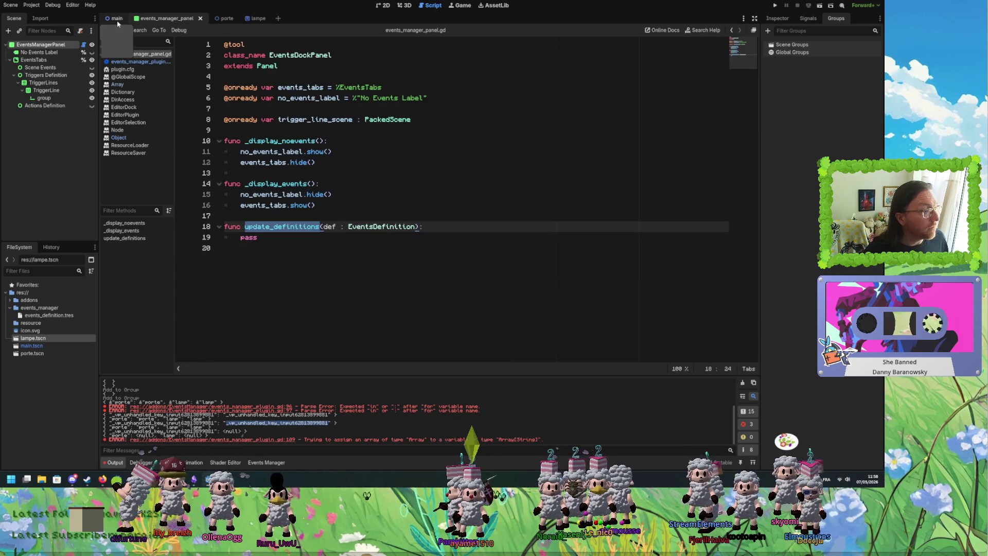
From the Output error, append 'as Array[String]' to line 109's map call and save.
{"action": "left_click", "coordinate": [116, 20]}
{"action": "left_click", "coordinate": [340, 426]}
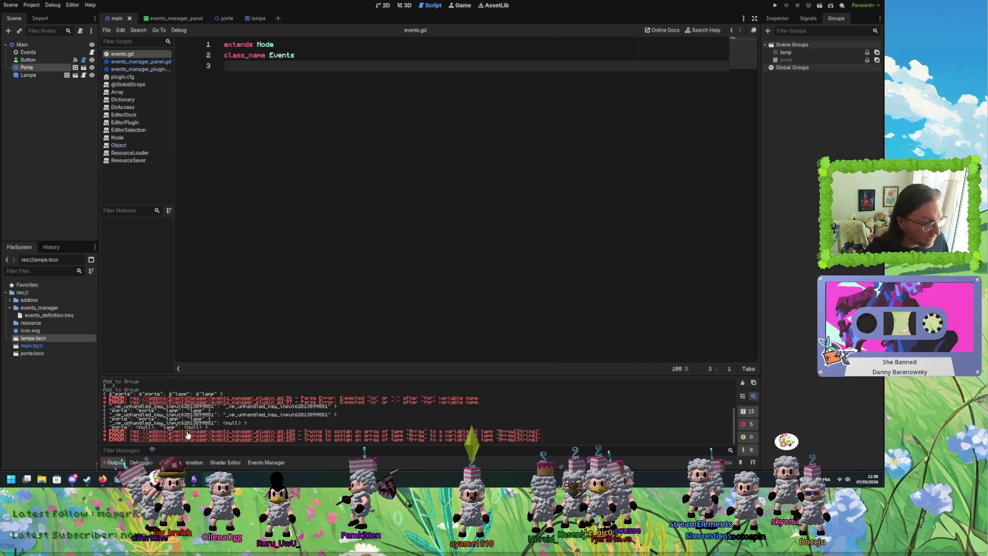
{"action": "left_click", "coordinate": [266, 432]}
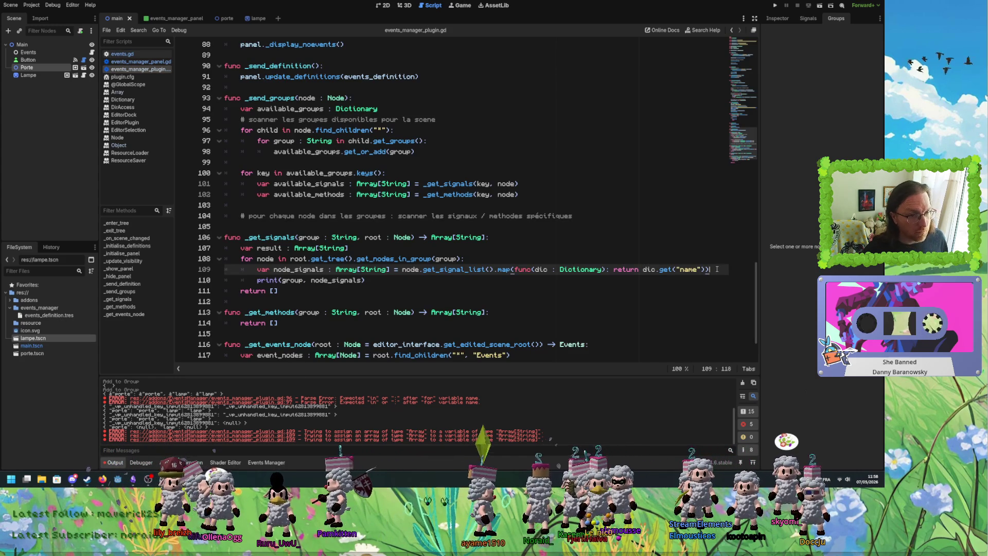
{"action": "left_click", "coordinate": [717, 269]}
{"action": "type", "text": "as Array[String"}
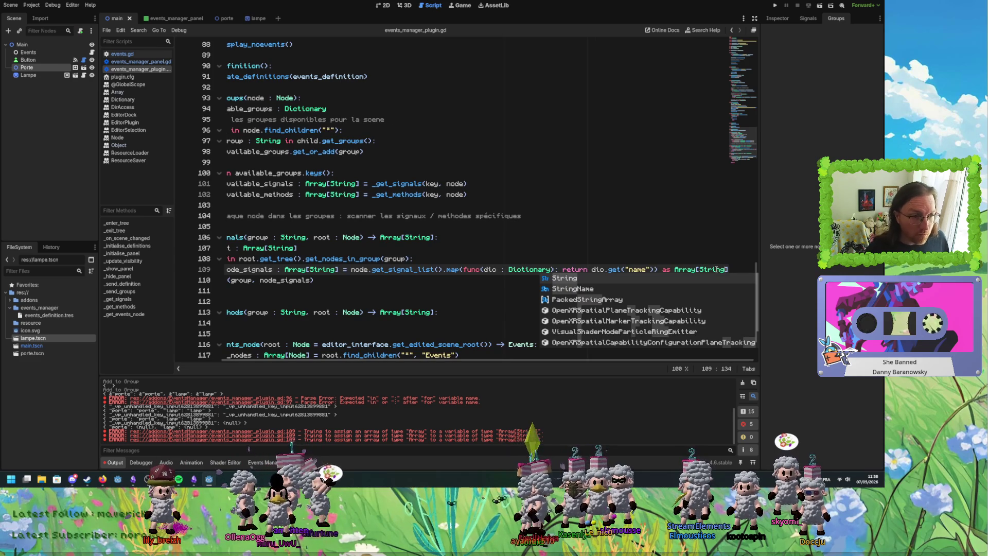
{"action": "left_click", "coordinate": [676, 269]}
{"action": "key", "text": "ctrl+s"}
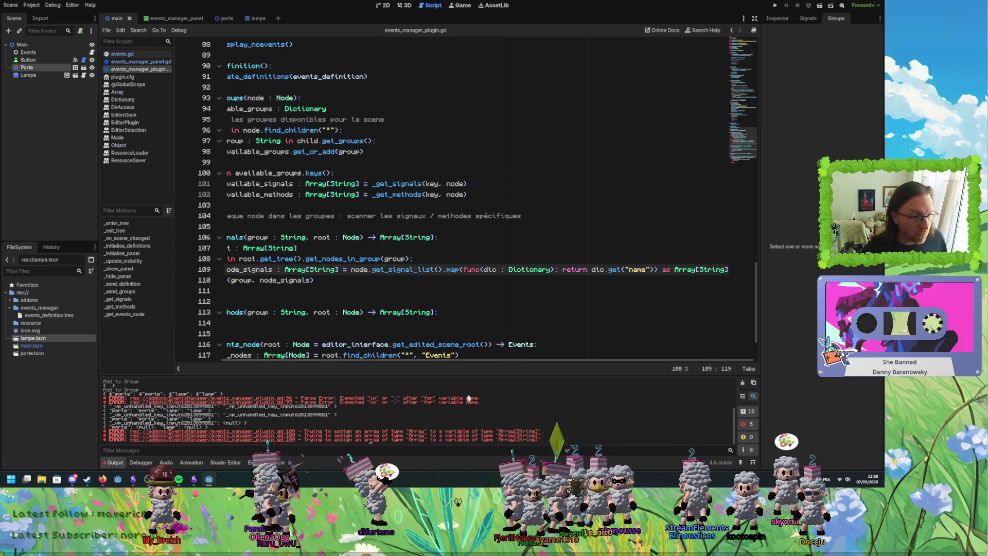
Cycle through the open scripts and return to line 109 of the plugin script.
{"action": "key", "text": "ctrl+shift+comma"}
{"action": "key", "text": "ctrl+shift+comma"}
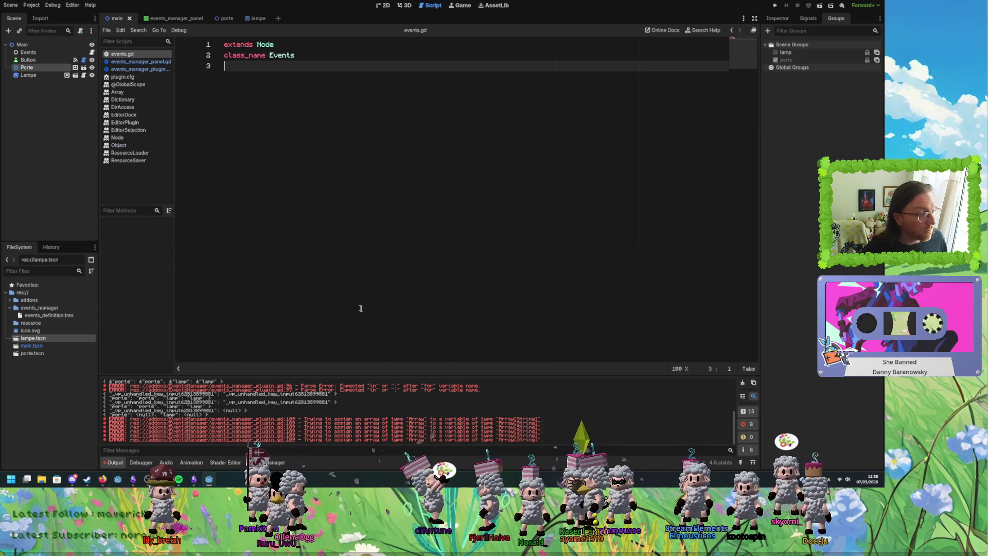
{"action": "key", "text": "ctrl+shift+comma"}
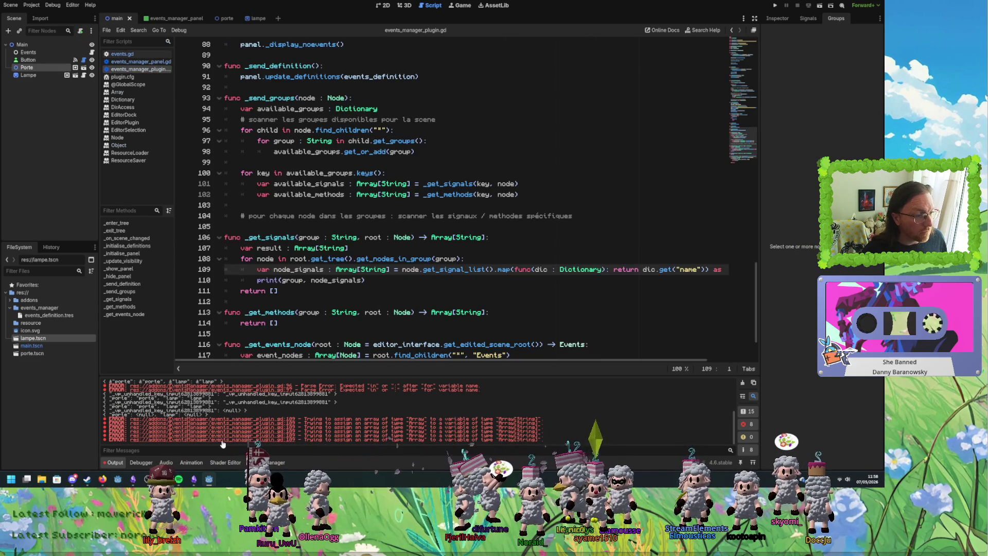
{"action": "left_click", "coordinate": [419, 270]}
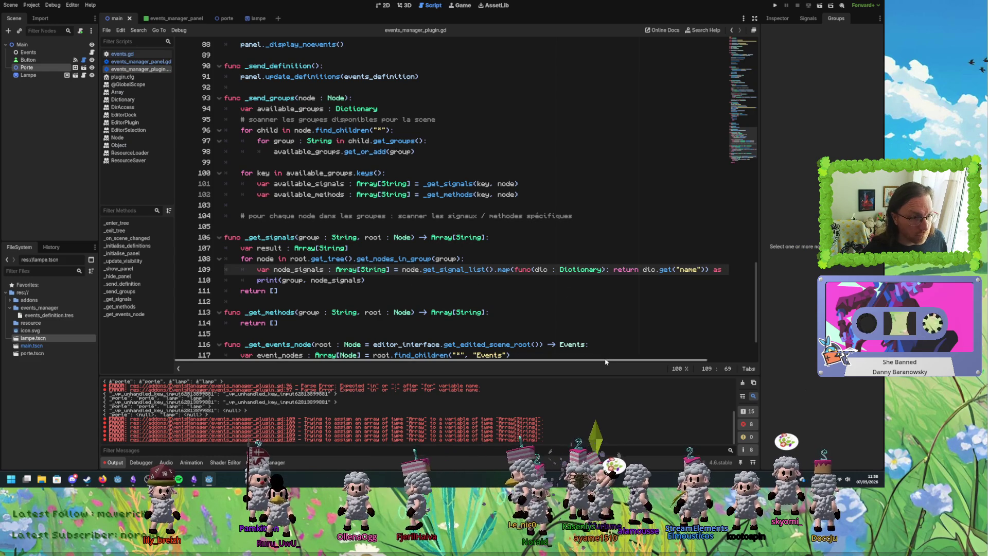
Cast the lambda's get("name") result 'as String' on line 109, fix the parentheses, and save.
{"action": "scroll", "coordinate": [597, 360], "scroll_direction": "right", "scroll_amount": 2}
{"action": "left_click", "coordinate": [659, 270]}
{"action": "type", "text": "as String as Arr"}
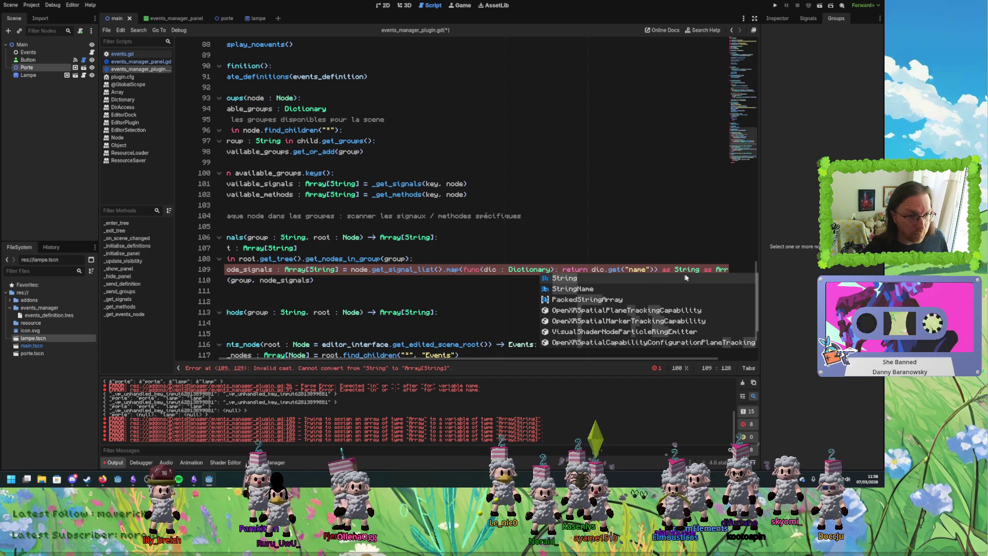
{"action": "left_click", "coordinate": [661, 269]}
{"action": "key", "text": "BackSpace"}
{"action": "key", "text": "ctrl+Right"}
{"action": "key", "text": "ctrl+Right"}
{"action": "type", "text": ")"}
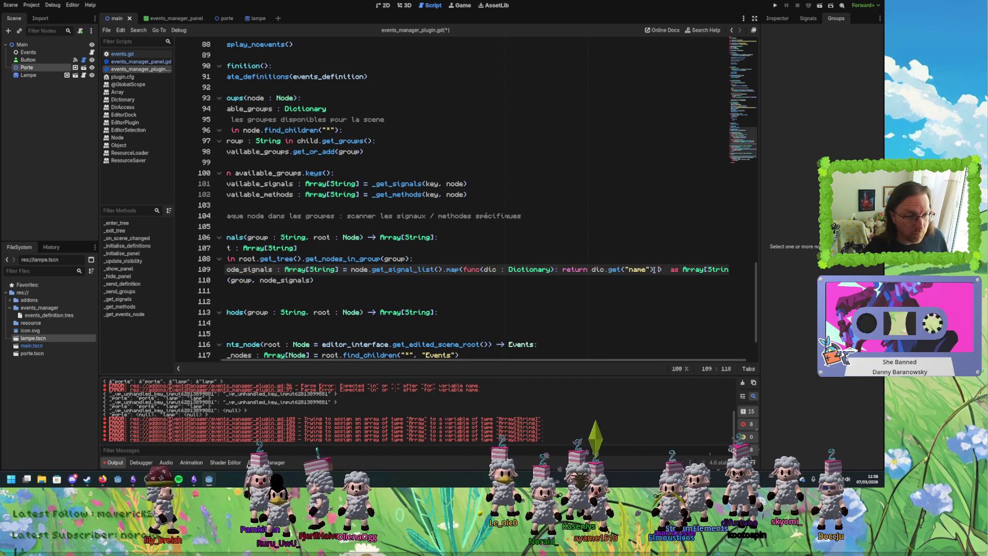
{"action": "type", "text": "as String"}
{"action": "left_click", "coordinate": [414, 272]}
{"action": "key", "text": "ctrl+s"}
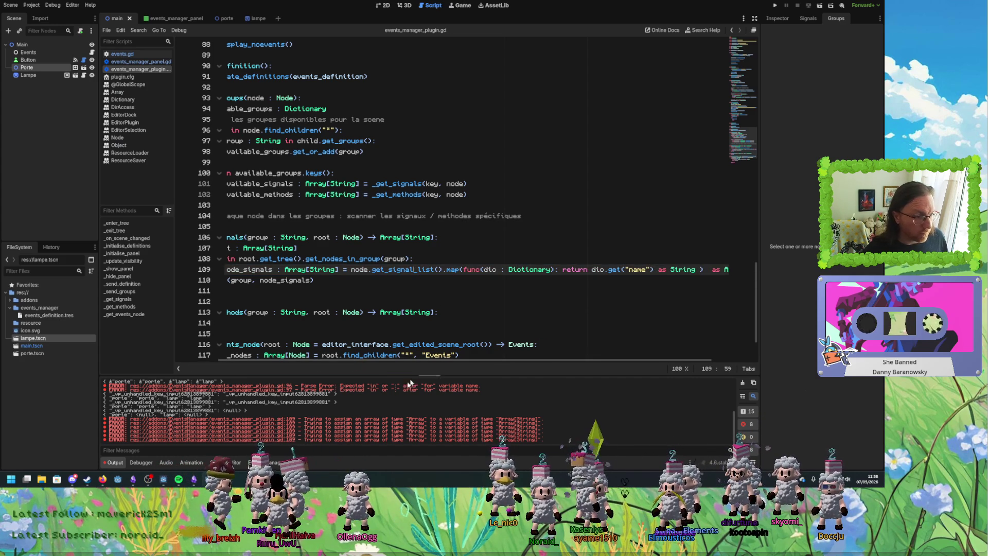
Delete the ': Array[String]' annotation and the 'as String' cast from line 109, then save.
{"action": "left_click", "coordinate": [139, 61]}
{"action": "left_click", "coordinate": [122, 53]}
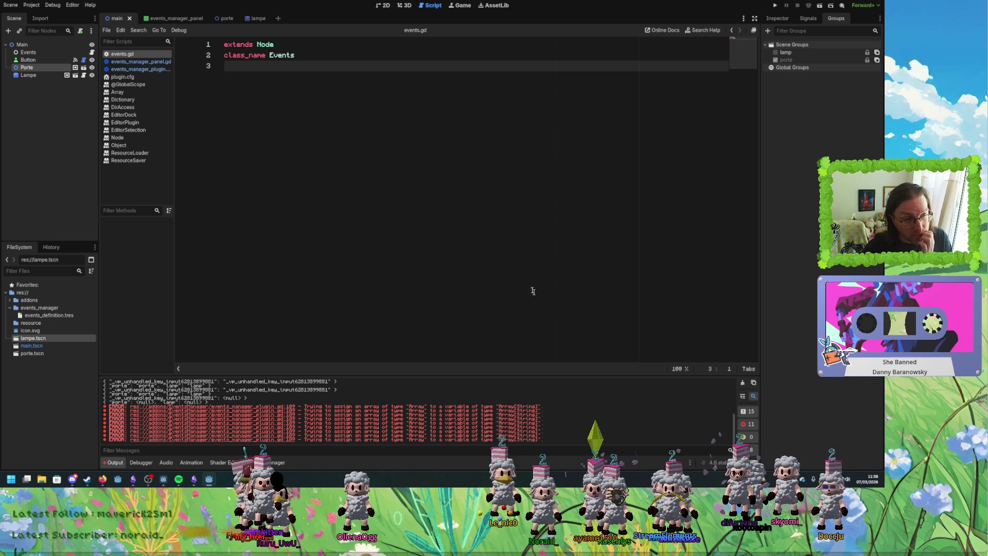
{"action": "key", "text": "alt+Left"}
{"action": "key", "text": "alt+Left"}
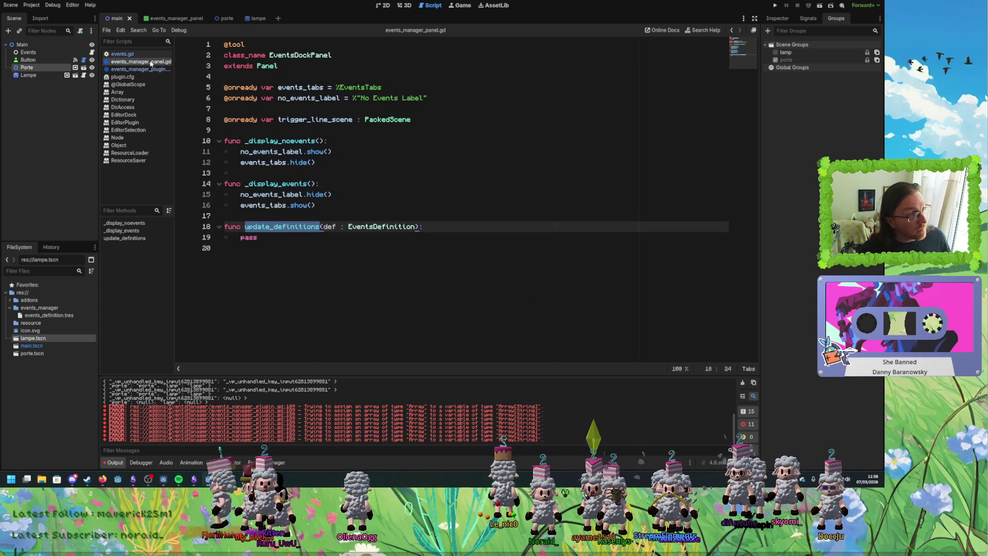
{"action": "left_click_drag", "start_coordinate": [558, 360], "coordinate": [679, 366]}
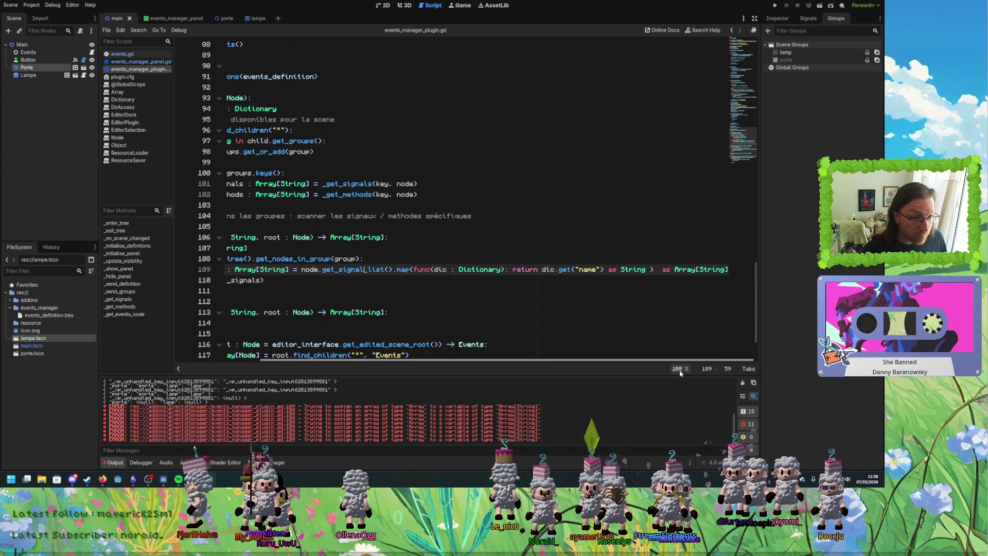
{"action": "left_click_drag", "start_coordinate": [319, 360], "coordinate": [222, 349]}
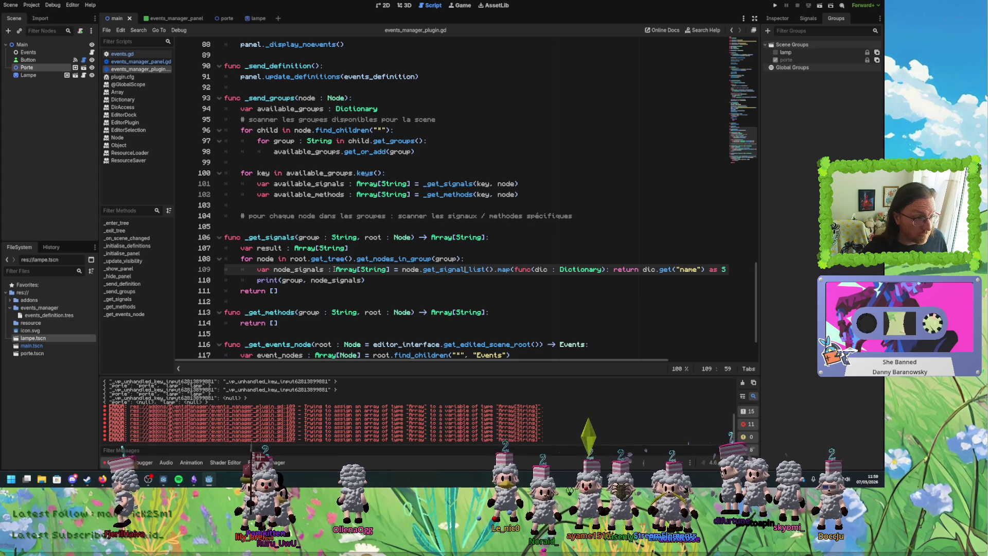
{"action": "left_click_drag", "start_coordinate": [336, 270], "coordinate": [392, 270]}
{"action": "left_click_drag", "start_coordinate": [327, 270], "coordinate": [391, 269]}
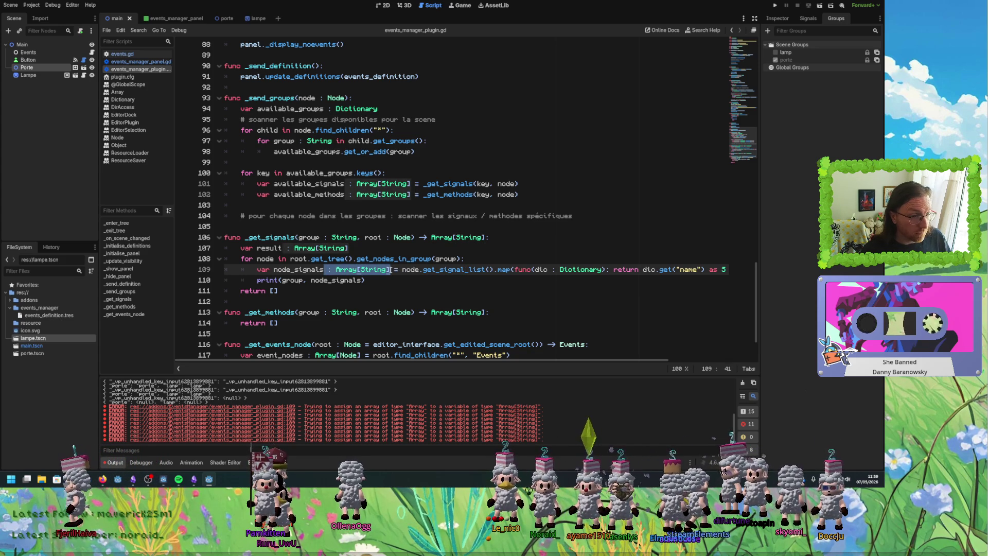
{"action": "key", "text": "BackSpace"}
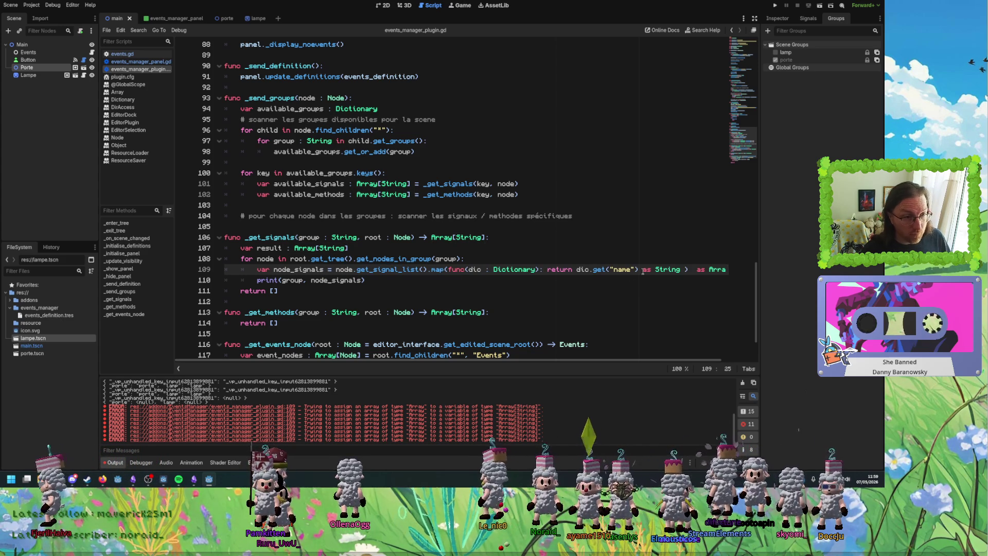
{"action": "left_click_drag", "start_coordinate": [640, 269], "coordinate": [721, 269]}
{"action": "key", "text": "BackSpace"}
{"action": "key", "text": "BackSpace"}
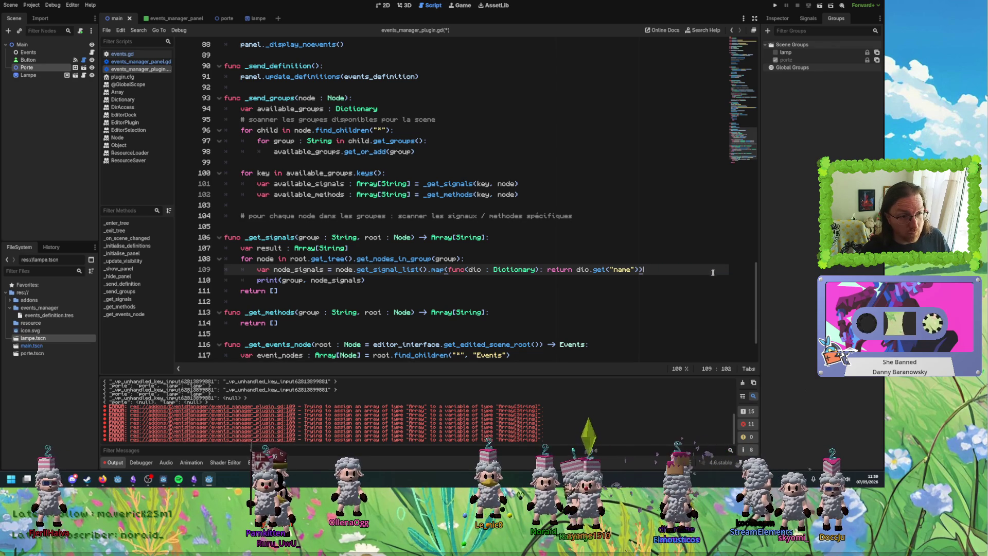
{"action": "key", "text": "ctrl+s"}
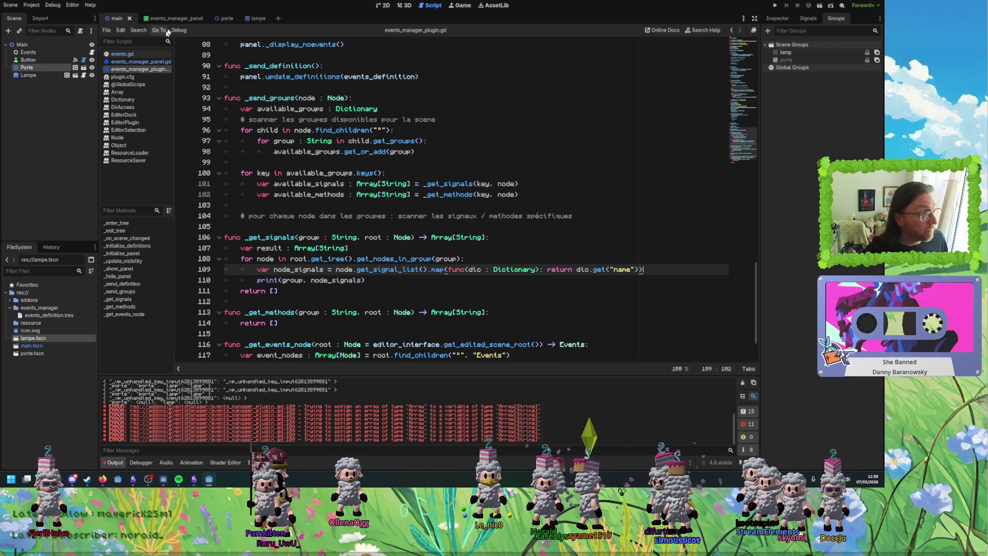
Clear the Output log from the events_manager_panel scene, then return to the main scene.
{"action": "left_click", "coordinate": [140, 62]}
{"action": "left_click", "coordinate": [123, 54]}
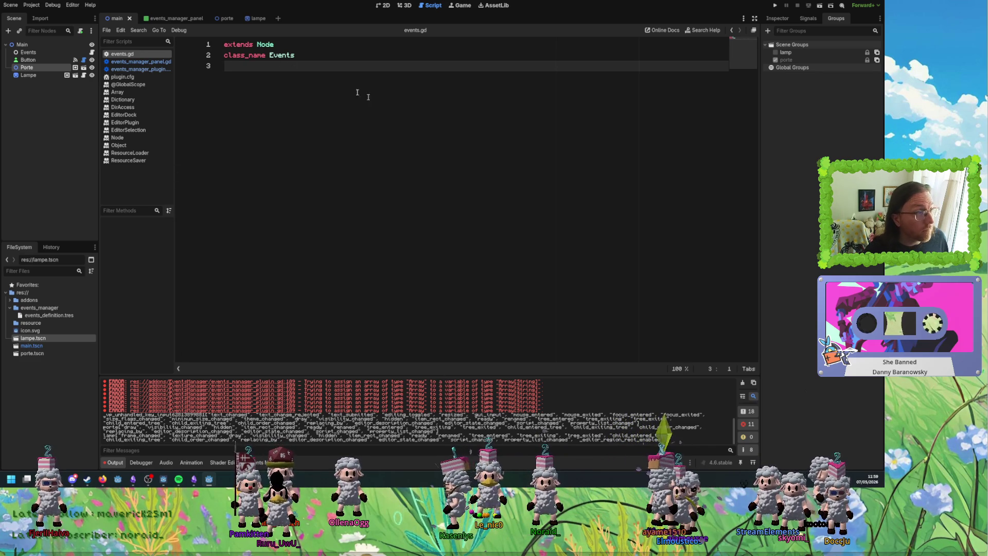
{"action": "left_click", "coordinate": [167, 18]}
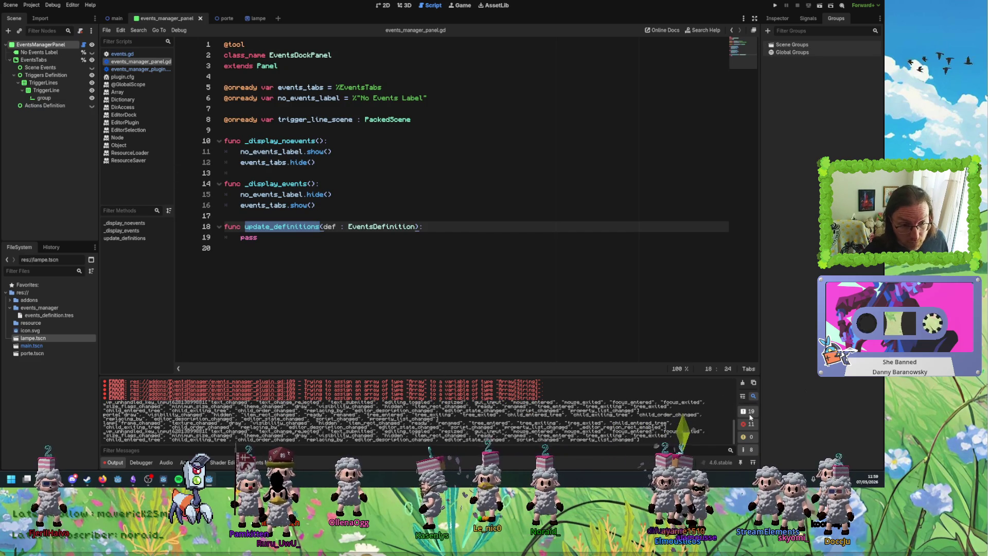
{"action": "left_click", "coordinate": [743, 383]}
{"action": "left_click", "coordinate": [162, 54]}
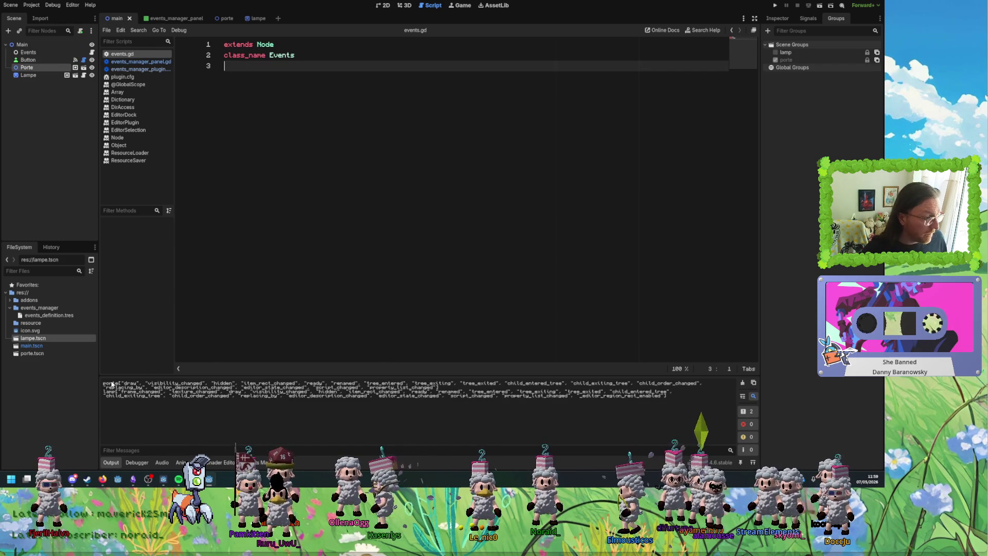
Inspect the printed porte group and its signal names, like draw and visibility_changed.
{"action": "left_click_drag", "start_coordinate": [120, 384], "coordinate": [106, 384]}
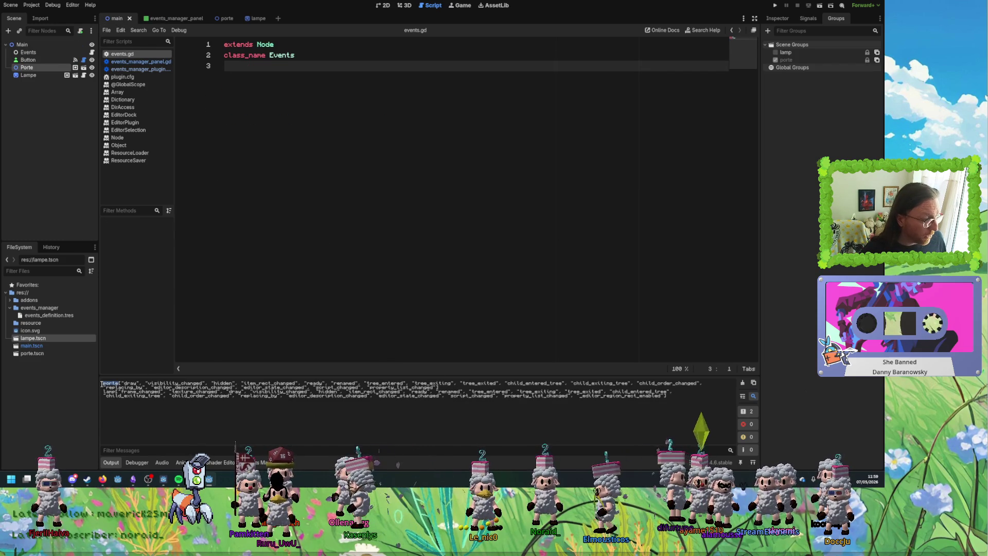
{"action": "left_click", "coordinate": [122, 383]}
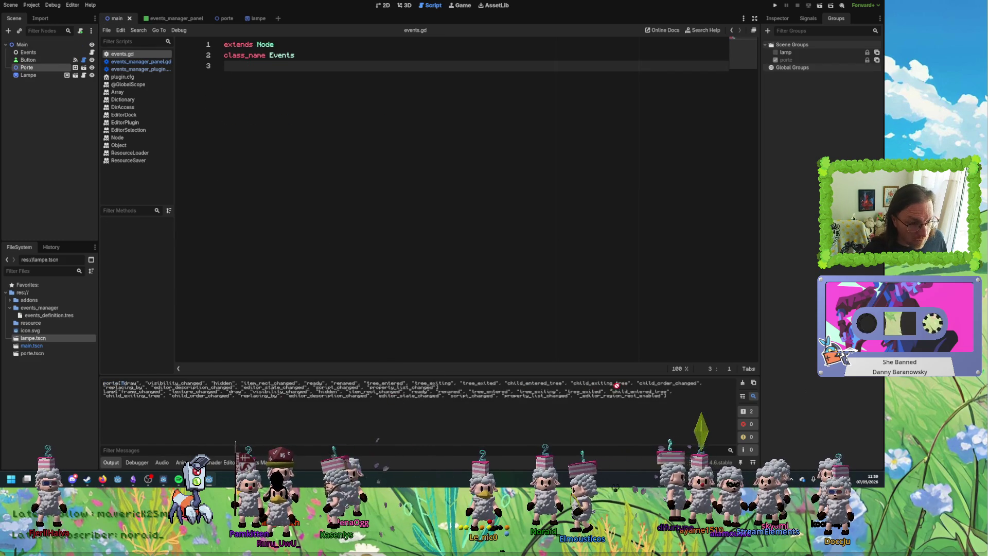
{"action": "left_click_drag", "start_coordinate": [667, 395], "coordinate": [155, 381]}
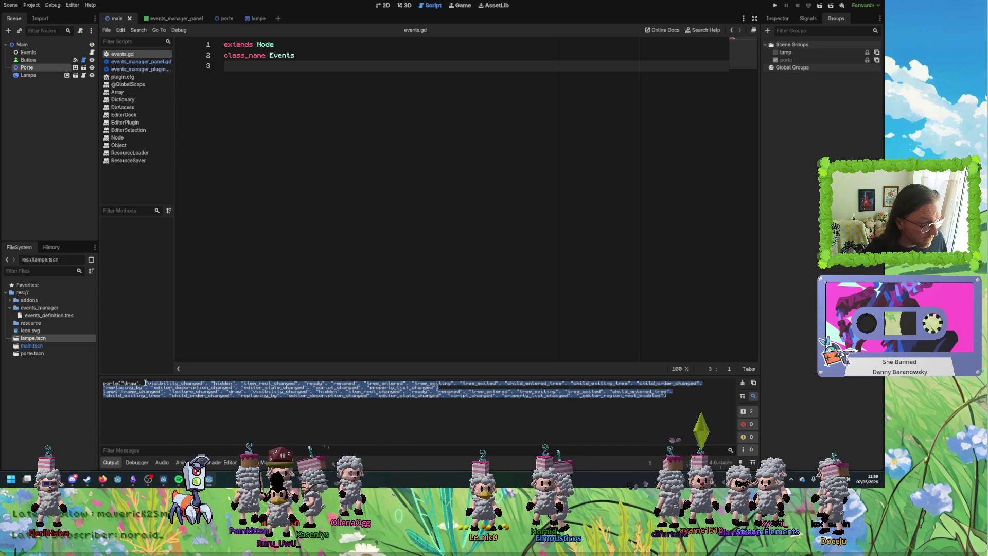
{"action": "left_click", "coordinate": [165, 424]}
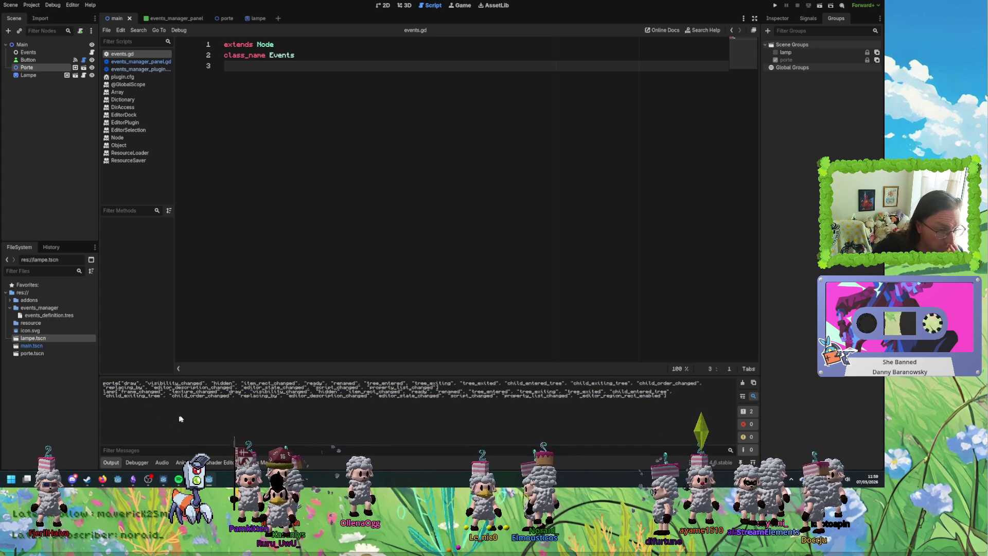
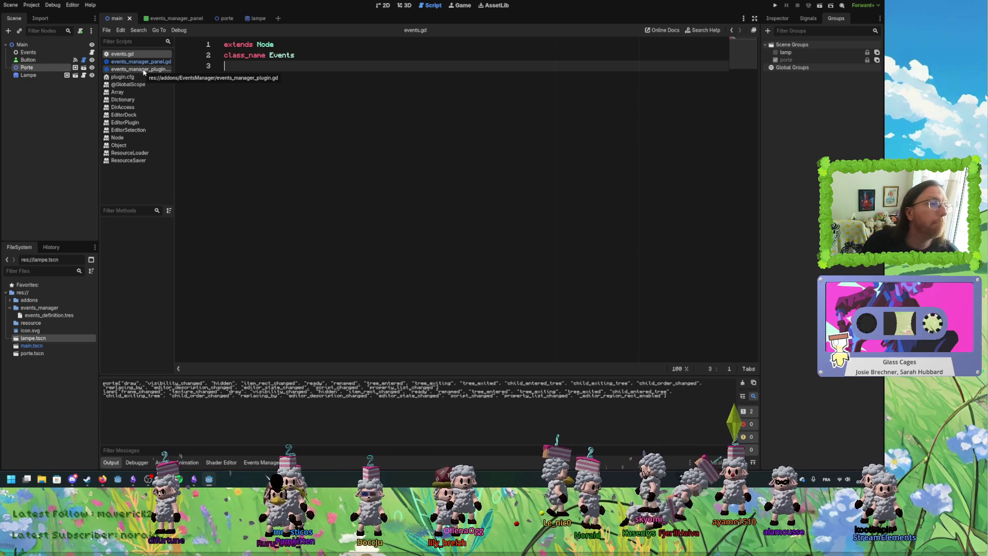
Open events_manager_plugin.gd, try chaining .filter onto line 109, then remove it again.
{"action": "left_click", "coordinate": [155, 70]}
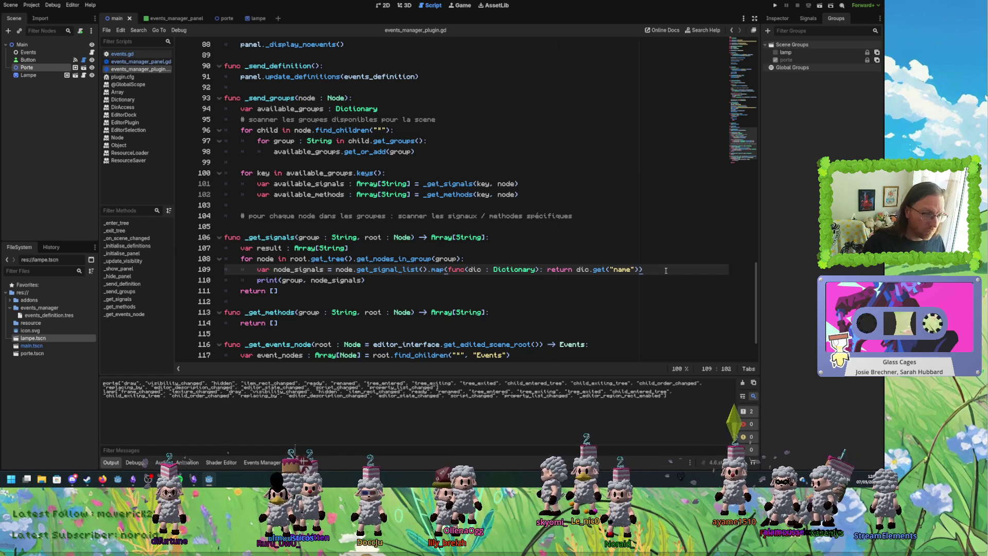
{"action": "type", "text": ".fil"}
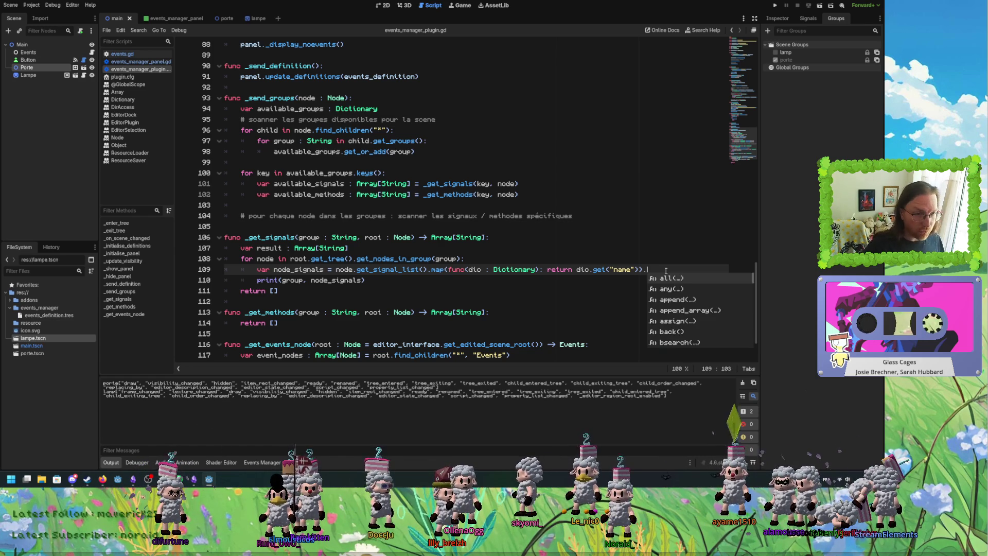
{"action": "key", "text": "Down"}
{"action": "key", "text": "Return"}
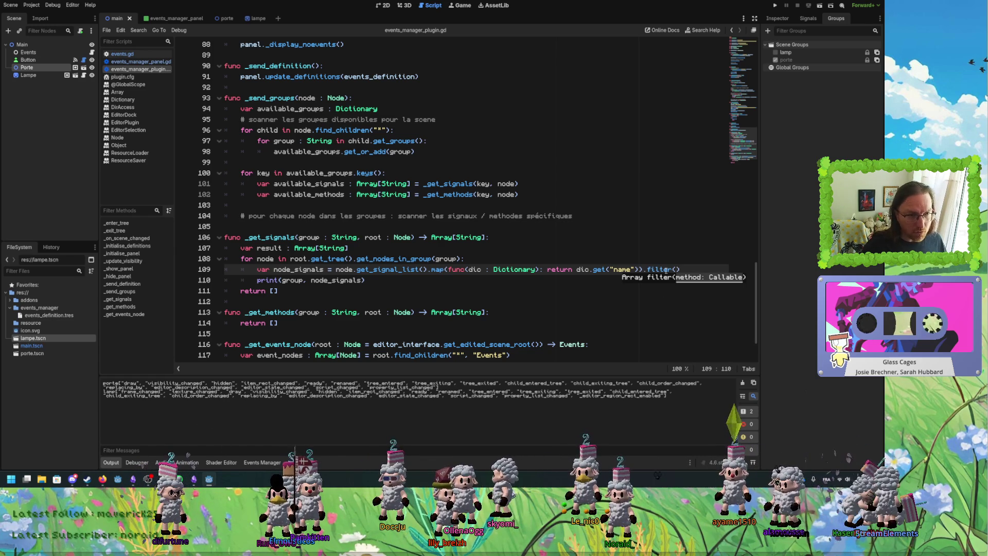
{"action": "double_click", "coordinate": [666, 269]}
{"action": "key", "text": "BackSpace"}
{"action": "key", "text": "BackSpace"}
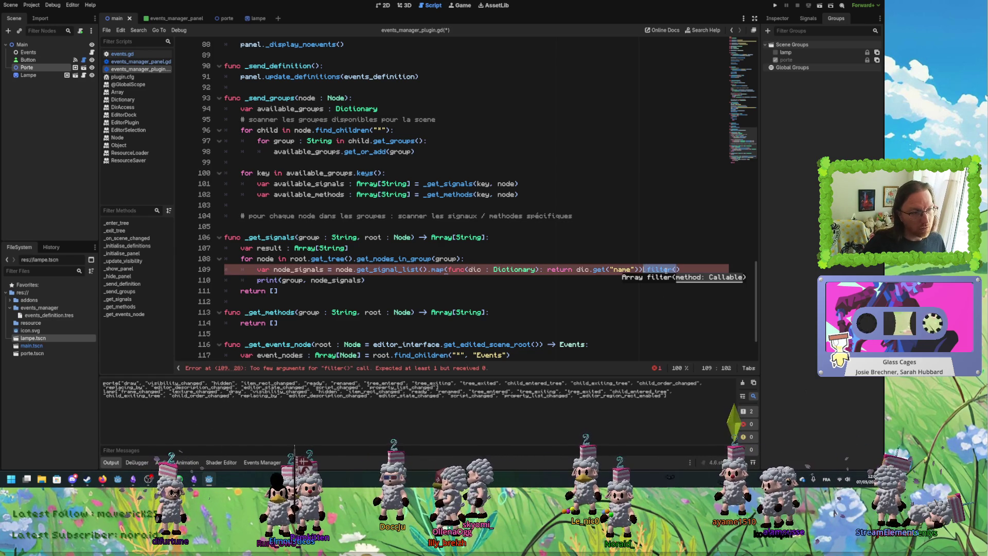
Clean up line 109 by deleting the extra closing parenthesis and a stray dot.
{"action": "left_click", "coordinate": [362, 280]}
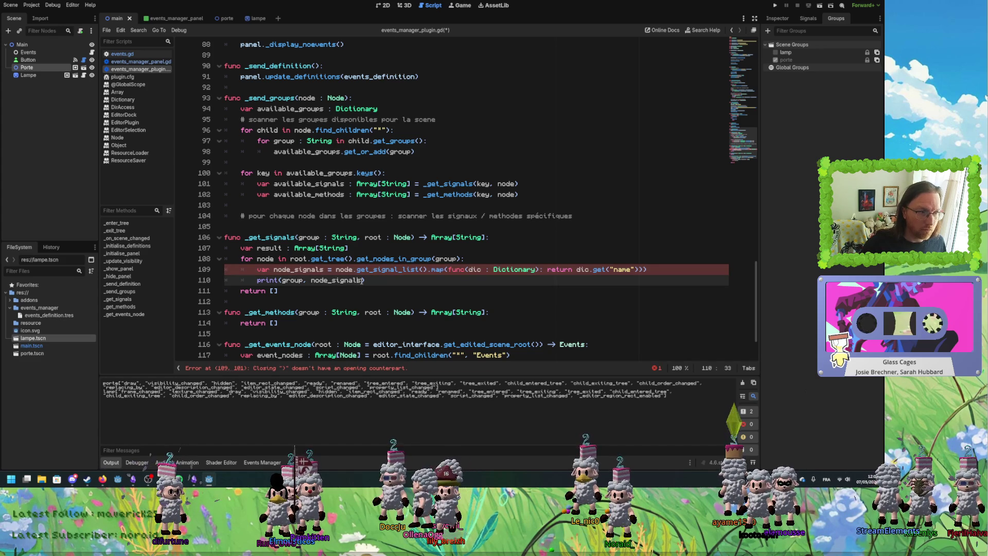
{"action": "left_click", "coordinate": [679, 271]}
{"action": "key", "text": "BackSpace"}
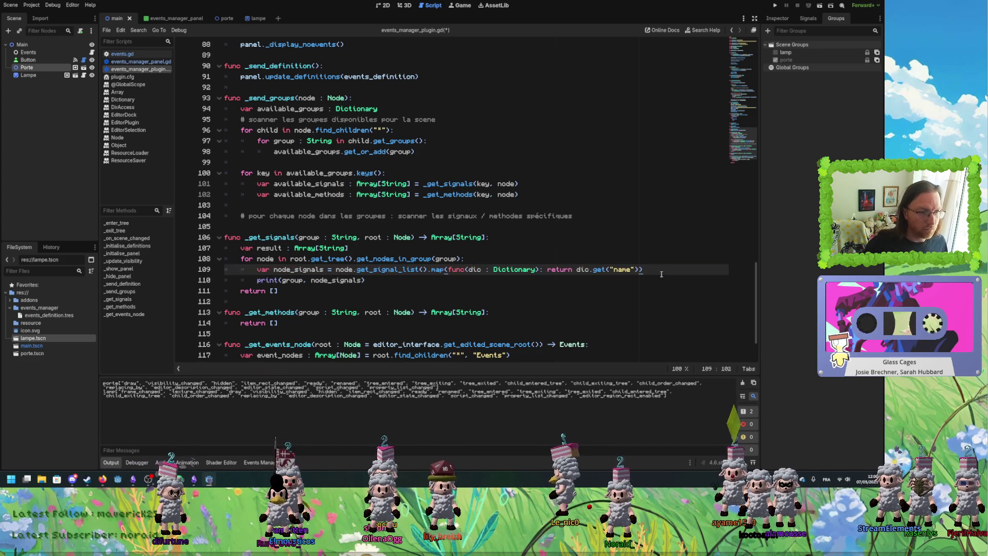
{"action": "type", "text": "."}
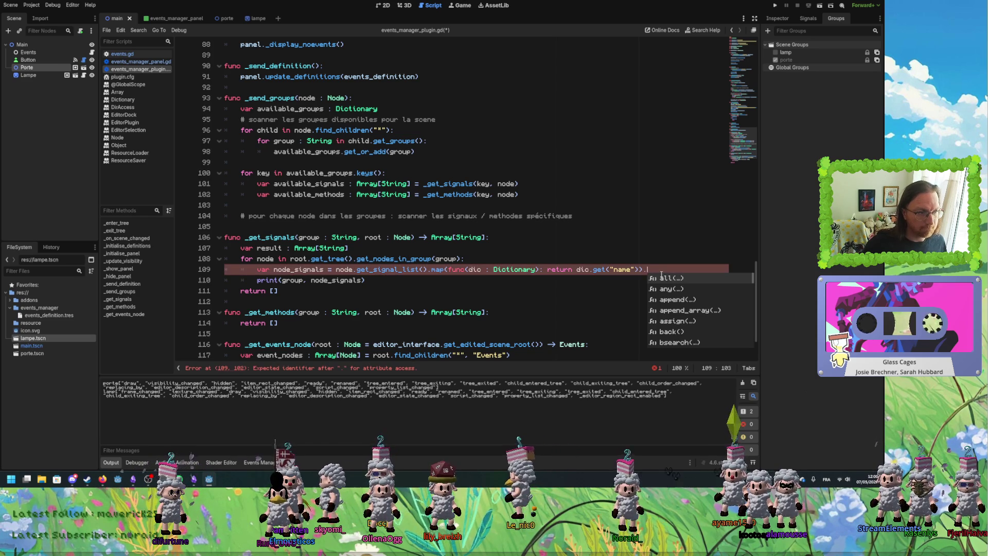
{"action": "key", "text": "BackSpace"}
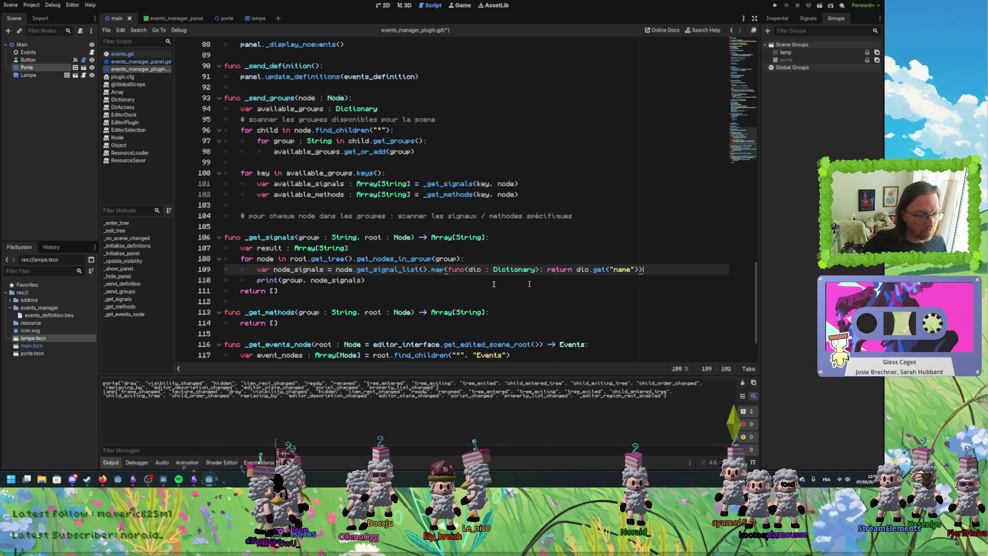
Replace 'return []' with 'return node_signals' by pasting the copied variable name.
{"action": "double_click", "coordinate": [304, 269]}
{"action": "key", "text": "ctrl+c"}
{"action": "double_click", "coordinate": [274, 291]}
{"action": "key", "text": "ctrl+v"}
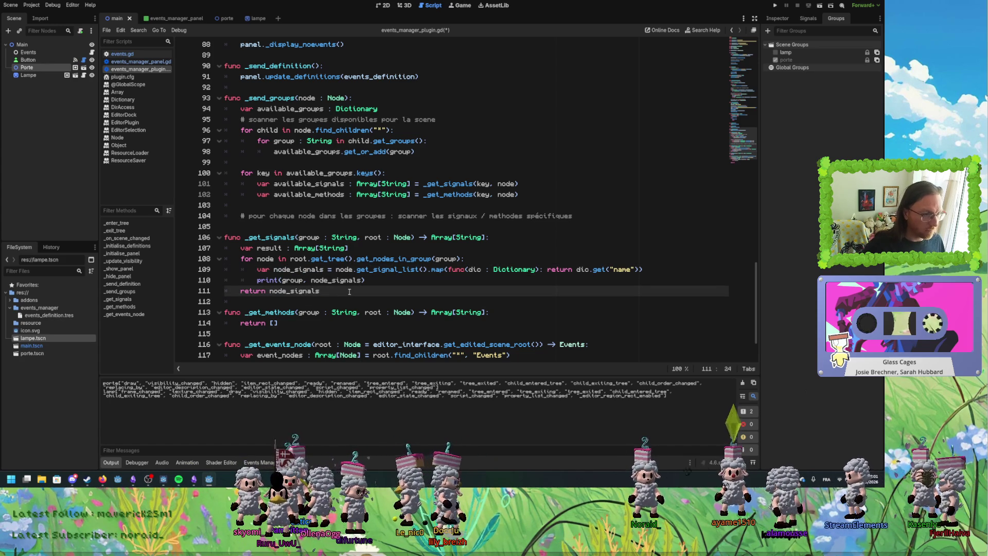
Make _get_signals return '(node_signals as Array[String])'.
{"action": "type", "text": "("}
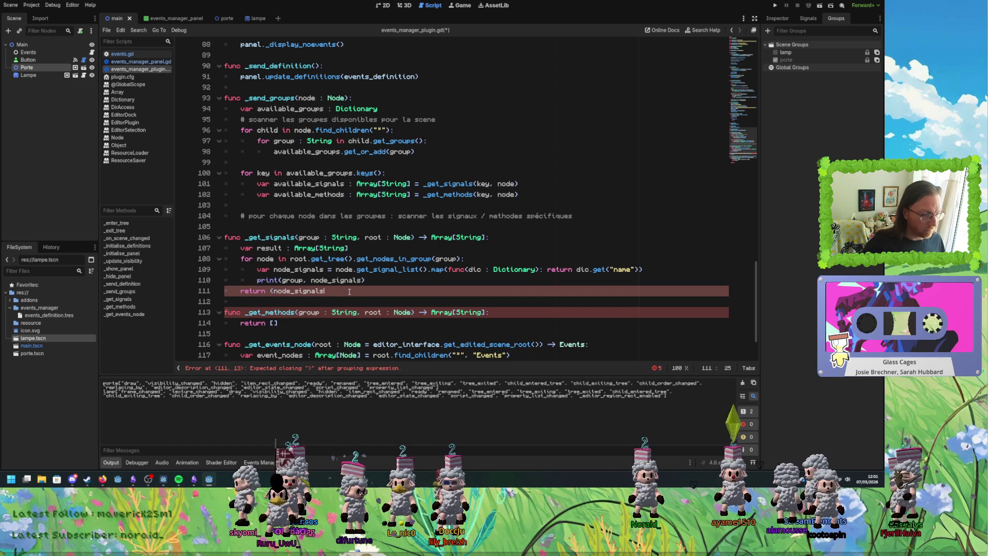
{"action": "key", "text": "BackSpace"}
{"action": "type", "text": "as A"}
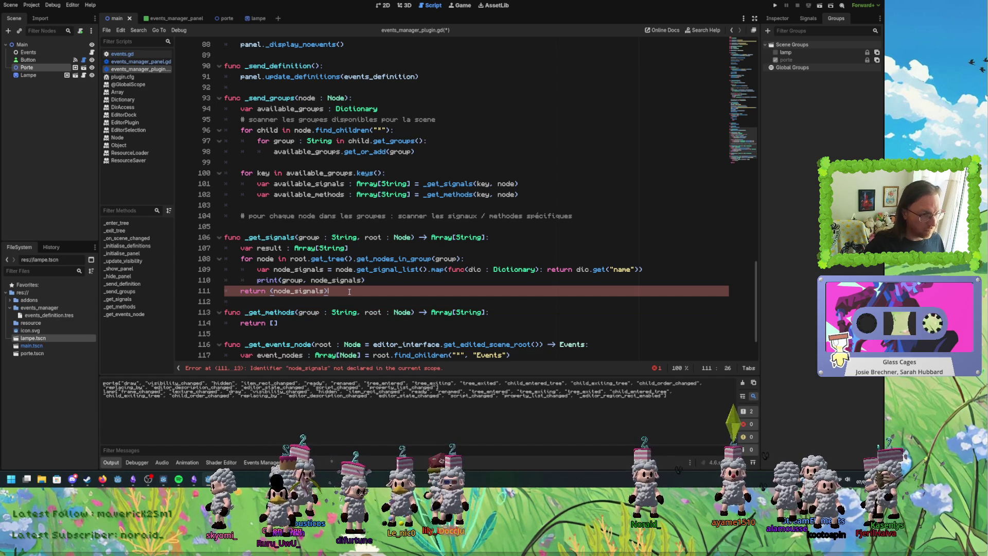
{"action": "type", "text": "rray[String"}
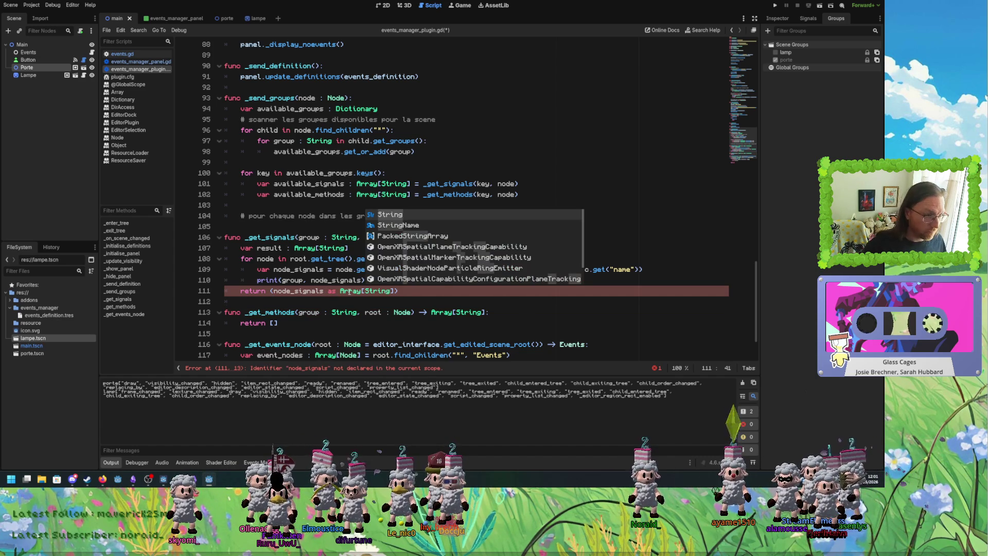
{"action": "left_click", "coordinate": [411, 291]}
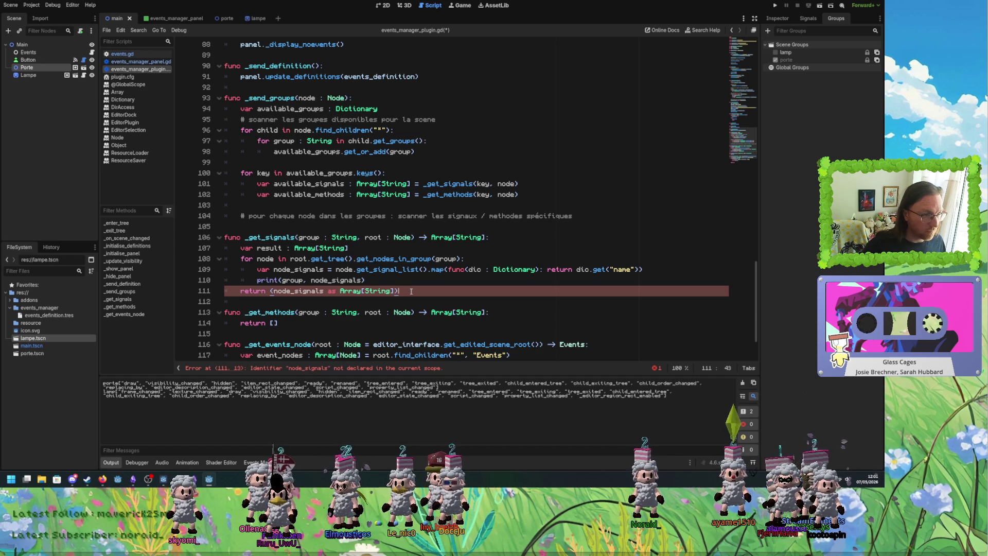
{"action": "double_click", "coordinate": [299, 291]}
{"action": "double_click", "coordinate": [297, 270]}
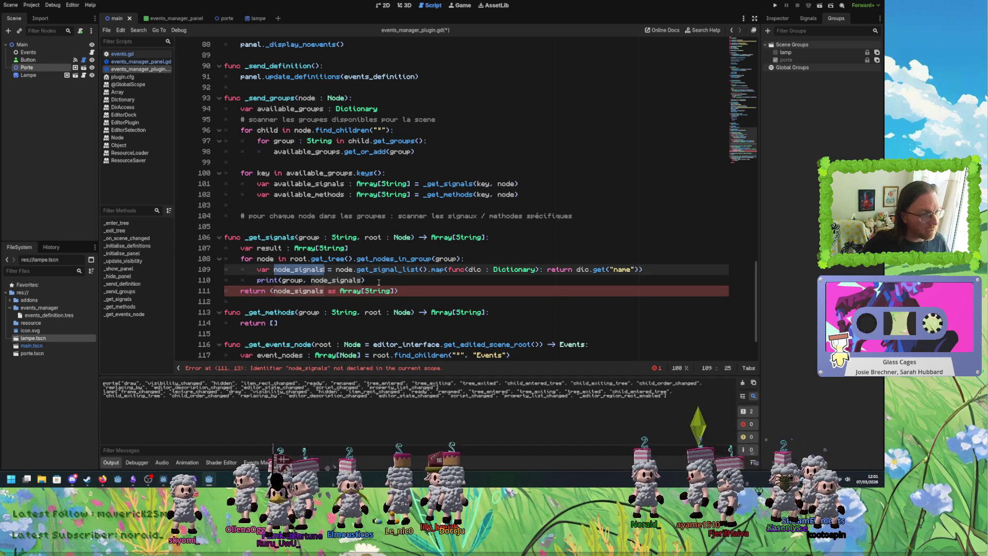
{"action": "left_click", "coordinate": [307, 269]}
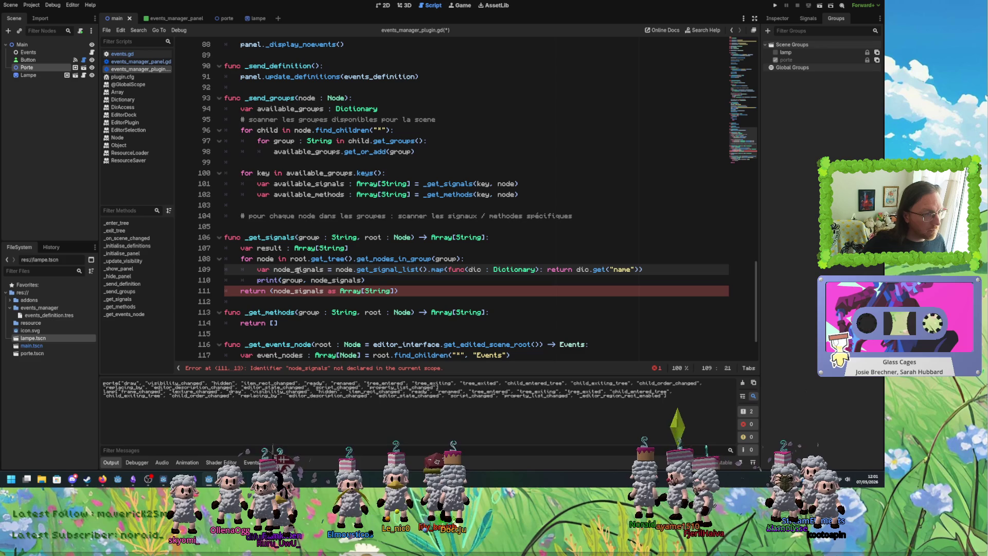
Replace the print statement on line 110 with 'result ='.
{"action": "left_click", "coordinate": [381, 281]}
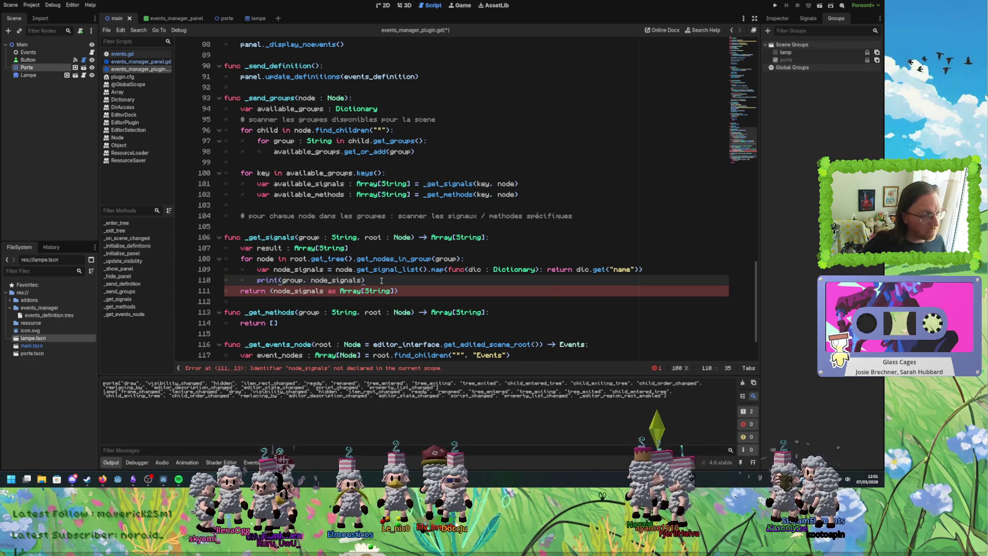
{"action": "left_click_drag", "start_coordinate": [382, 280], "coordinate": [258, 280]}
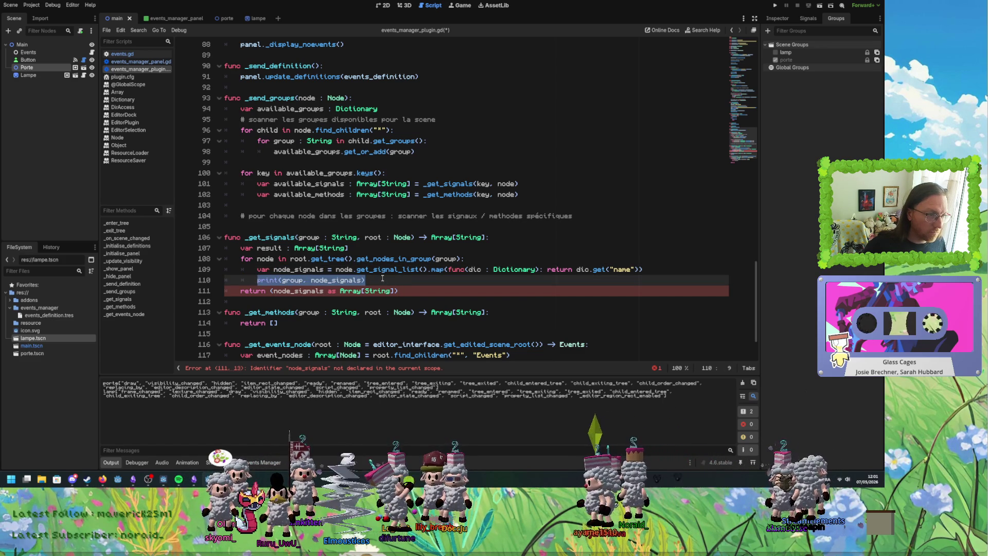
{"action": "left_click", "coordinate": [393, 280]}
{"action": "left_click_drag", "start_coordinate": [391, 280], "coordinate": [258, 280]}
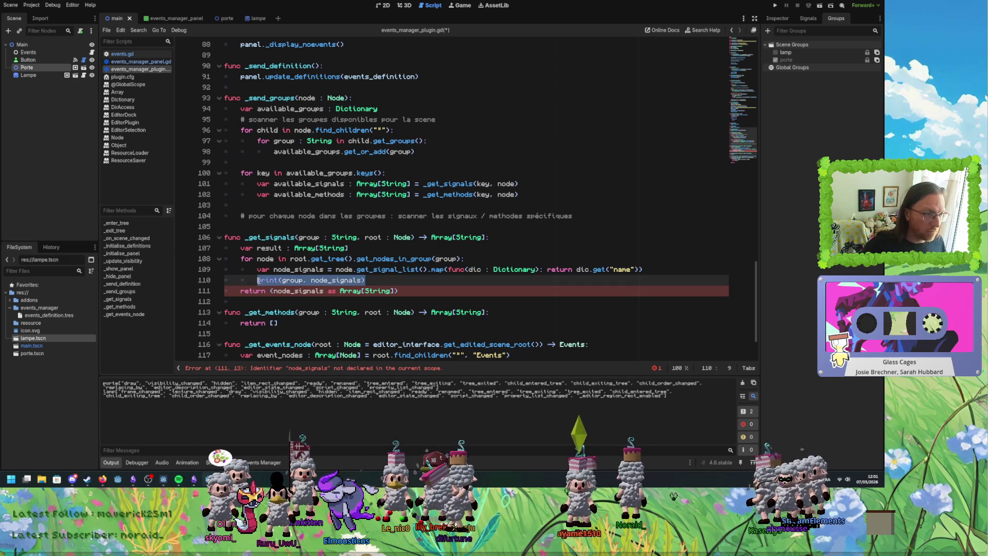
{"action": "type", "text": "result"}
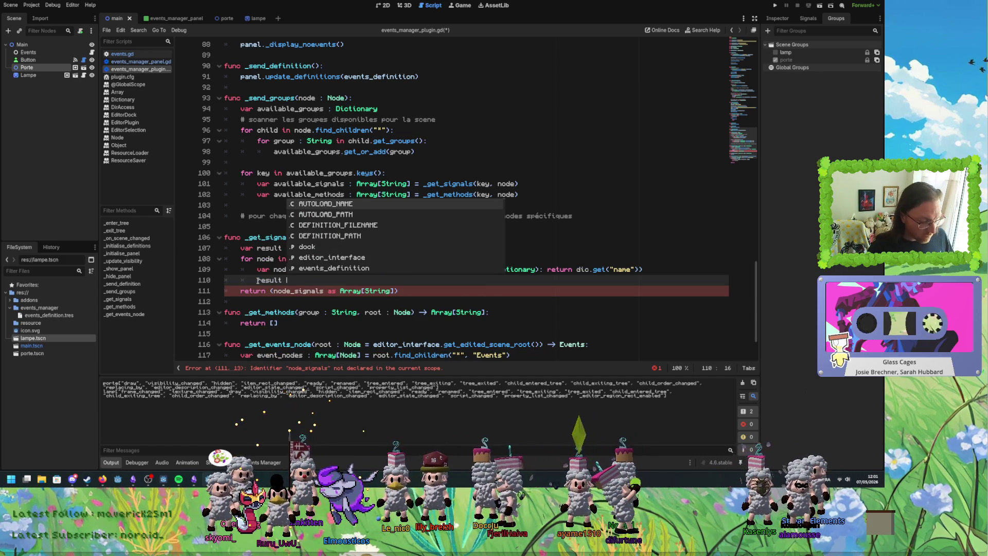
{"action": "type", "text": " ="}
{"action": "left_click", "coordinate": [404, 295]}
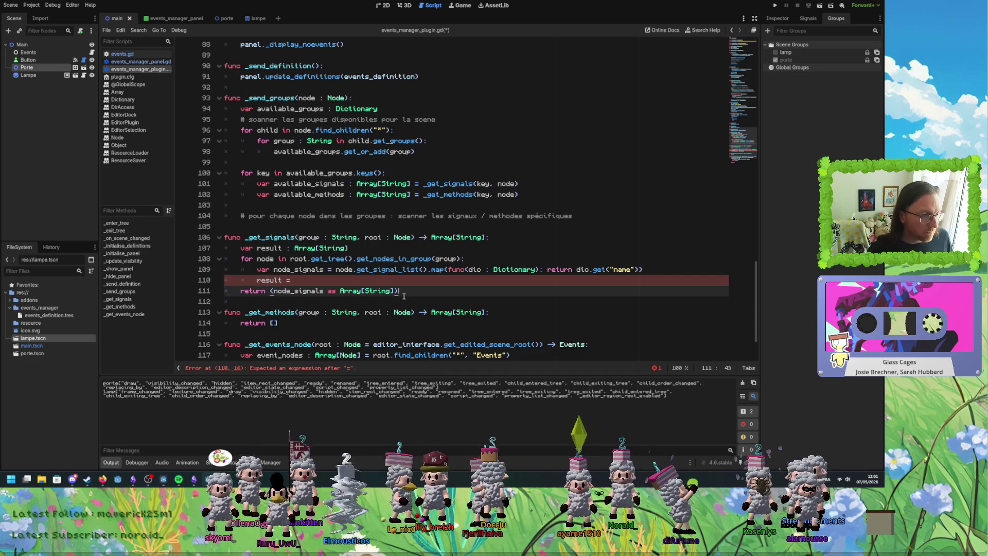
Change line 110 to 'result.', browse the Array methods, and open the Array class reference.
{"action": "left_click", "coordinate": [325, 278]}
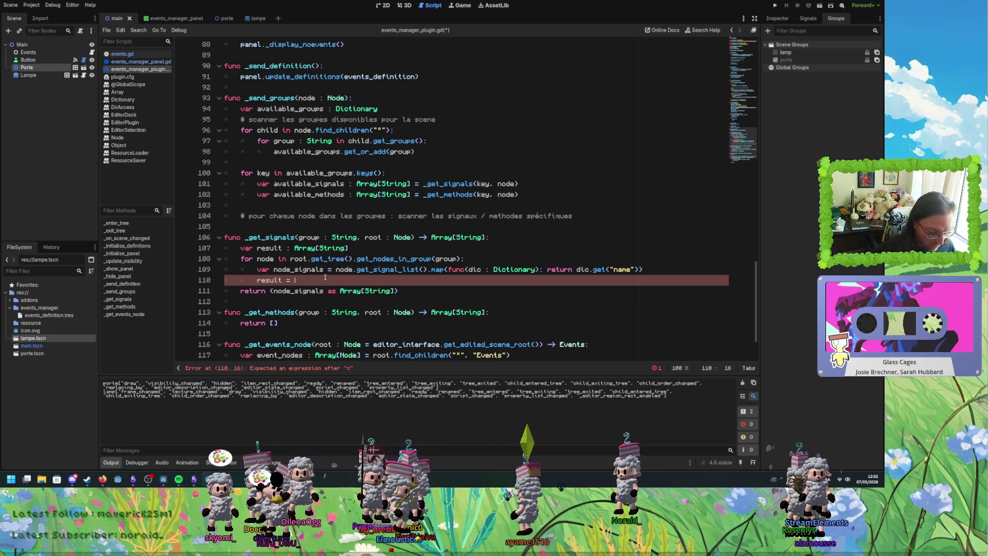
{"action": "key", "text": "shift+Left"}
{"action": "key", "text": "shift+Left"}
{"action": "key", "text": "shift+Left"}
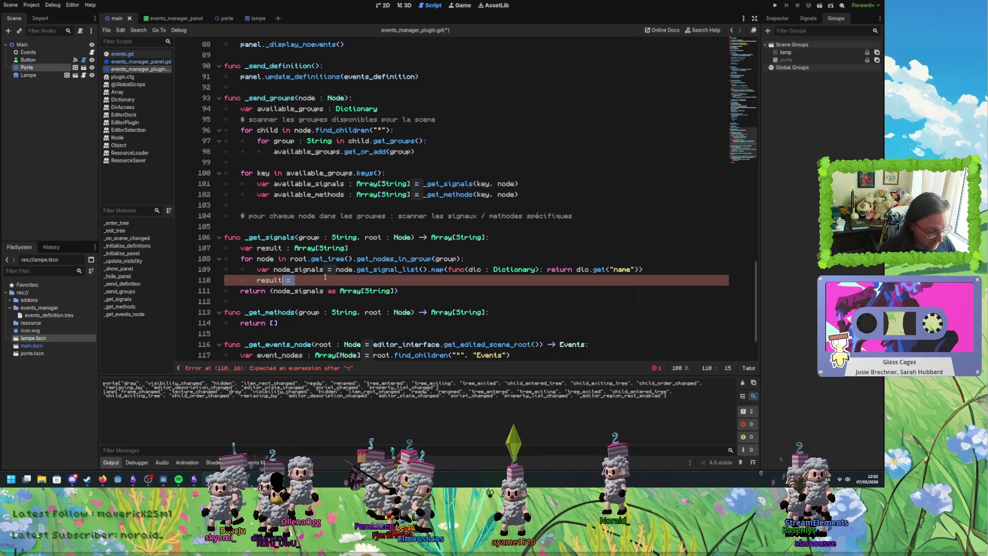
{"action": "type", "text": "."}
{"action": "key", "text": "Down"}
{"action": "key", "text": "Down"}
{"action": "key", "text": "Down"}
{"action": "key", "text": "Down"}
{"action": "key", "text": "Down"}
{"action": "key", "text": "Down"}
{"action": "key", "text": "Down"}
{"action": "key", "text": "Down"}
{"action": "key", "text": "Down"}
{"action": "key", "text": "Down"}
{"action": "key", "text": "Down"}
{"action": "key", "text": "Down"}
{"action": "key", "text": "Down"}
{"action": "key", "text": "Down"}
{"action": "key", "text": "Down"}
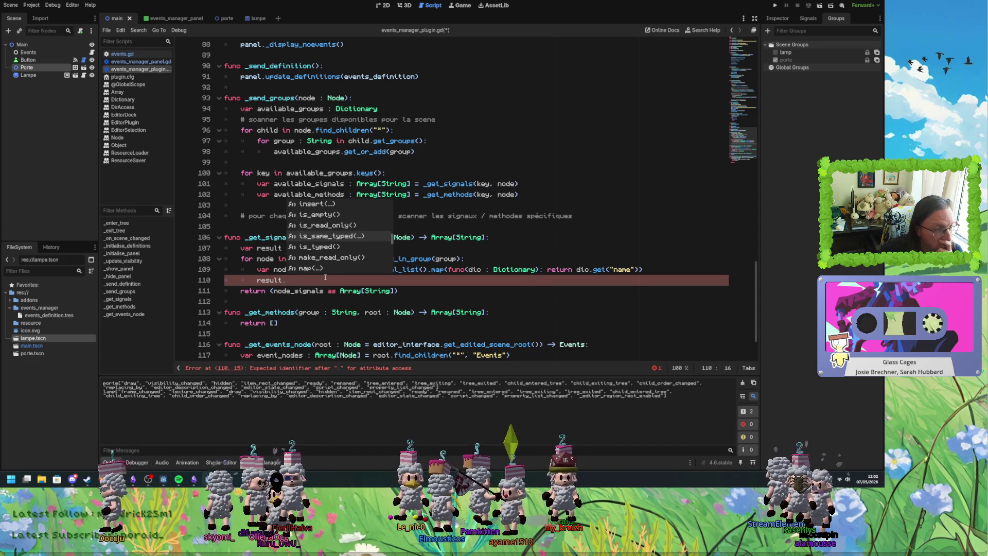
{"action": "key", "text": "Down"}
{"action": "key", "text": "Down"}
{"action": "key", "text": "Down"}
{"action": "key", "text": "Down"}
{"action": "key", "text": "Down"}
{"action": "key", "text": "Down"}
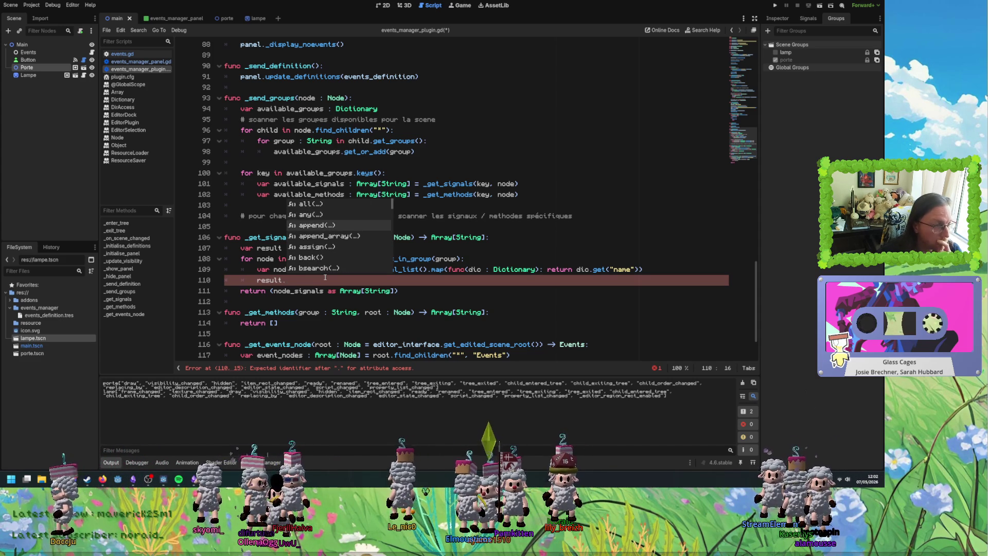
{"action": "key", "text": "Escape"}
{"action": "left_click", "coordinate": [314, 249], "text": "ctrl"}
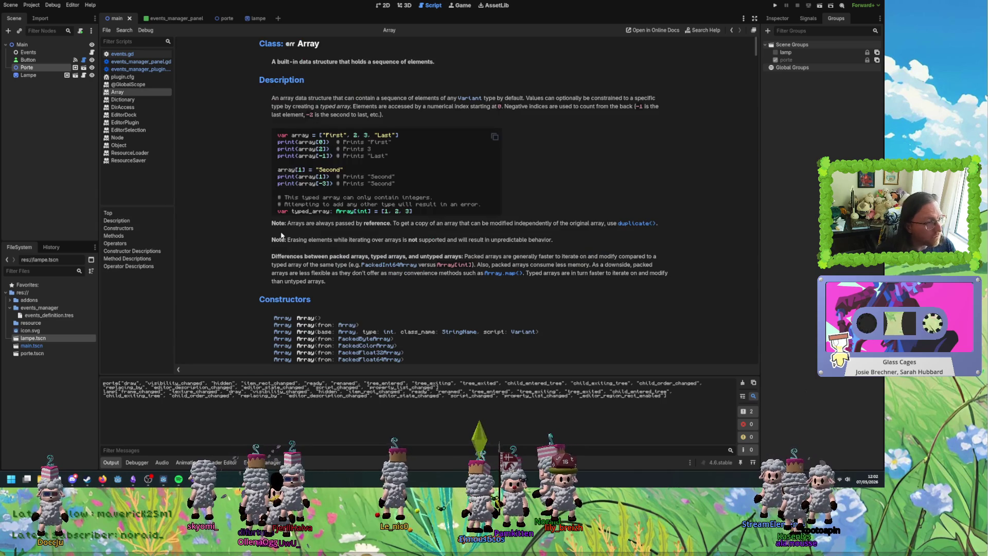
Jump to and highlight the append_array description in the Array reference.
{"action": "scroll", "coordinate": [337, 340], "scroll_direction": "down", "scroll_amount": 5}
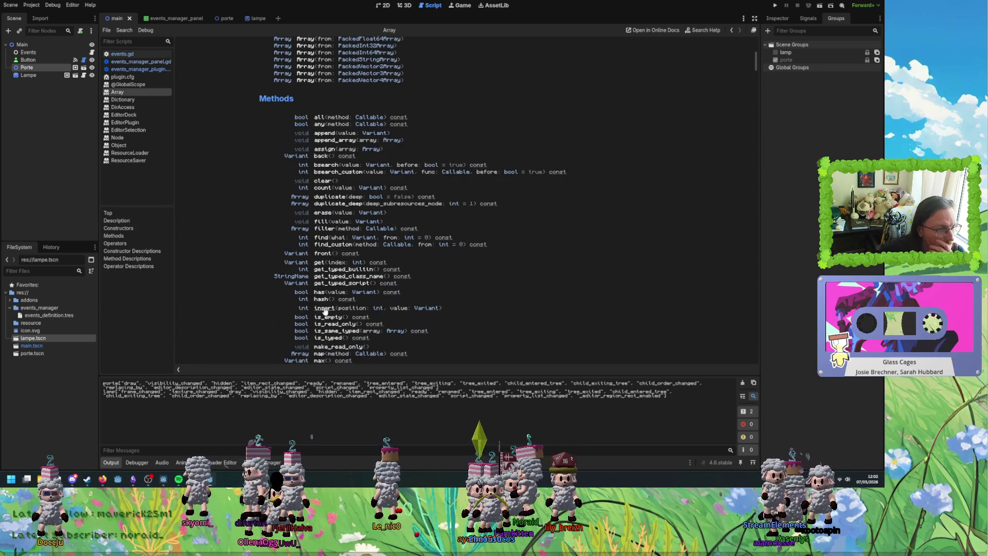
{"action": "left_click", "coordinate": [332, 140]}
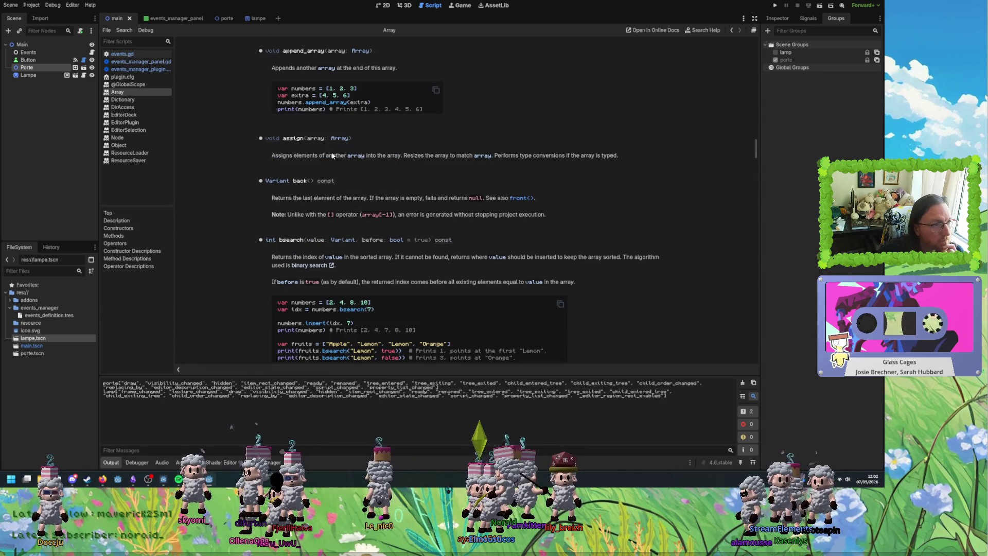
{"action": "mouse_move", "coordinate": [278, 68]}
{"action": "left_mouse_down"}
{"action": "mouse_move", "coordinate": [404, 71]}
{"action": "mouse_move", "coordinate": [410, 62]}
{"action": "left_mouse_up"}
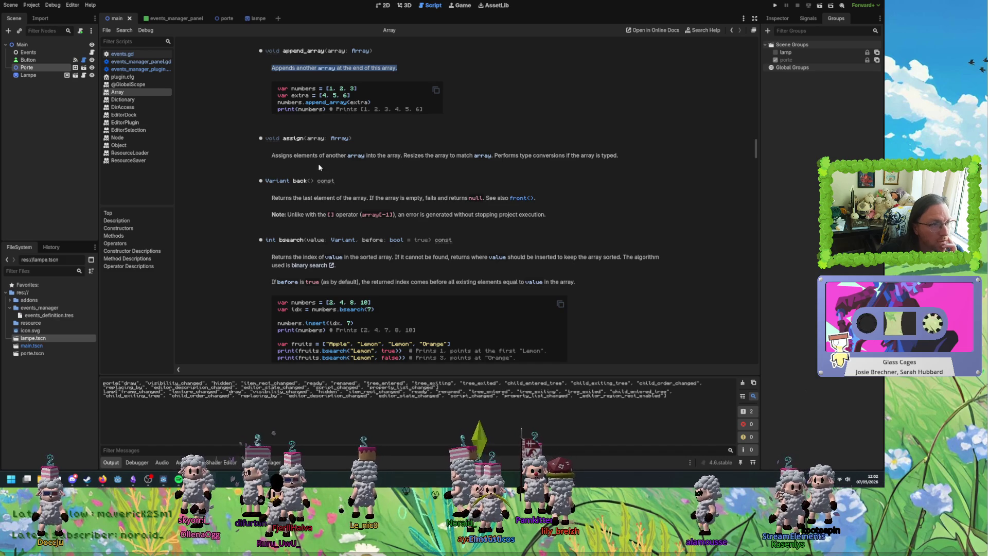
Scroll through the Array reference, then return to events_manager_plugin.gd.
{"action": "scroll", "coordinate": [283, 208], "scroll_direction": "up", "scroll_amount": 10}
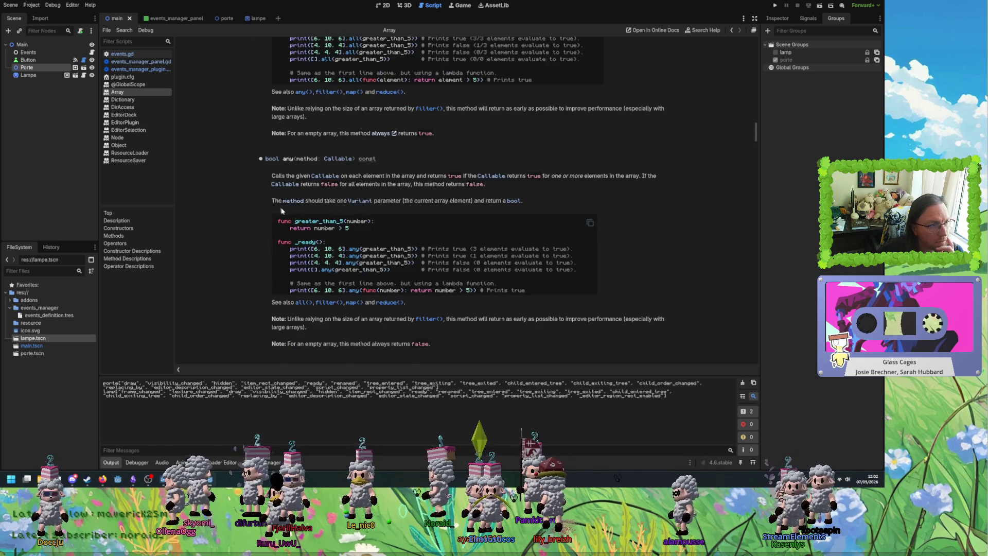
{"action": "scroll", "coordinate": [286, 214], "scroll_direction": "up", "scroll_amount": 8}
{"action": "scroll", "coordinate": [288, 214], "scroll_direction": "up", "scroll_amount": 7}
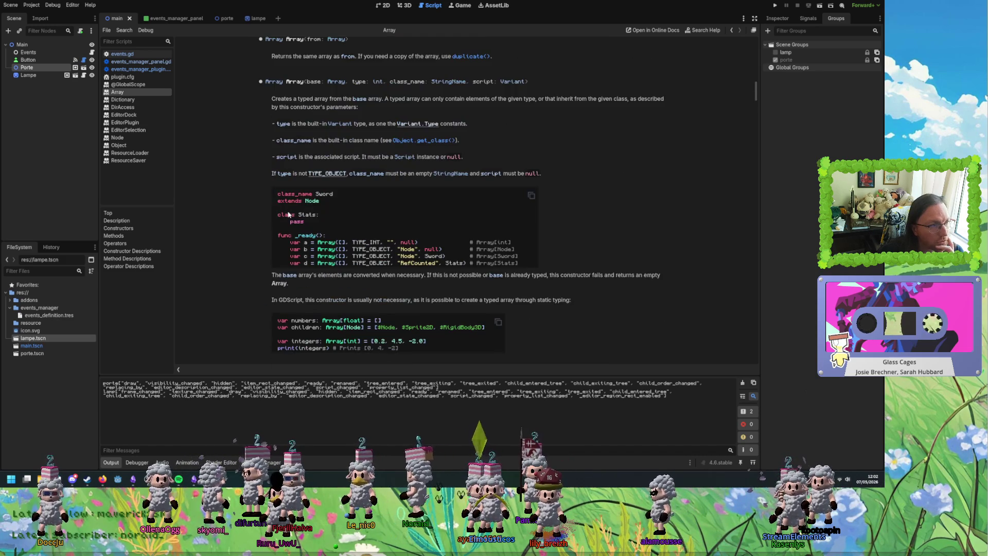
{"action": "scroll", "coordinate": [290, 214], "scroll_direction": "up", "scroll_amount": 5}
{"action": "scroll", "coordinate": [323, 225], "scroll_direction": "up", "scroll_amount": 7}
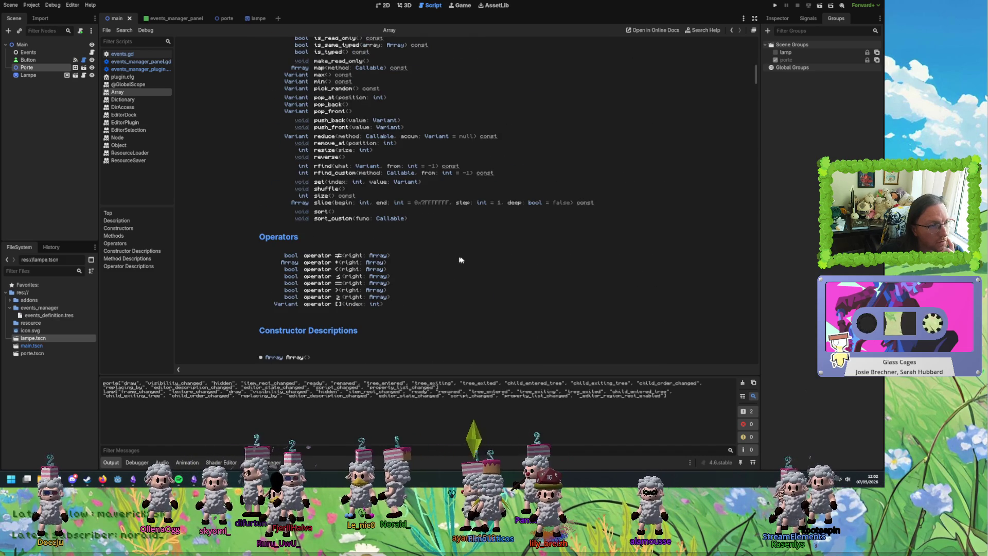
{"action": "scroll", "coordinate": [465, 248], "scroll_direction": "up", "scroll_amount": 3}
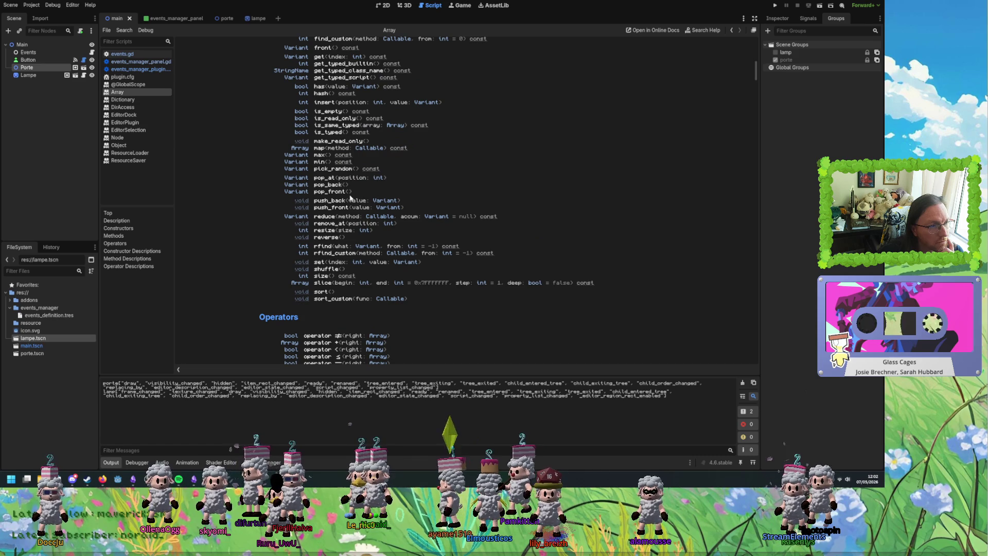
{"action": "scroll", "coordinate": [325, 176], "scroll_direction": "up", "scroll_amount": 1}
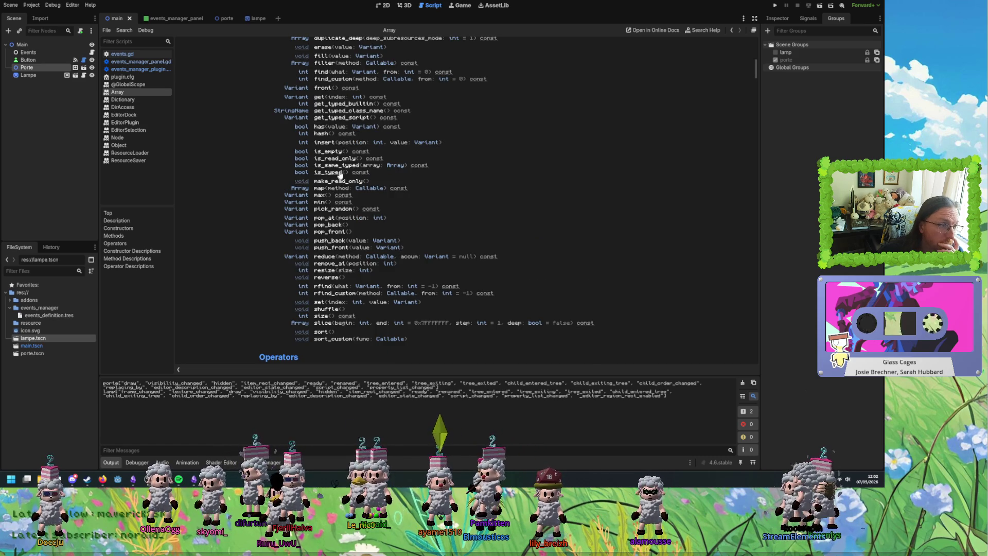
{"action": "scroll", "coordinate": [340, 176], "scroll_direction": "up", "scroll_amount": 3}
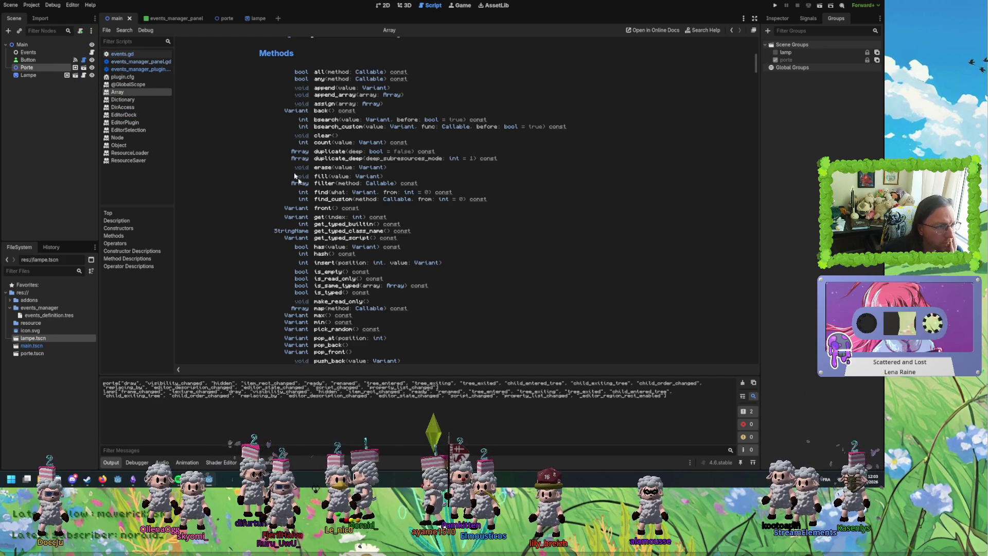
{"action": "scroll", "coordinate": [342, 229], "scroll_direction": "down", "scroll_amount": 5}
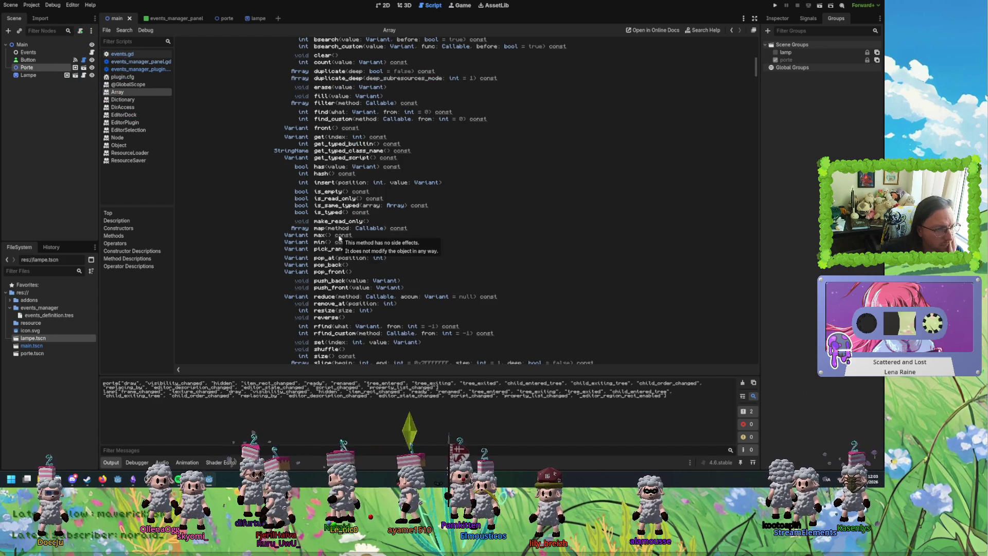
{"action": "scroll", "coordinate": [341, 240], "scroll_direction": "down", "scroll_amount": 3}
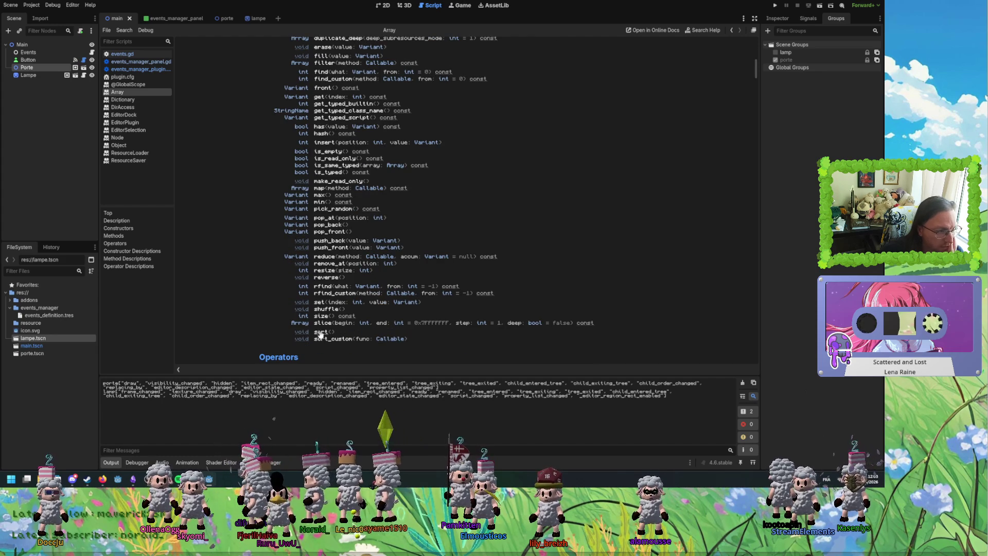
{"action": "scroll", "coordinate": [332, 296], "scroll_direction": "up", "scroll_amount": 6}
{"action": "scroll", "coordinate": [333, 295], "scroll_direction": "up", "scroll_amount": 2}
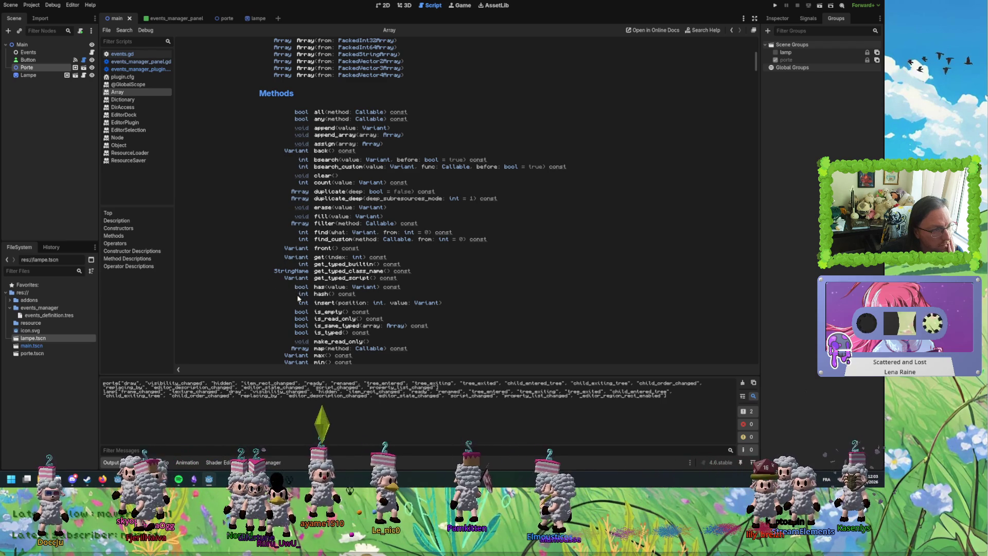
{"action": "scroll", "coordinate": [298, 299], "scroll_direction": "down", "scroll_amount": 2}
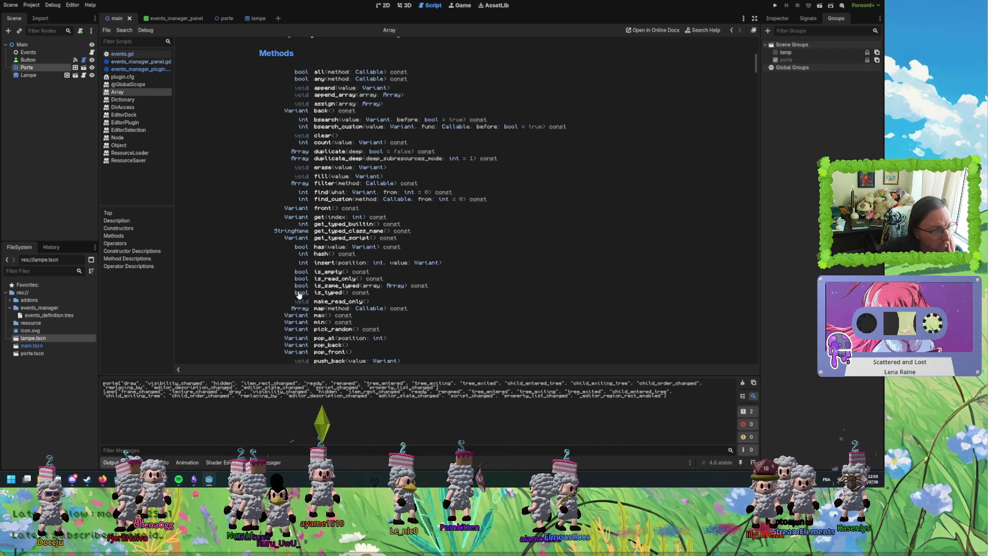
{"action": "scroll", "coordinate": [298, 311], "scroll_direction": "down", "scroll_amount": 2}
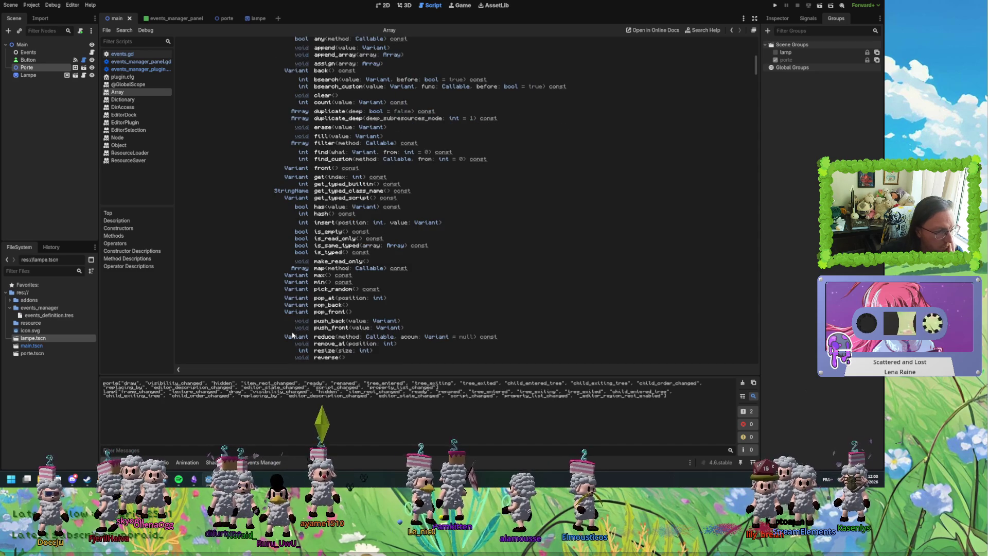
{"action": "scroll", "coordinate": [295, 318], "scroll_direction": "down", "scroll_amount": 2}
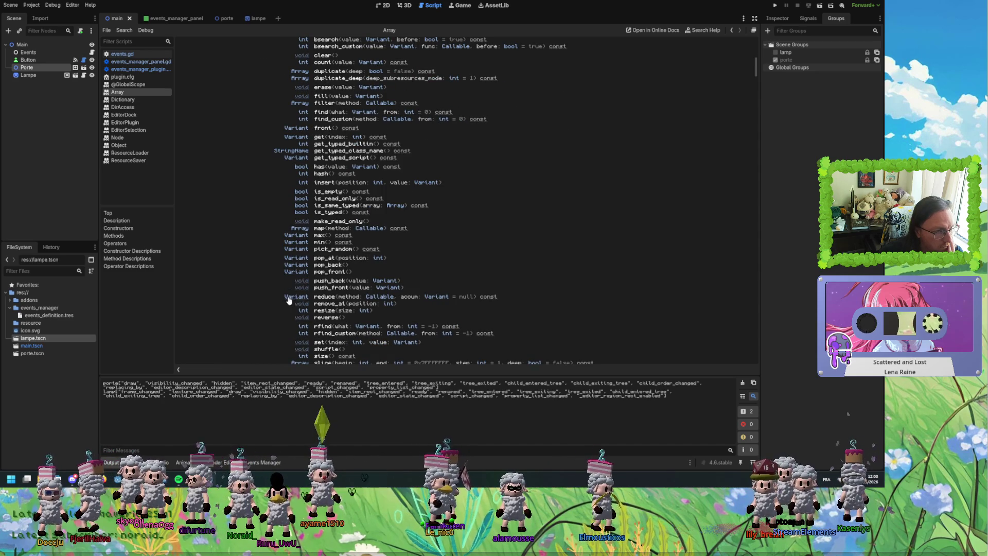
{"action": "scroll", "coordinate": [303, 337], "scroll_direction": "down", "scroll_amount": 2}
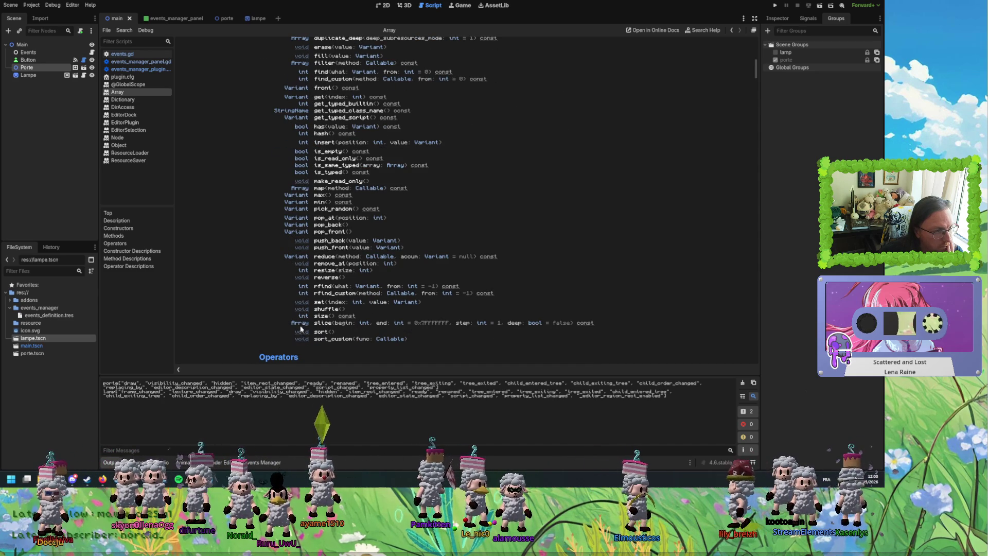
{"action": "scroll", "coordinate": [304, 324], "scroll_direction": "up", "scroll_amount": 12}
{"action": "scroll", "coordinate": [313, 267], "scroll_direction": "down", "scroll_amount": 2}
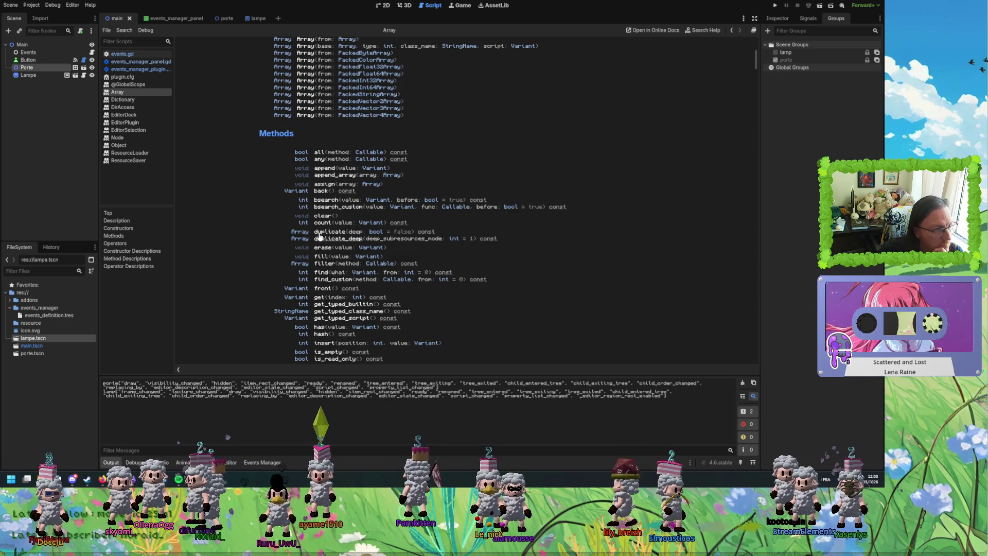
{"action": "scroll", "coordinate": [322, 270], "scroll_direction": "down", "scroll_amount": 2}
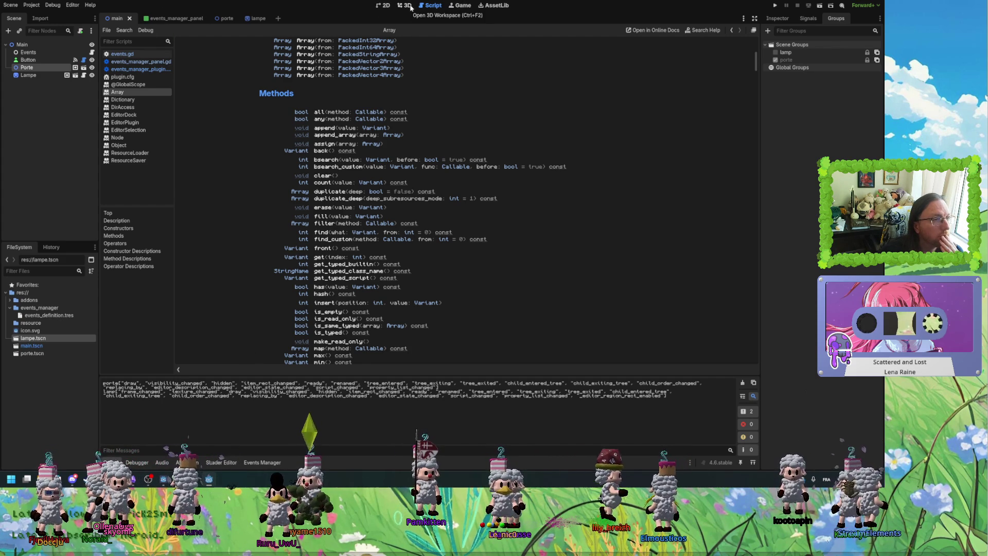
{"action": "left_click", "coordinate": [137, 69]}
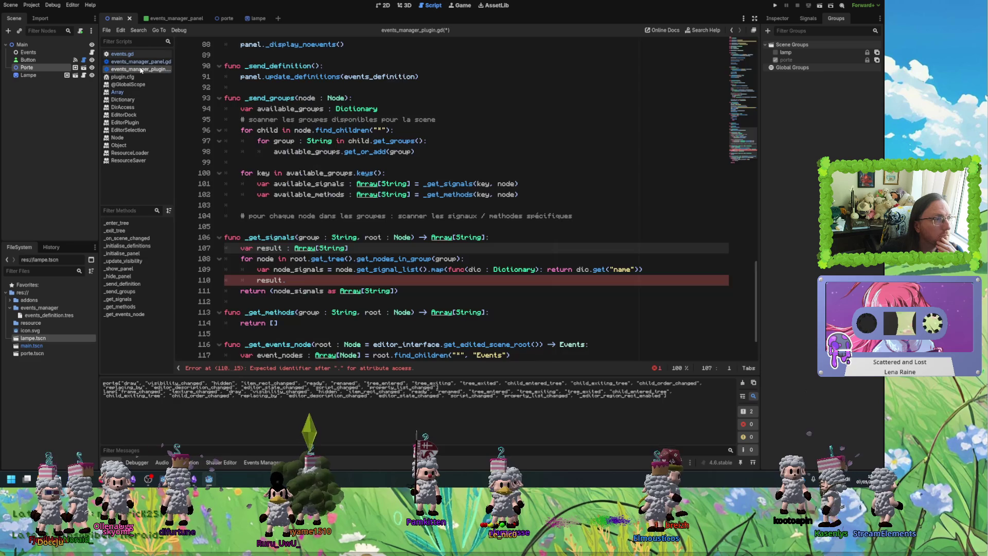
Rewrite line 110 as 'for signal_name : String in node_signals.filter(func(name : String): return', then view the String docs.
{"action": "double_click", "coordinate": [269, 280]}
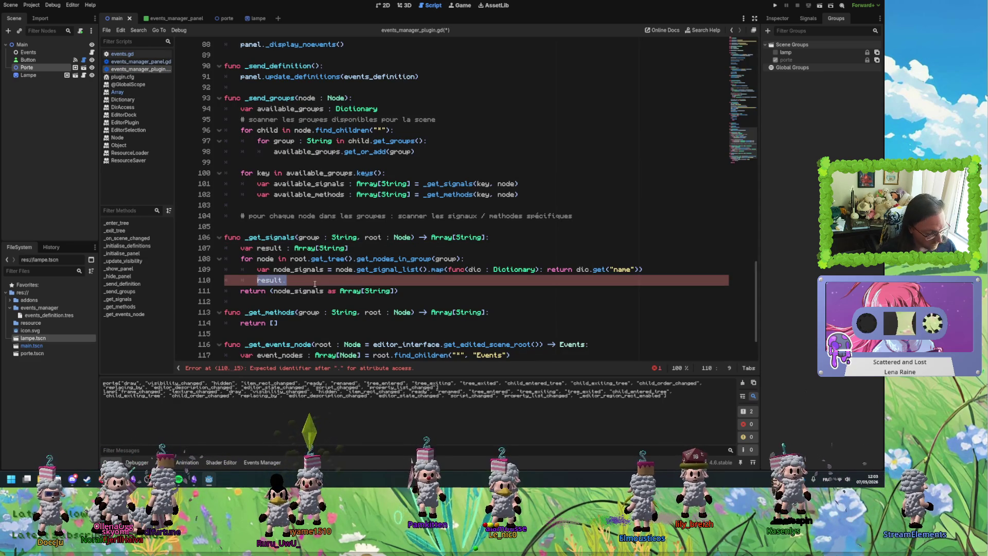
{"action": "type", "text": "for "}
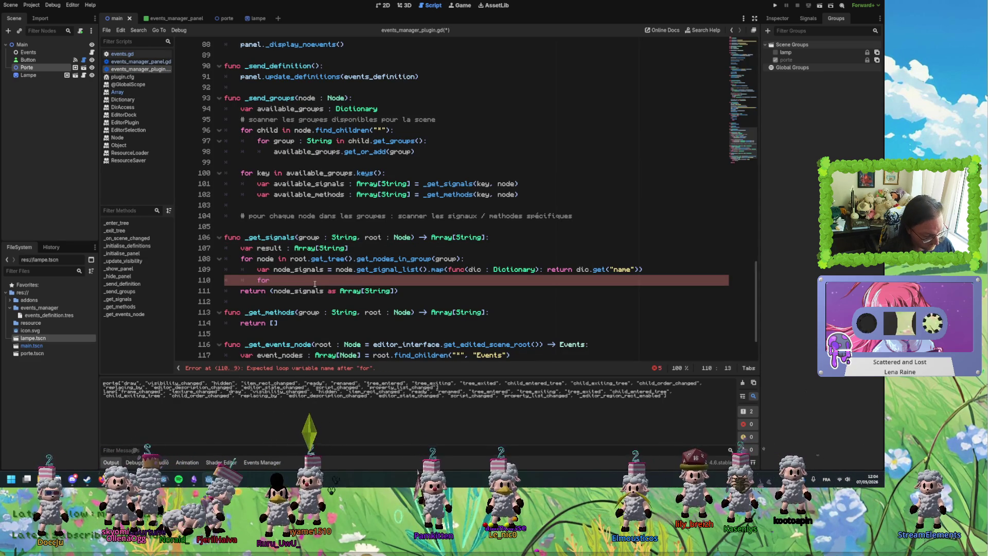
{"action": "type", "text": "signal"}
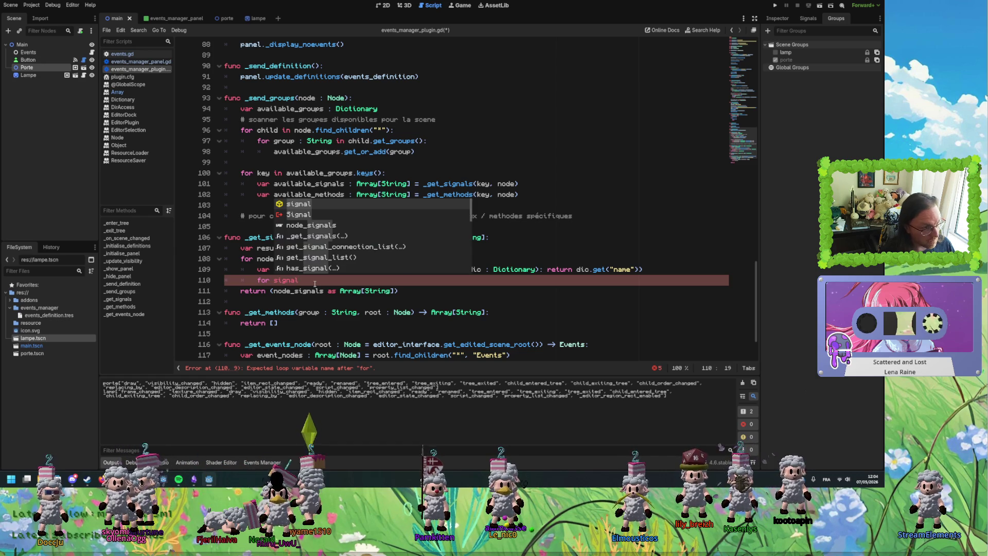
{"action": "type", "text": "_name"}
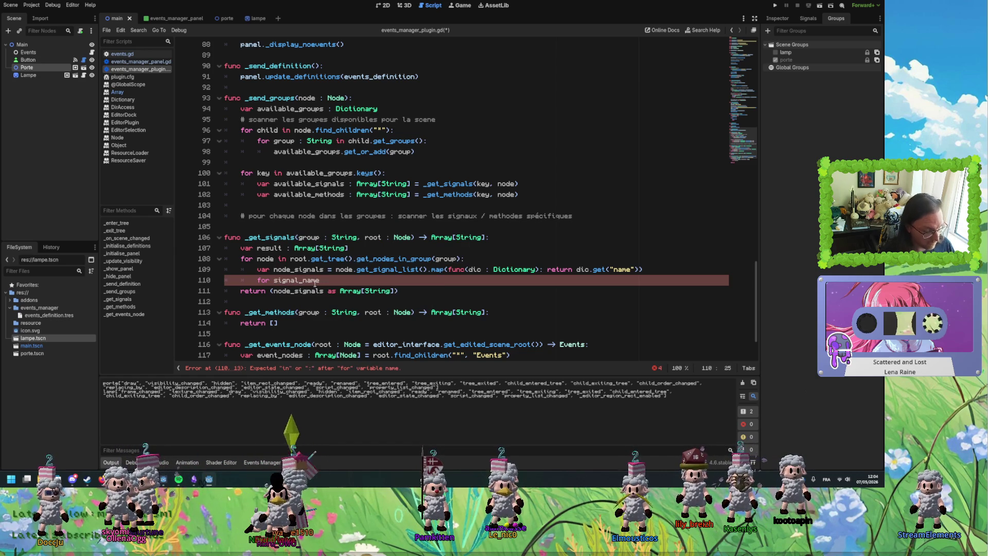
{"action": "type", "text": " : String"}
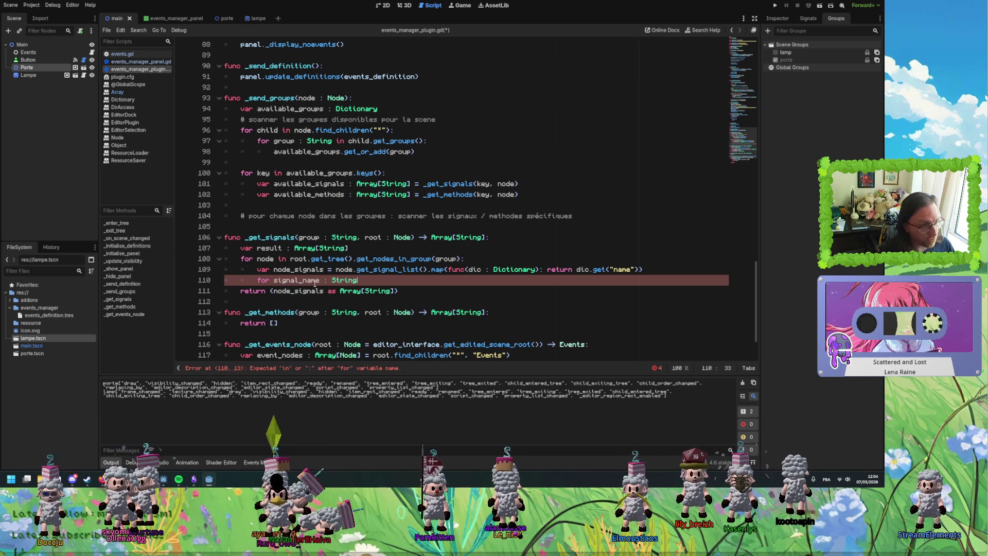
{"action": "type", "text": " in node_signals.filter"}
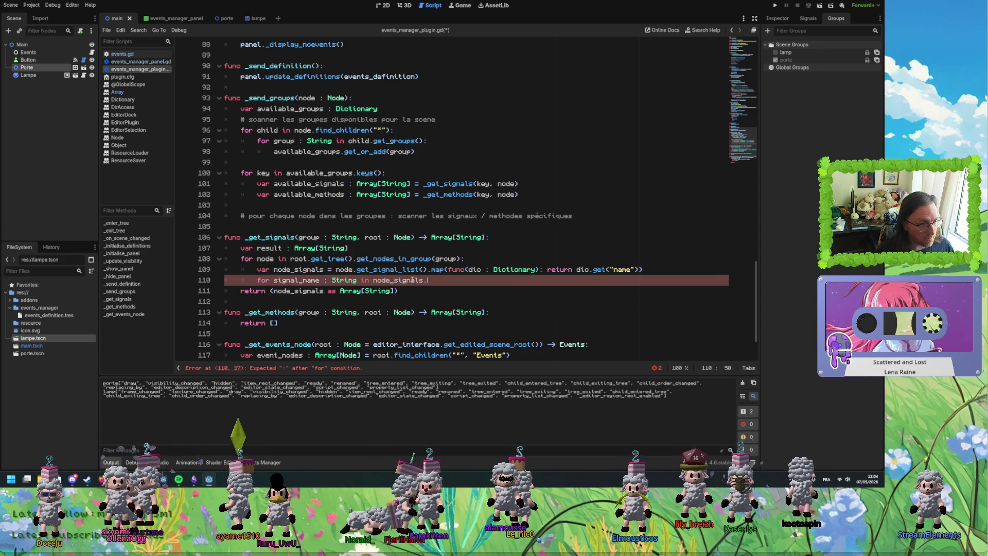
{"action": "type", "text": "("}
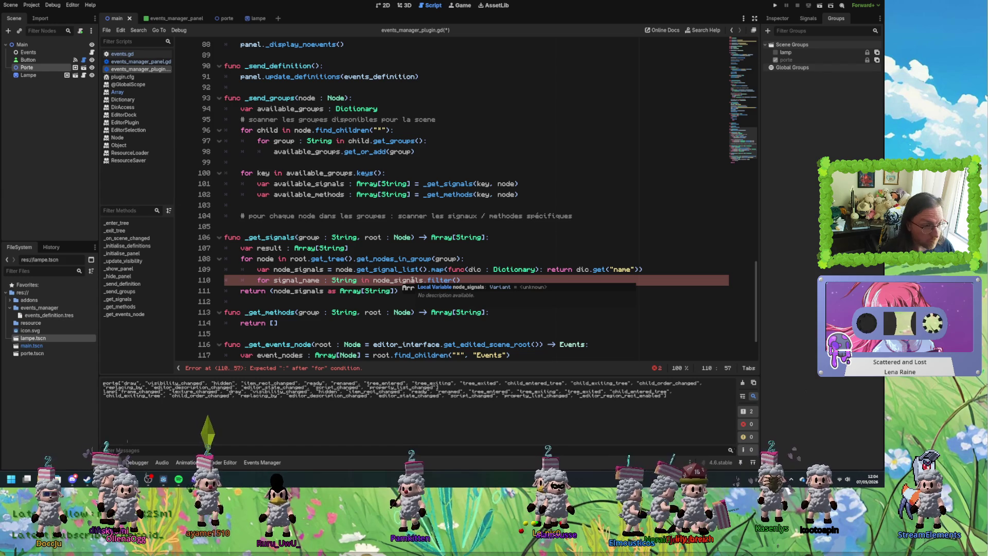
{"action": "type", "text": "func"}
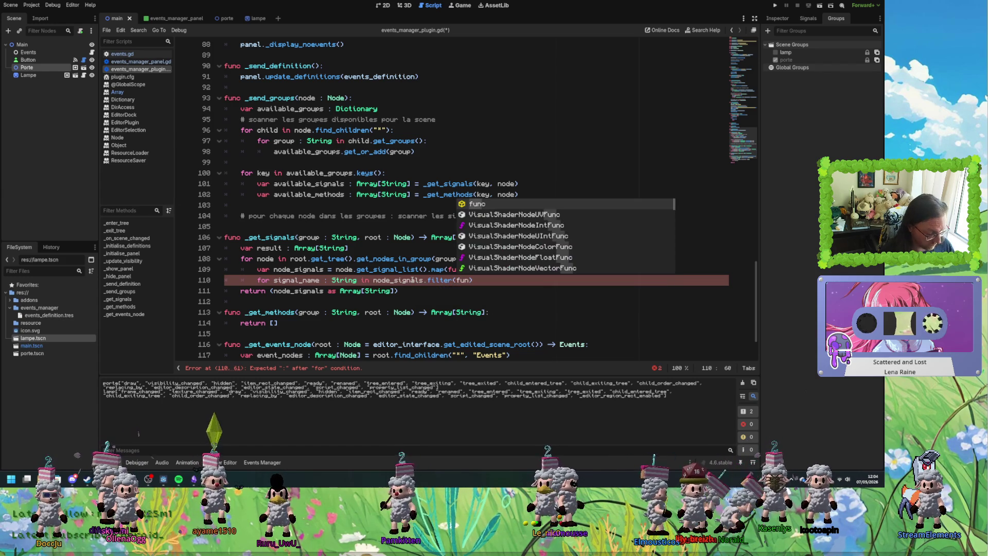
{"action": "type", "text": "("}
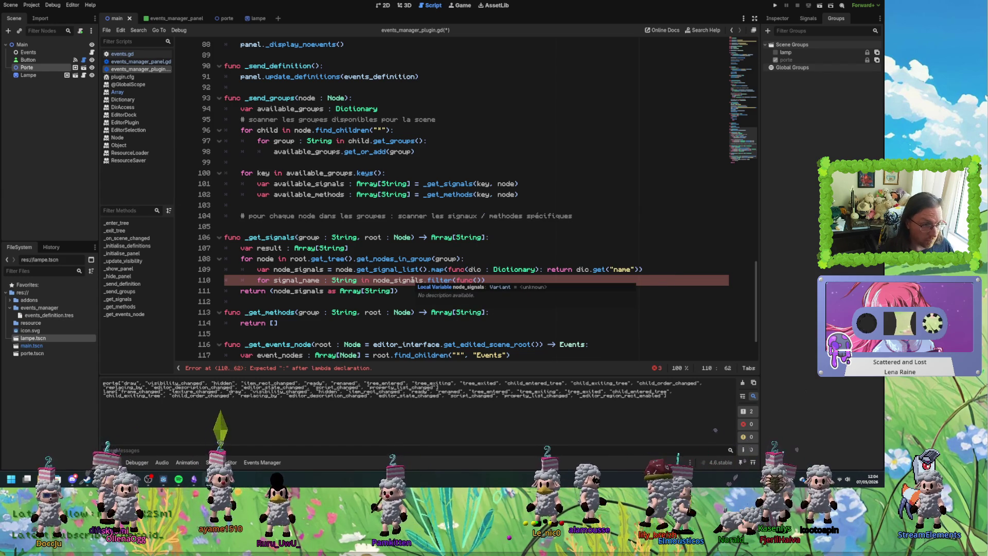
{"action": "type", "text": "e : "}
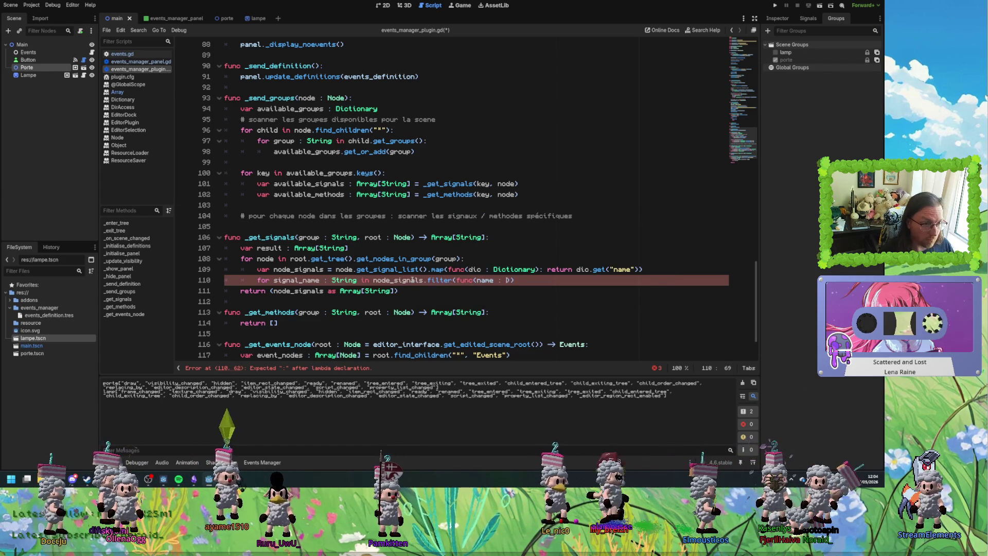
{"action": "type", "text": "ng)"}
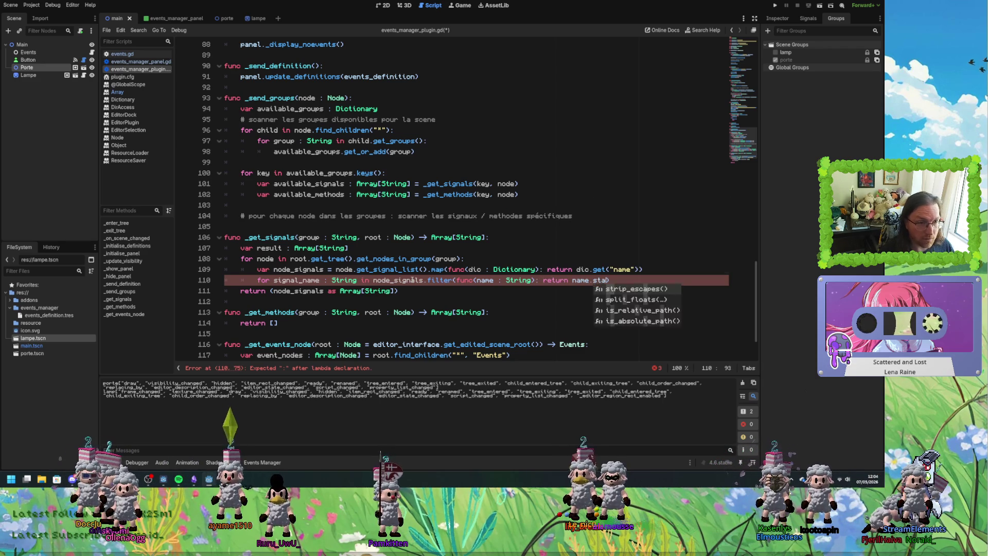
{"action": "type", "text": "s"}
{"action": "key", "text": "BackSpace"}
{"action": "key", "text": "BackSpace"}
{"action": "key", "text": "BackSpace"}
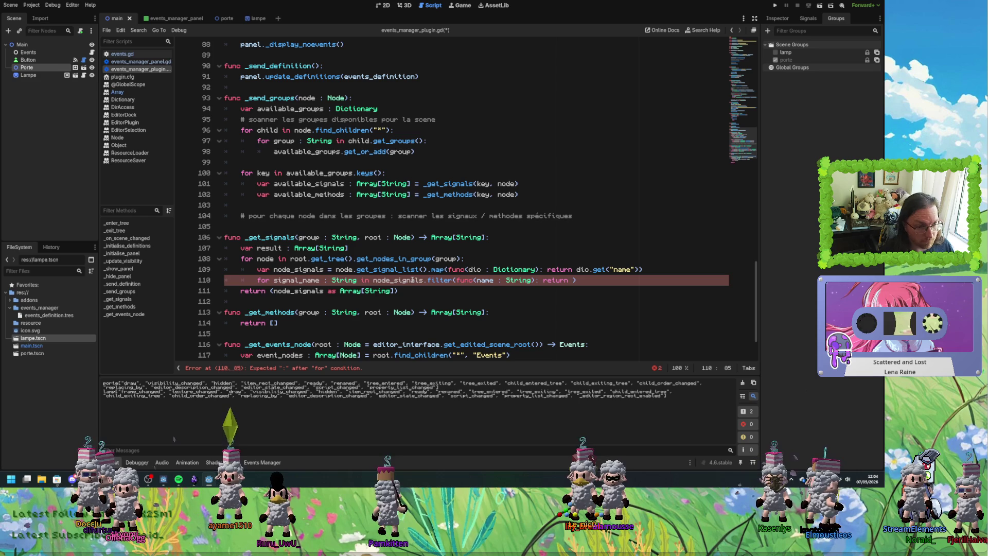
{"action": "key", "text": "BackSpace"}
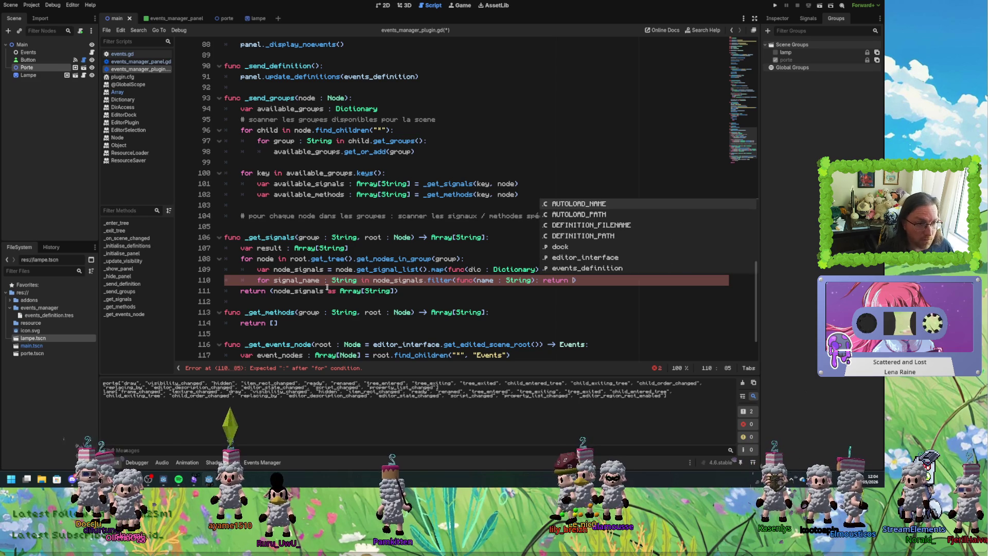
{"action": "left_click", "coordinate": [522, 280], "text": "ctrl"}
{"action": "scroll", "coordinate": [381, 286], "scroll_direction": "down", "scroll_amount": 5}
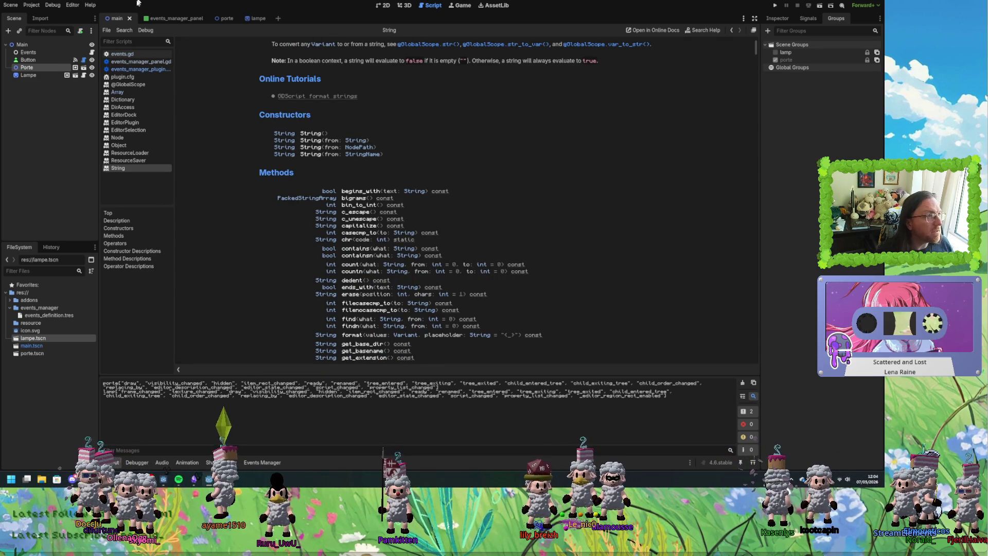
{"action": "left_click", "coordinate": [139, 69]}
{"action": "left_click", "coordinate": [570, 281]}
Finish the lambda with name.begins_with and add an 'if not result.has(signal_name)' check in the loop.
{"action": "type", "text": "name.beg"}
{"action": "key", "text": "Return"}
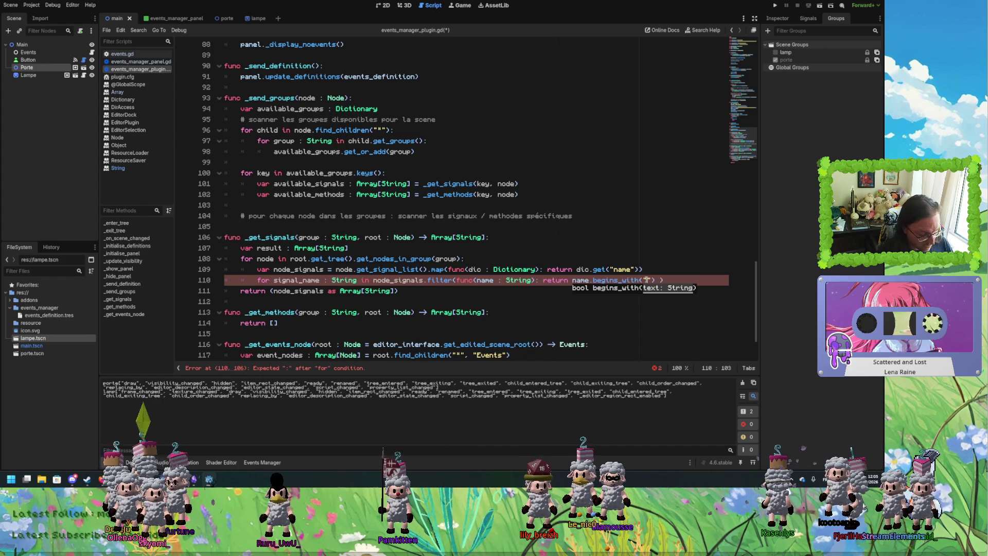
{"action": "type", "text": "trigger_"}
{"action": "left_click", "coordinate": [556, 280]}
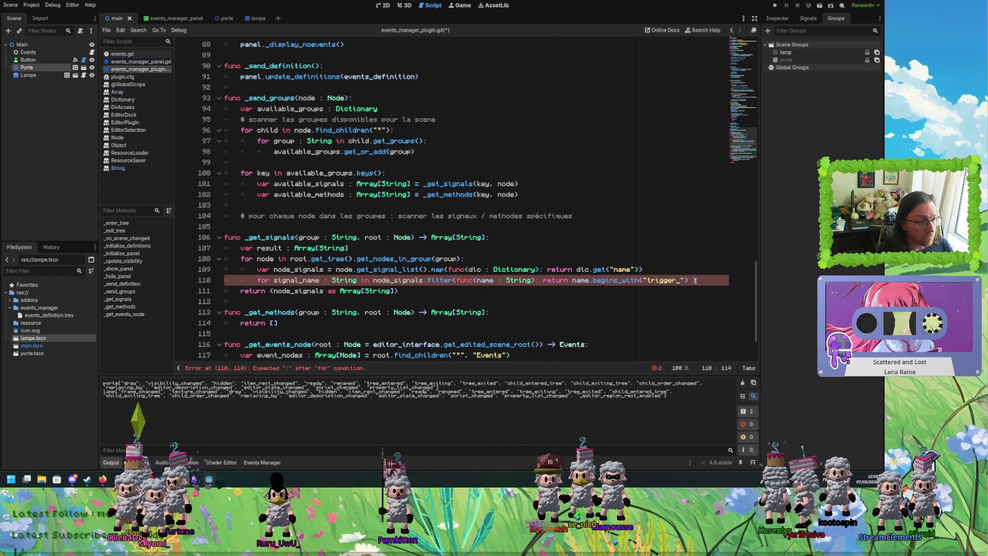
{"action": "left_click", "coordinate": [709, 280]}
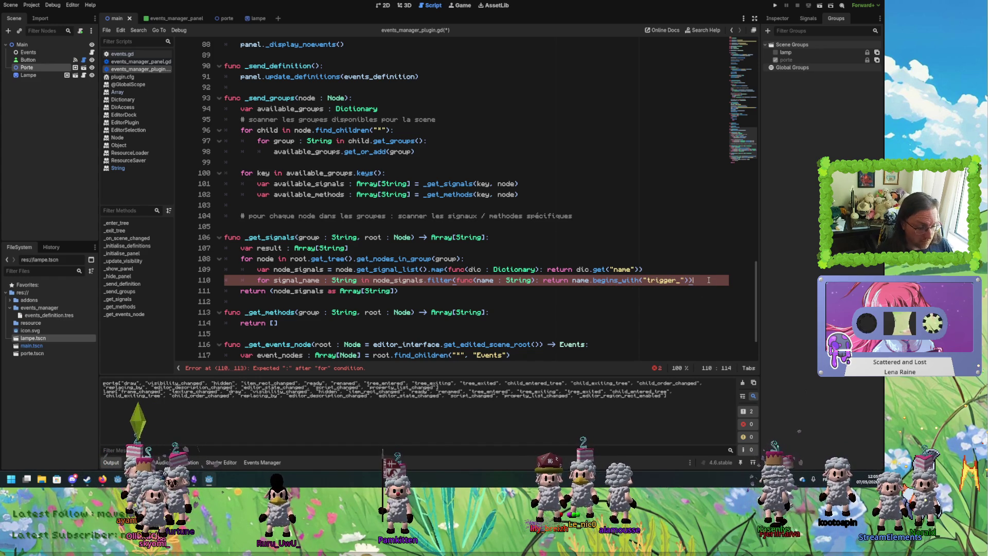
{"action": "type", "text": ":"}
{"action": "key", "text": "Return"}
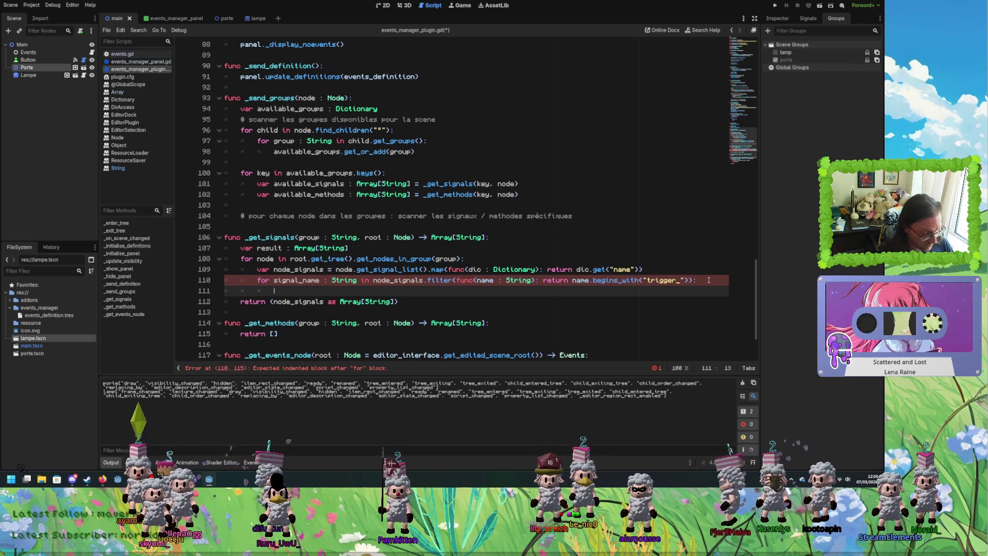
{"action": "type", "text": "ifresult"}
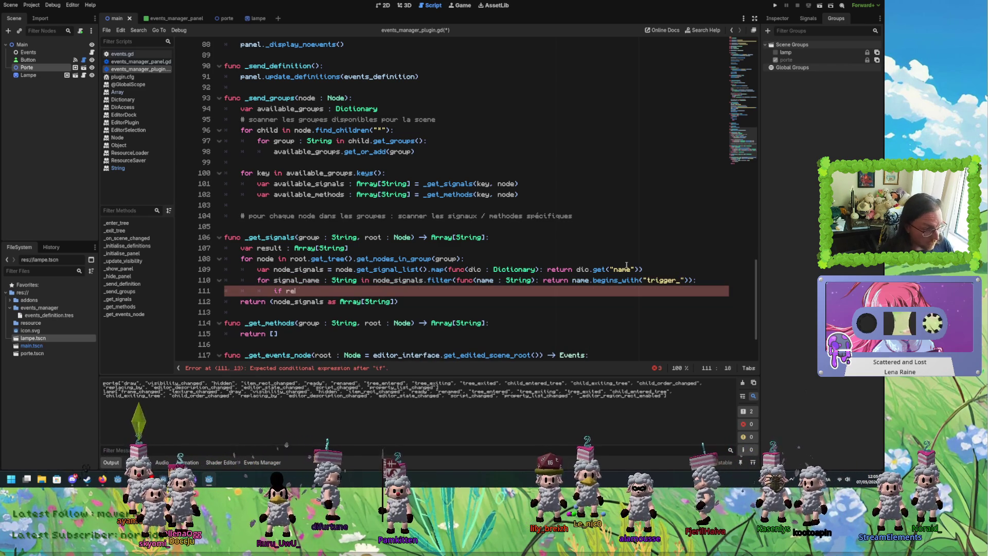
{"action": "type", "text": "."}
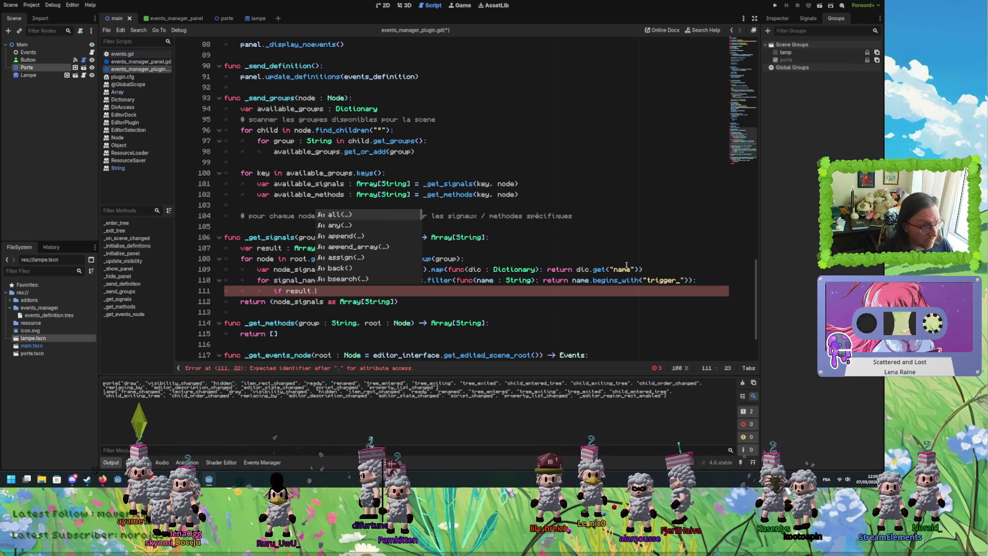
{"action": "type", "text": "has("}
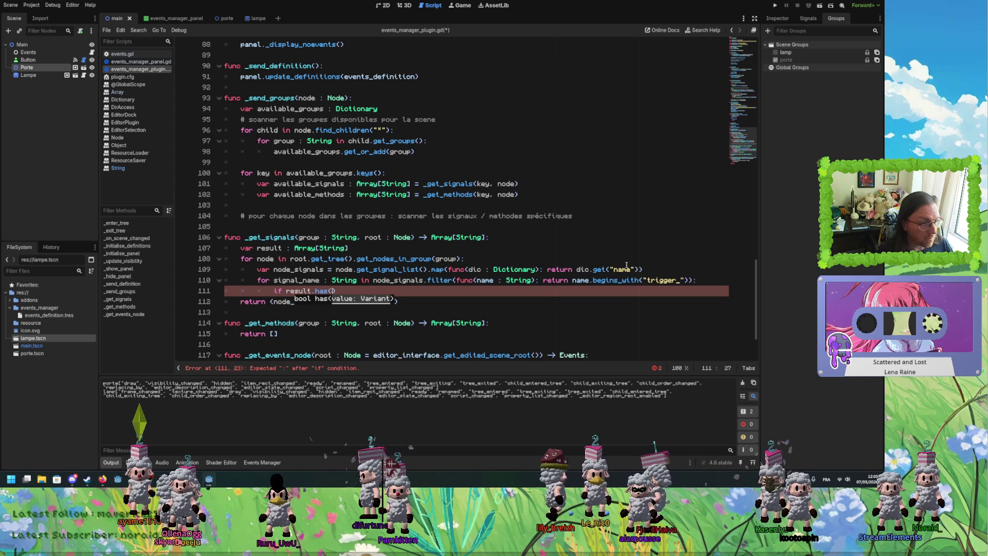
{"action": "type", "text": "signal_name"}
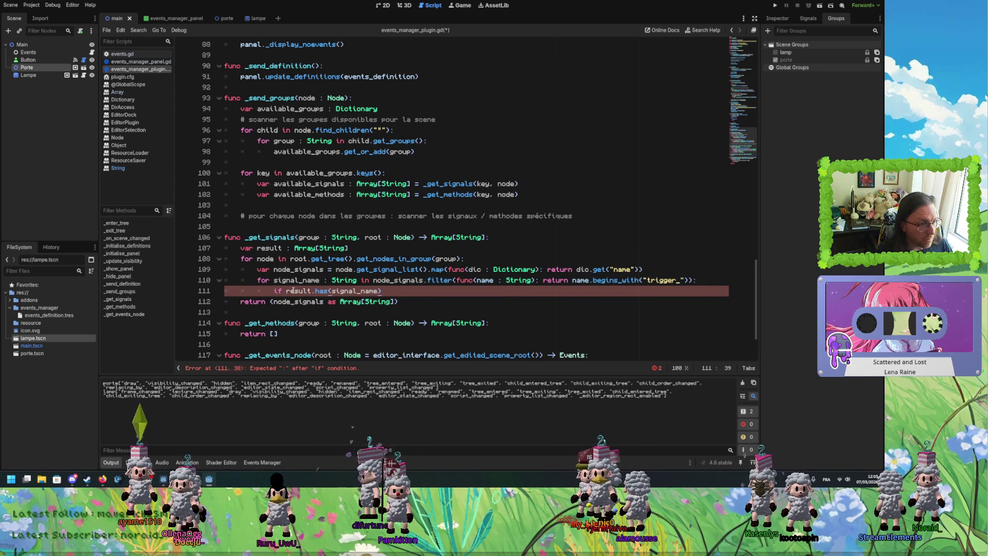
{"action": "type", "text": " not"}
Add 'result.append(signal_name)' as the body of the if statement.
{"action": "left_click", "coordinate": [411, 293]}
{"action": "key", "text": "Return"}
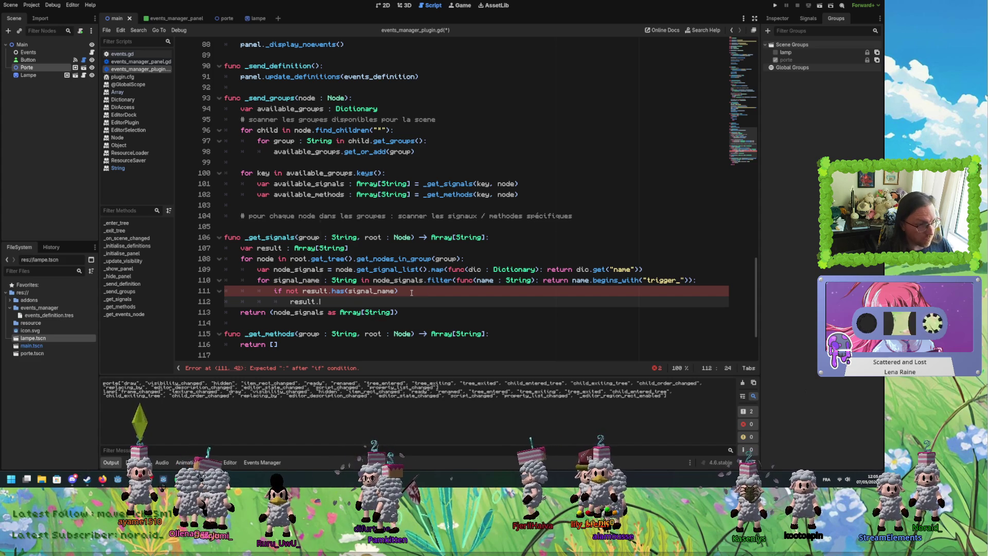
{"action": "type", "text": "app"}
{"action": "key", "text": "Return"}
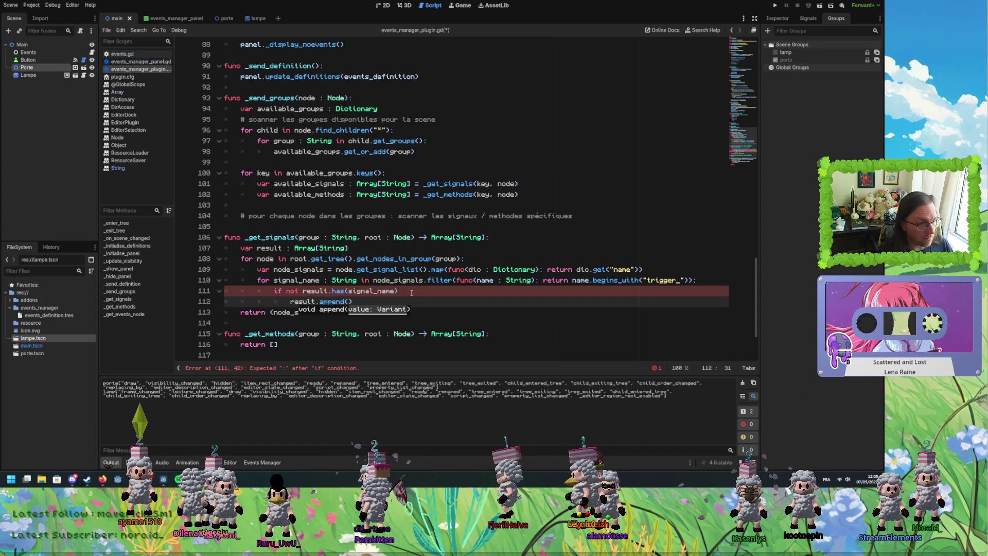
{"action": "double_click", "coordinate": [385, 291]}
{"action": "key", "text": "ctrl+c"}
{"action": "left_click", "coordinate": [349, 302]}
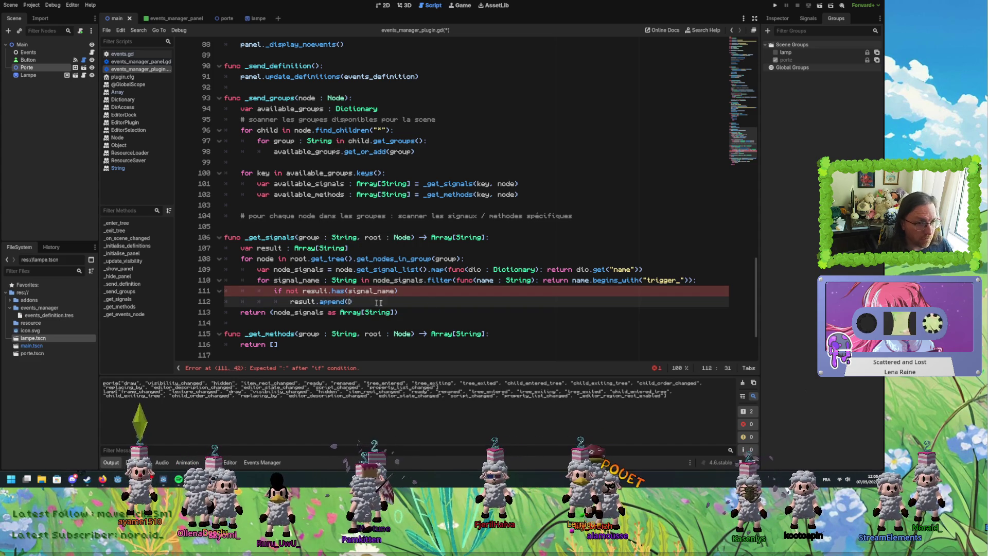
{"action": "key", "text": "ctrl+v"}
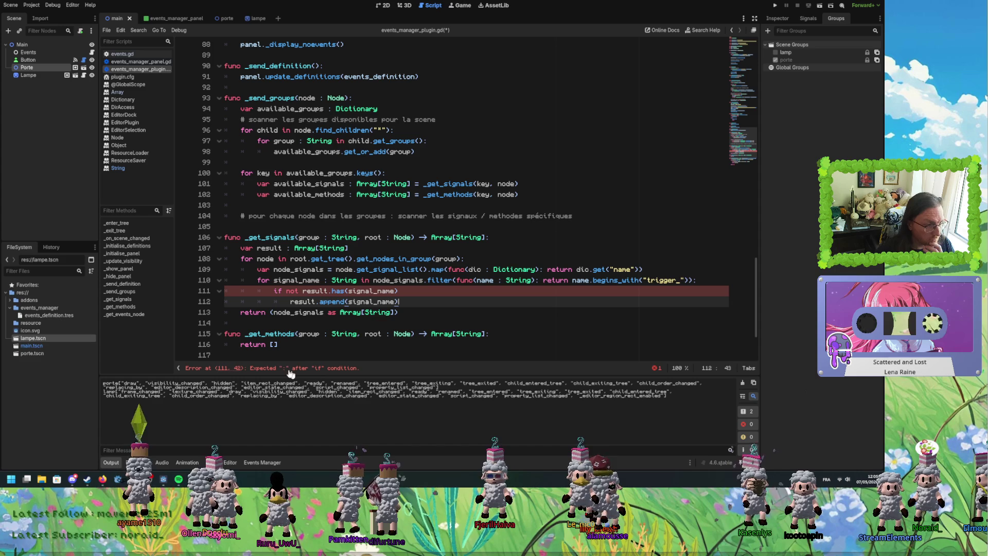
{"action": "left_click", "coordinate": [421, 290]}
{"action": "type", "text": ":"}
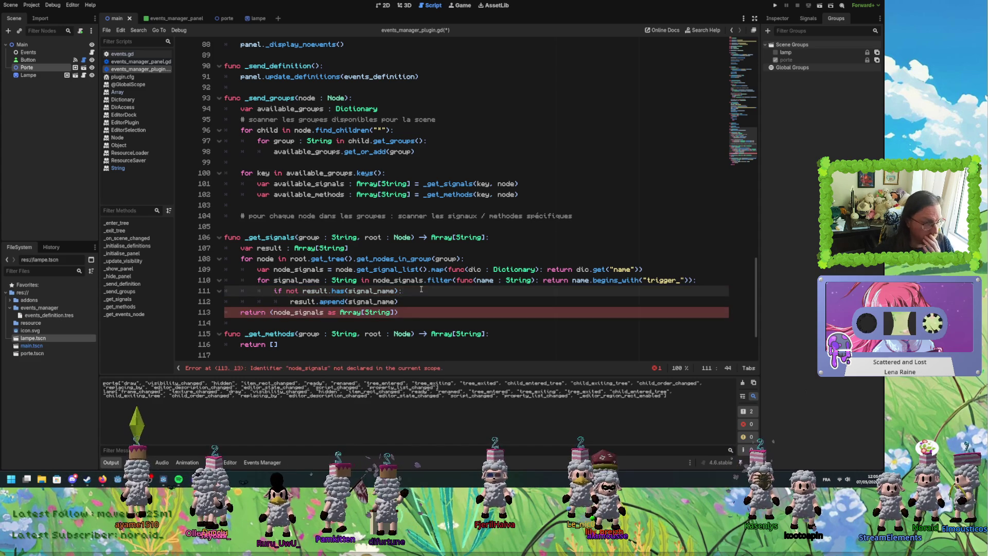
{"action": "left_click", "coordinate": [417, 301]}
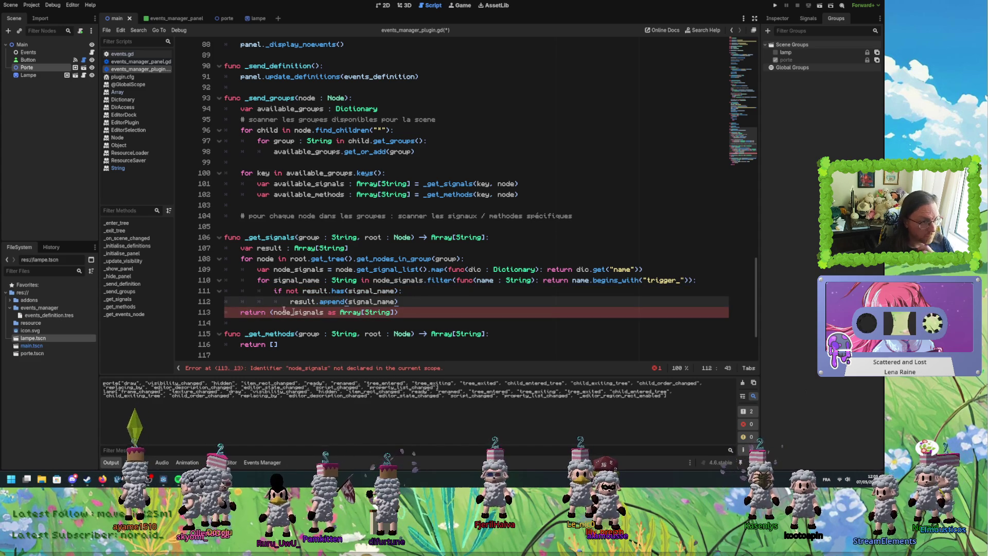
Change the return to 'return result' and leave a blank line after the append.
{"action": "double_click", "coordinate": [300, 302]}
{"action": "key", "text": "ctrl+c"}
{"action": "left_click_drag", "start_coordinate": [267, 312], "coordinate": [398, 312]}
{"action": "key", "text": "ctrl+v"}
{"action": "left_click", "coordinate": [417, 302]}
{"action": "key", "text": "Return"}
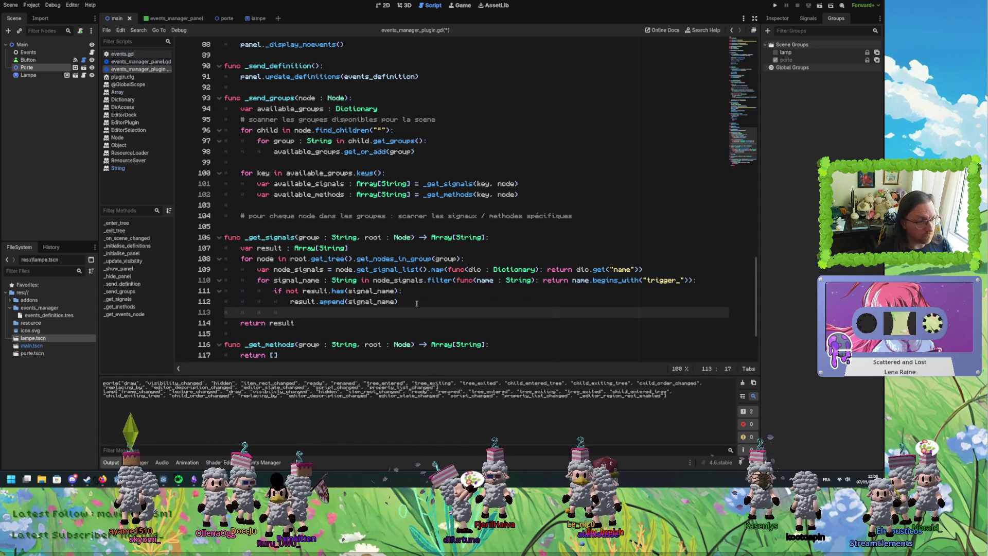
{"action": "left_click_drag", "start_coordinate": [296, 312], "coordinate": [223, 312]}
{"action": "key", "text": "BackSpace"}
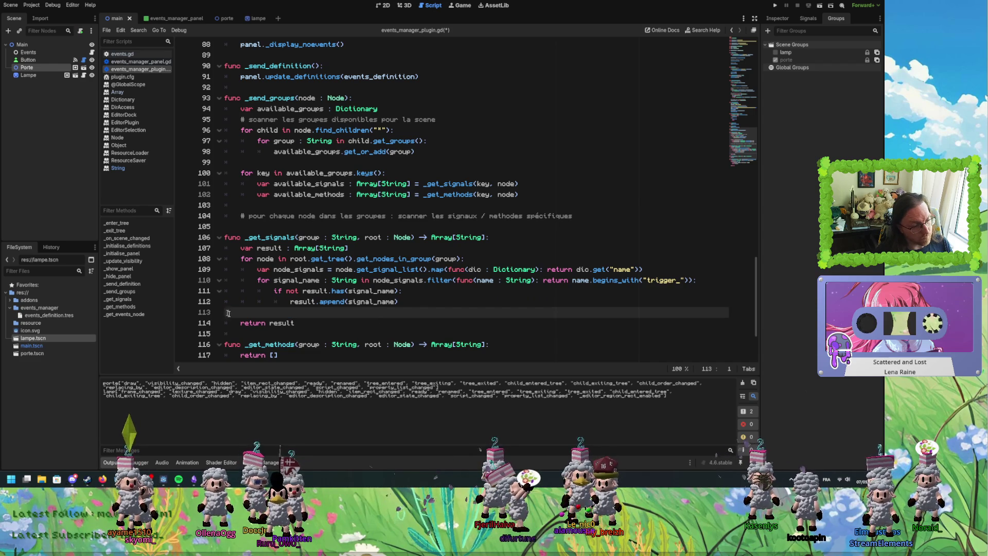
{"action": "key", "text": "ctrl+z"}
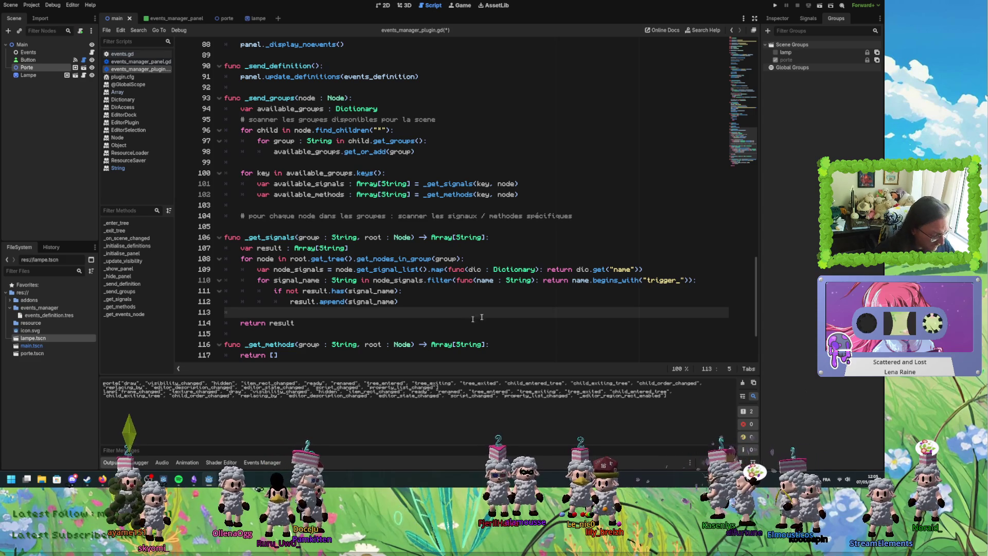
Look over the main and events_manager_panel scenes, then return to events_manager_plugin.gd.
{"action": "left_click", "coordinate": [170, 18]}
{"action": "left_click", "coordinate": [115, 19]}
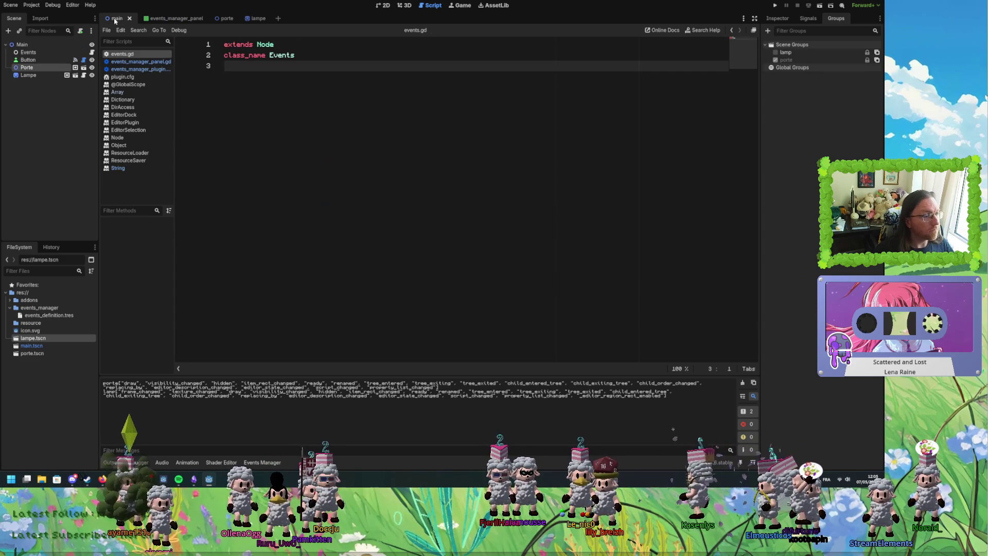
{"action": "left_click", "coordinate": [170, 18]}
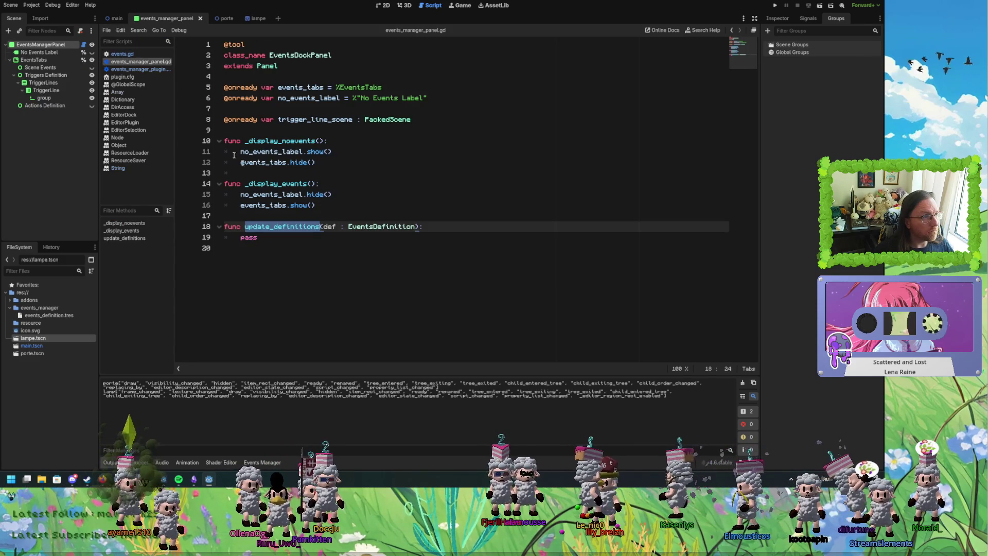
{"action": "left_click", "coordinate": [139, 69]}
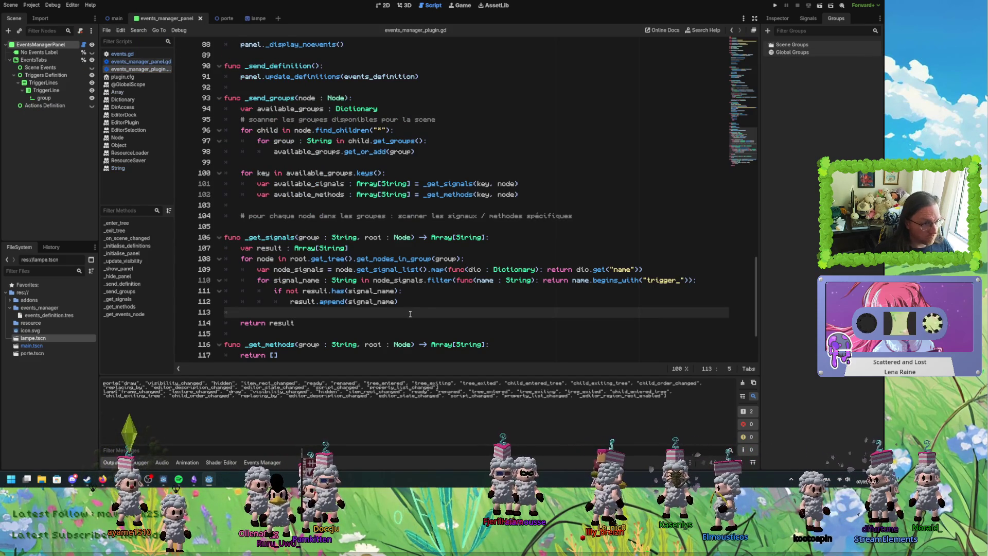
Insert 'print(group, result)' before 'return result' and save the plugin script.
{"action": "left_click", "coordinate": [420, 297]}
{"action": "left_click", "coordinate": [329, 280]}
{"action": "left_click", "coordinate": [281, 247]}
{"action": "left_click", "coordinate": [363, 335]}
{"action": "left_click", "coordinate": [343, 323]}
{"action": "left_click", "coordinate": [337, 313]}
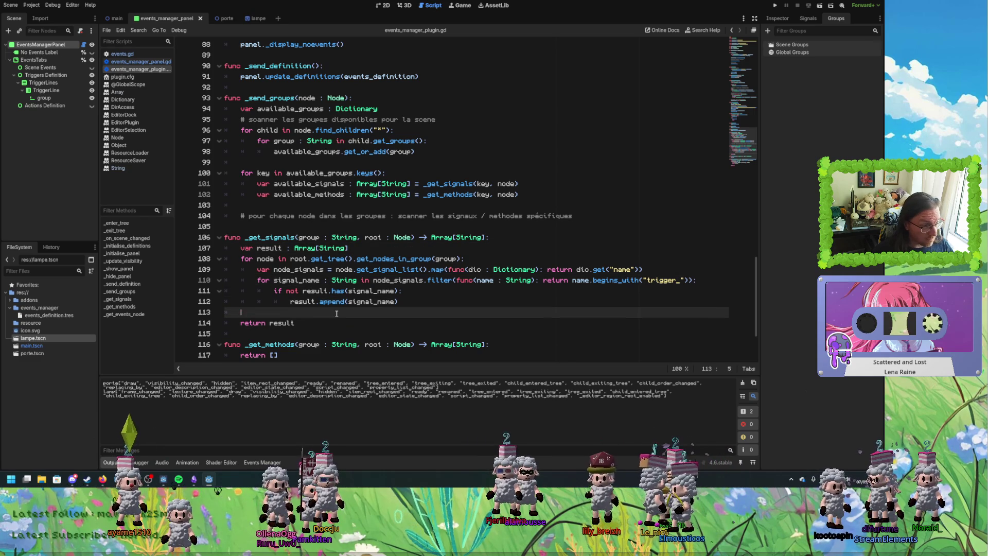
{"action": "key", "text": "Return"}
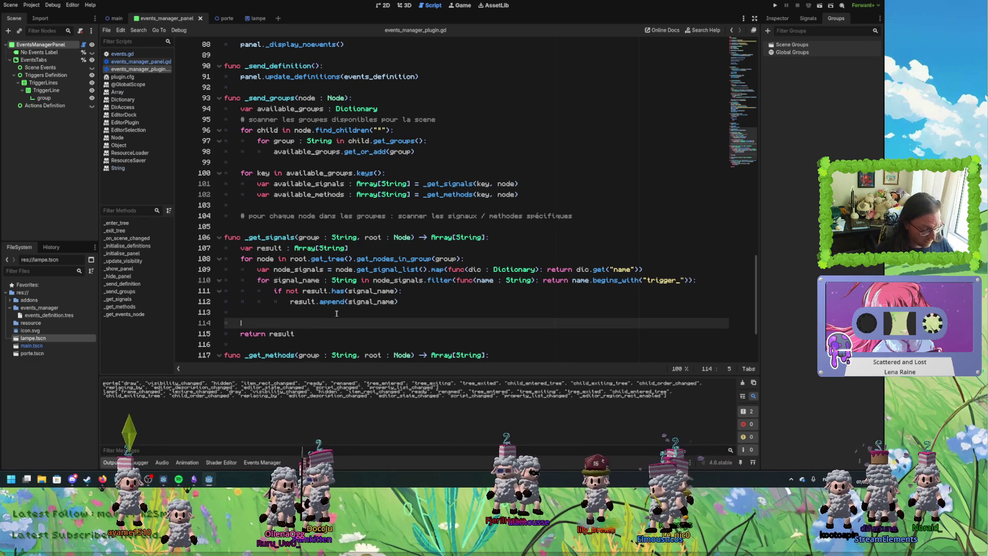
{"action": "type", "text": "print(grou"}
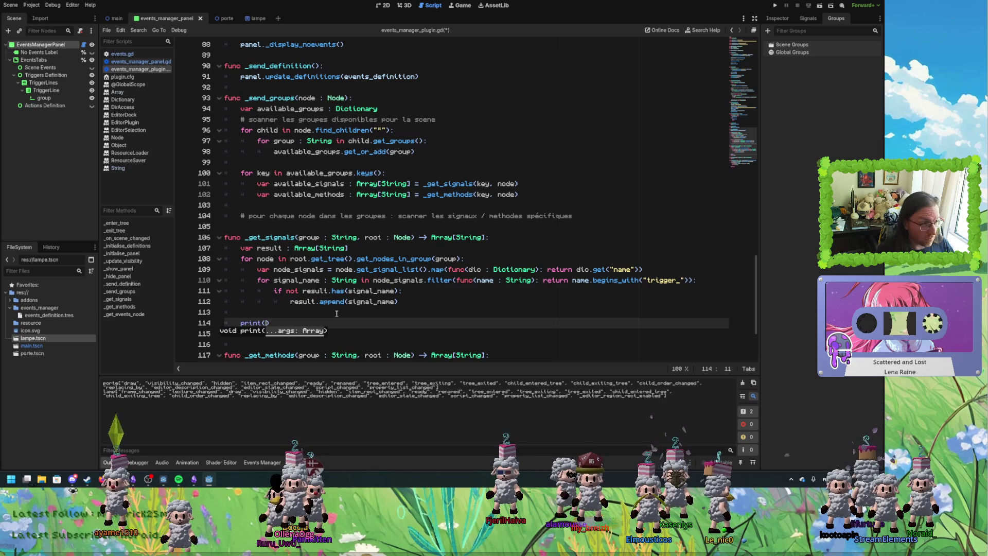
{"action": "type", "text": "p, "}
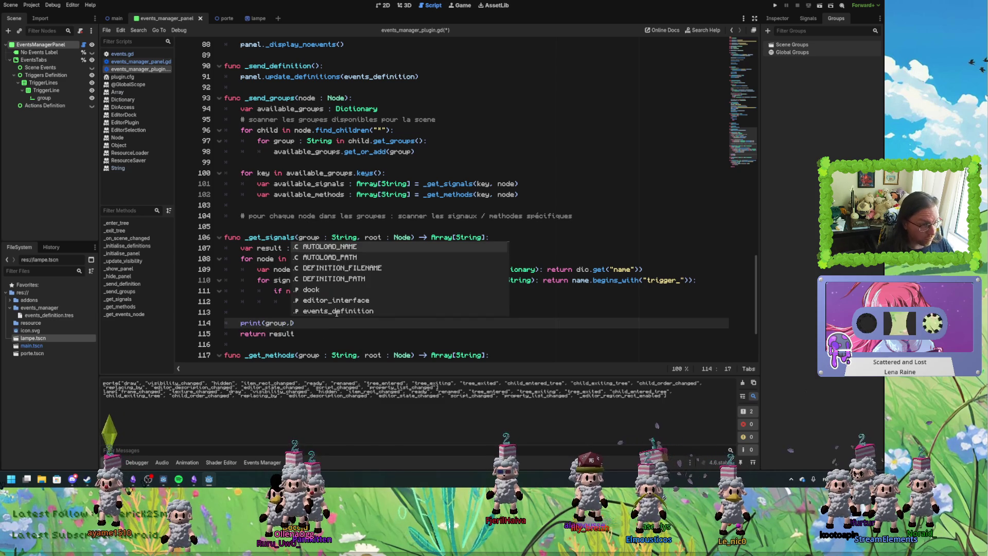
{"action": "type", "text": "result)"}
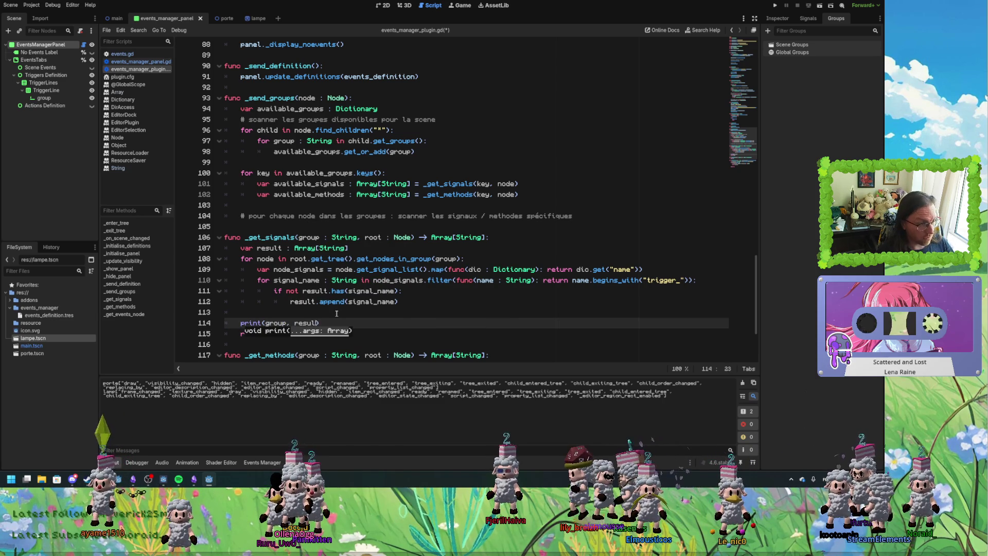
{"action": "key", "text": "ctrl+s"}
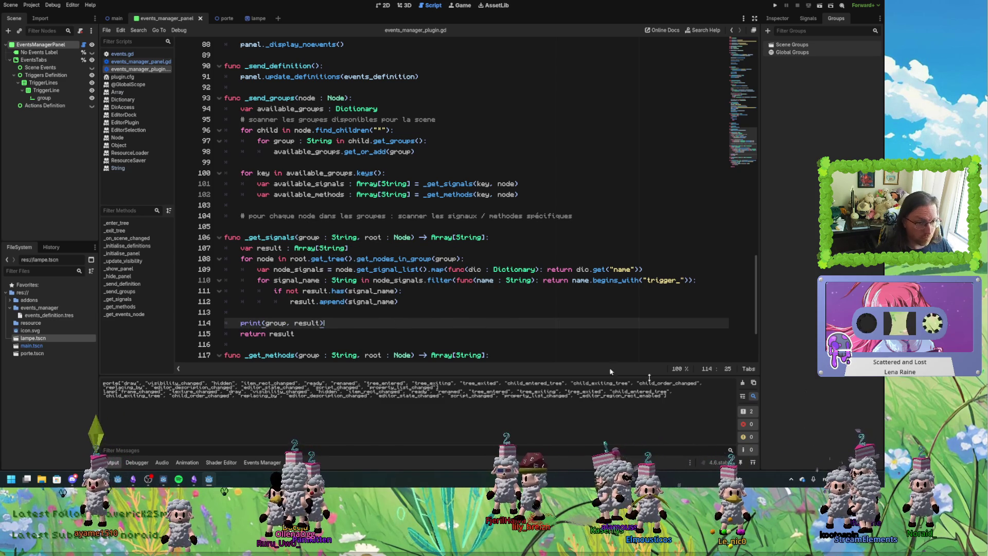
Clear the Output and open the main scene, which prints porte [] and lampe [].
{"action": "left_click", "coordinate": [743, 382]}
{"action": "left_click", "coordinate": [111, 19]}
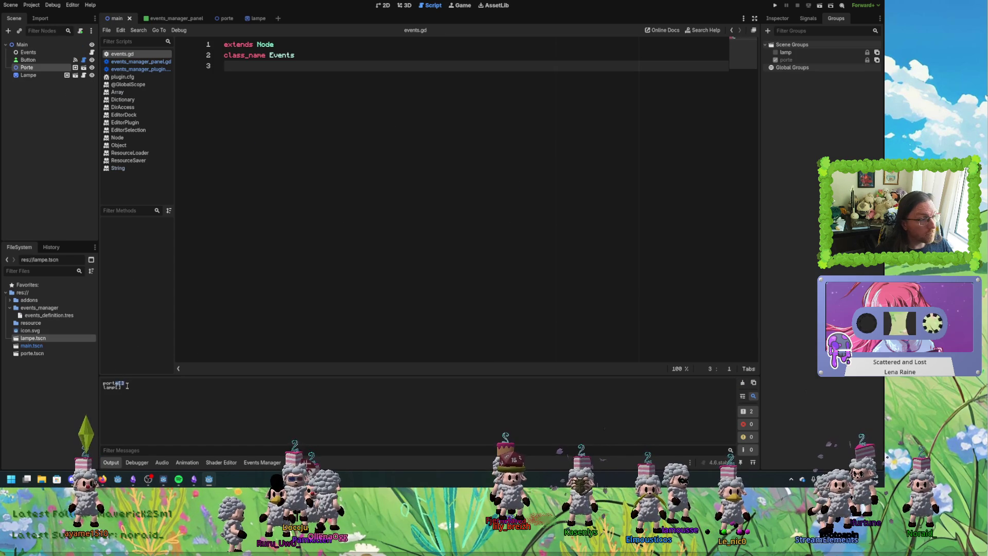
{"action": "left_click_drag", "start_coordinate": [126, 390], "coordinate": [102, 386]}
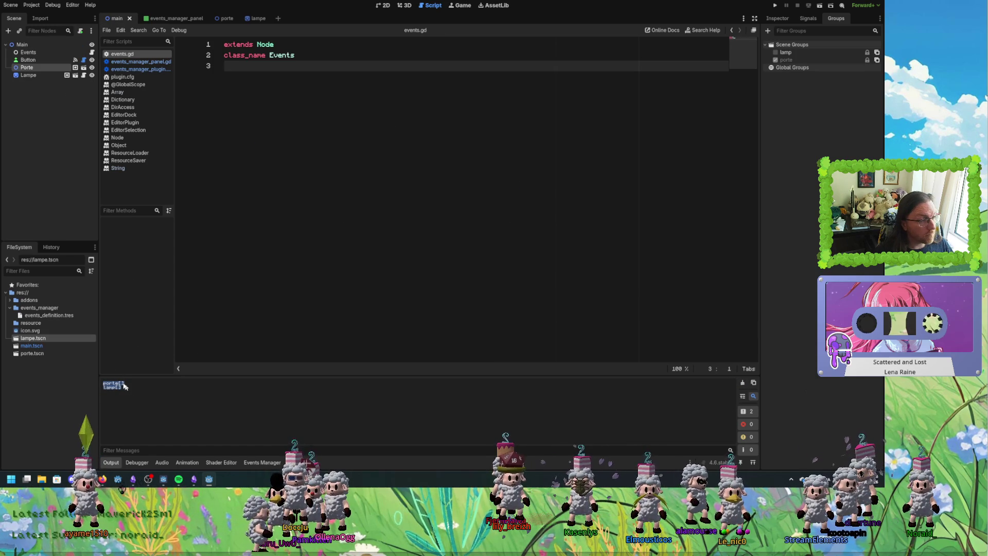
In the porte scene, attach a new built-in script extending Node2D to the Porte node.
{"action": "left_click", "coordinate": [119, 391]}
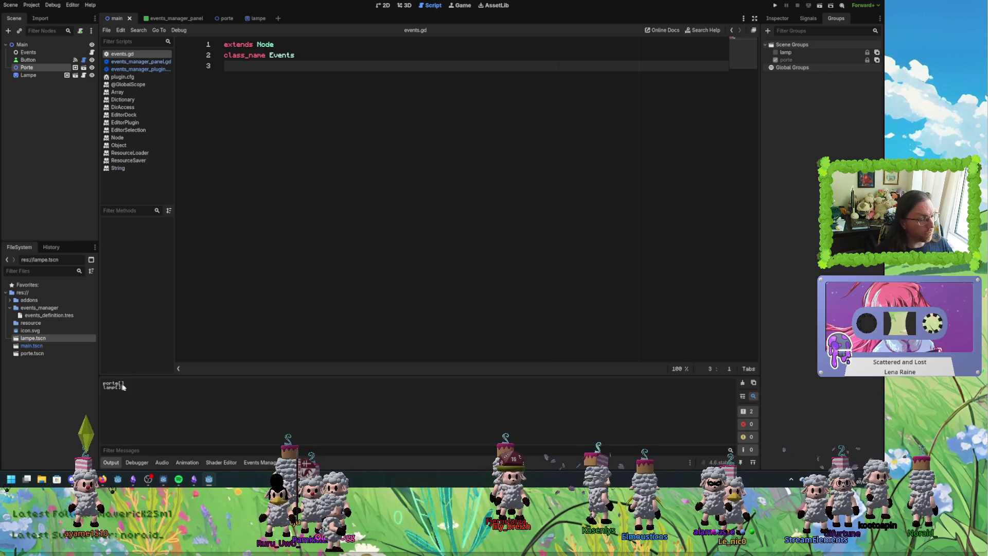
{"action": "left_click", "coordinate": [224, 18]}
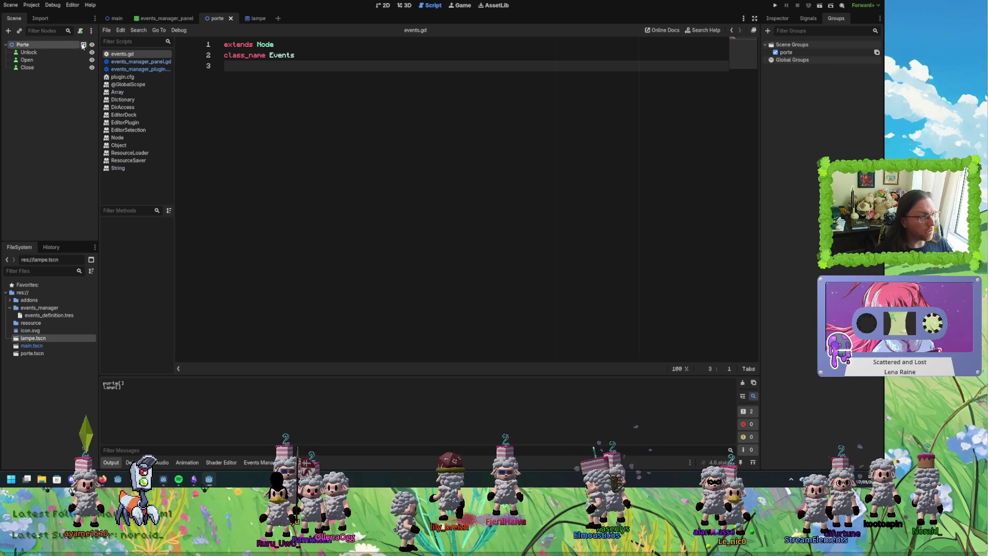
{"action": "right_click", "coordinate": [41, 45]}
{"action": "left_click", "coordinate": [87, 30]}
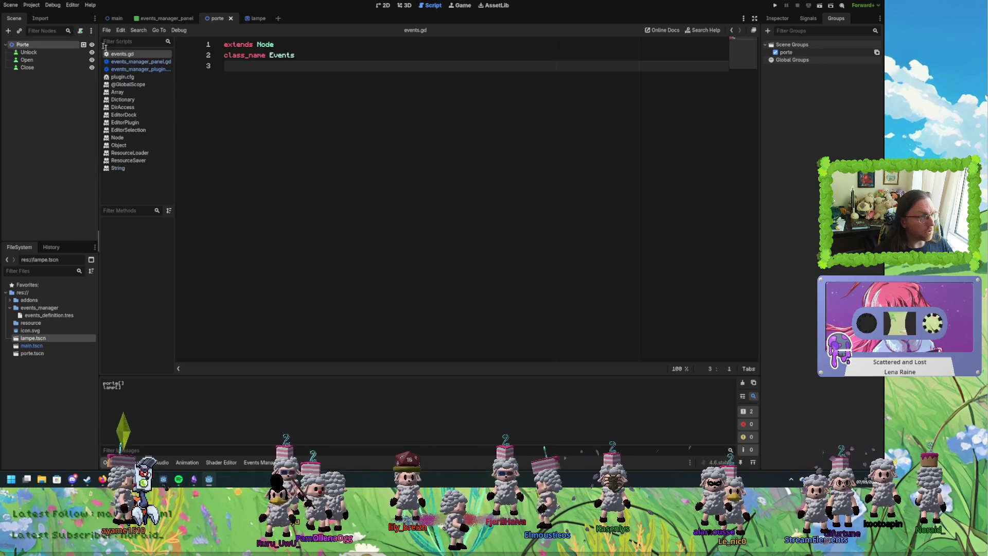
{"action": "left_click", "coordinate": [81, 31]}
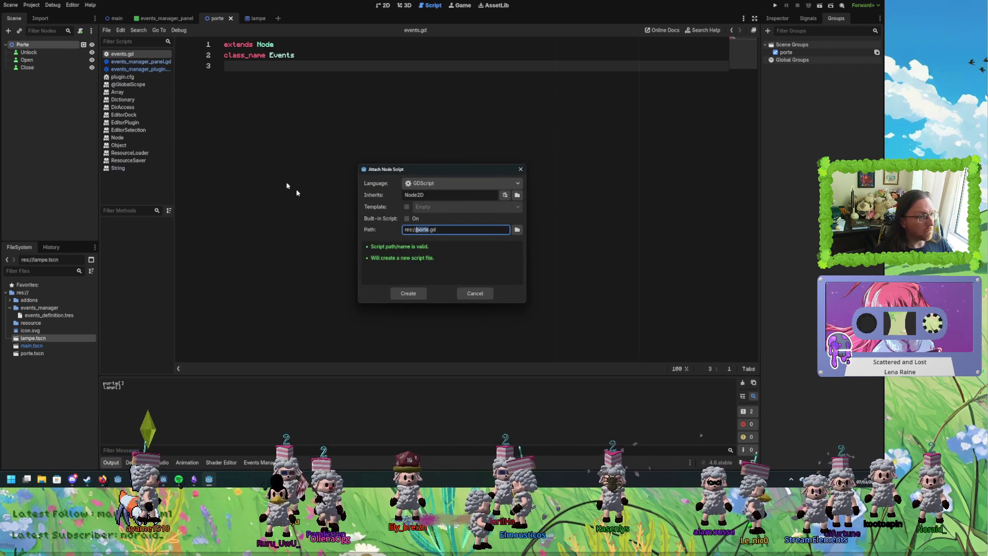
{"action": "left_click", "coordinate": [406, 218]}
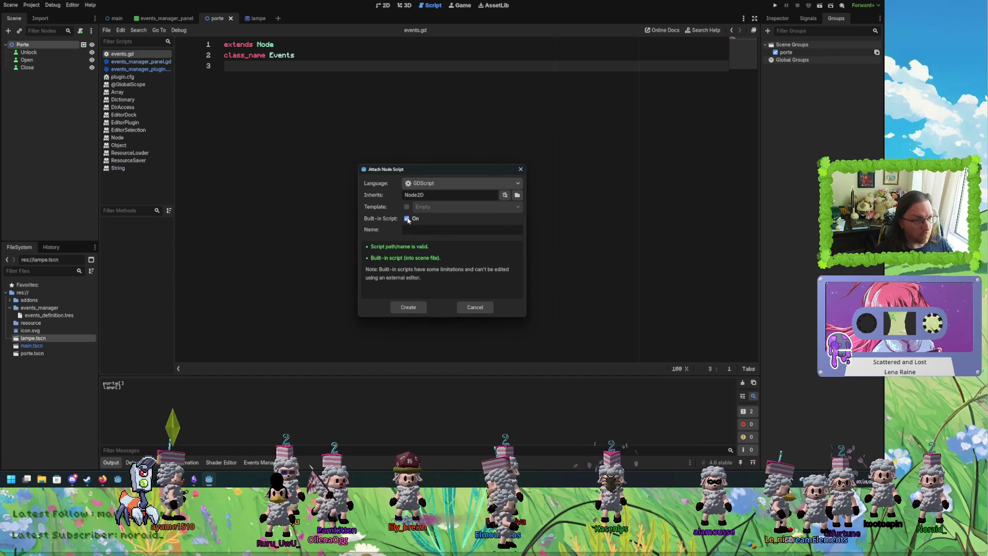
{"action": "left_click", "coordinate": [405, 307]}
{"action": "left_click", "coordinate": [299, 60]}
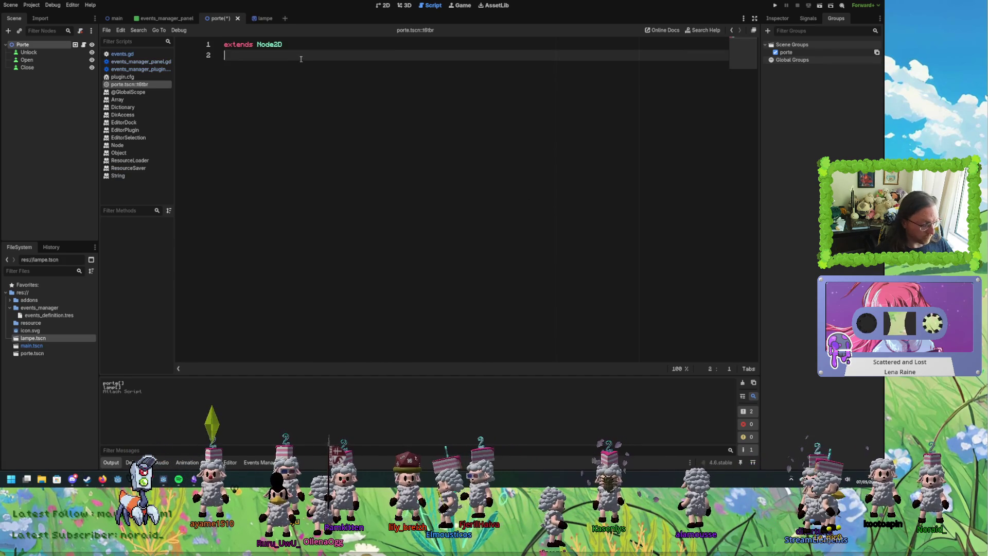
Add 'class_name Porte' and the first signal declarations to the Porte script.
{"action": "type", "text": "class_nam"}
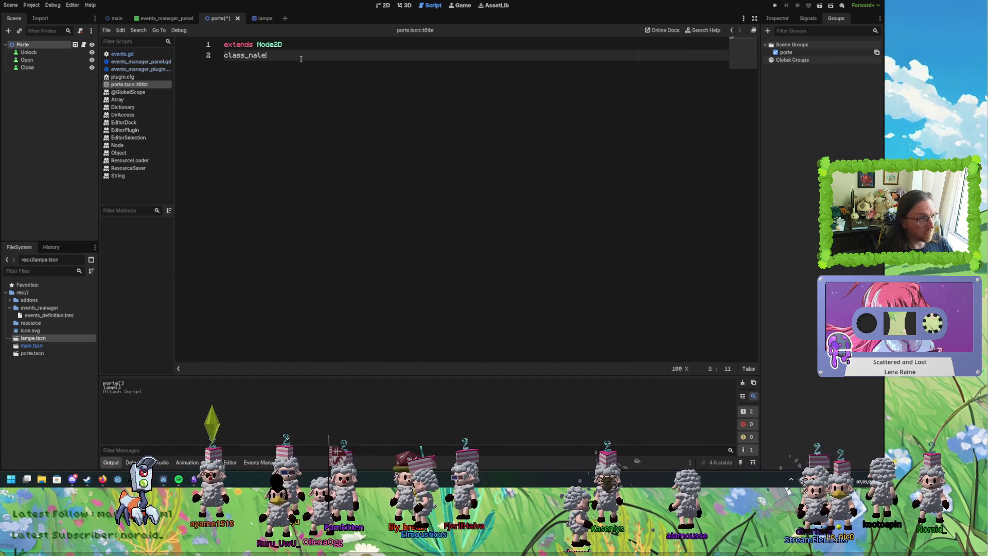
{"action": "type", "text": "e Po"}
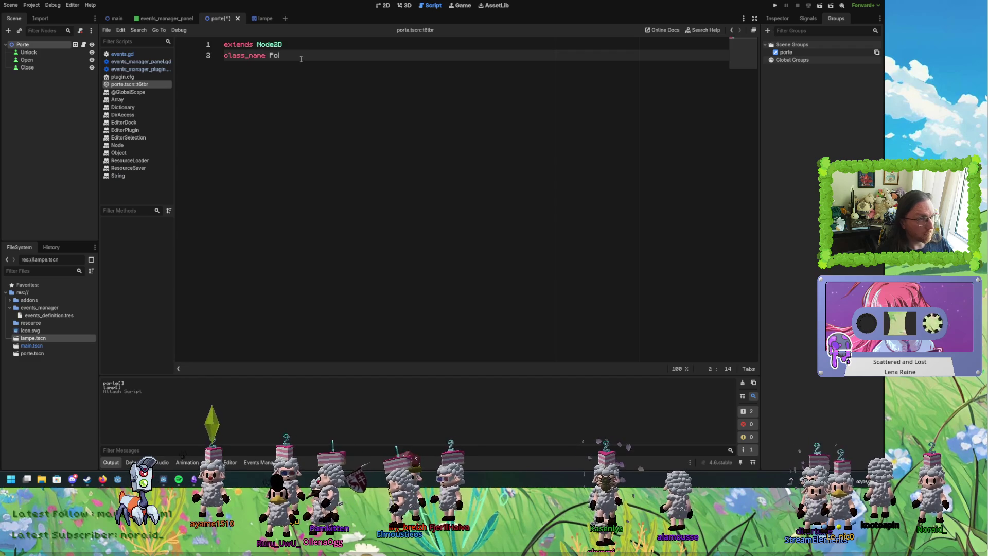
{"action": "type", "text": "rte"}
{"action": "key", "text": "Return"}
{"action": "key", "text": "Return"}
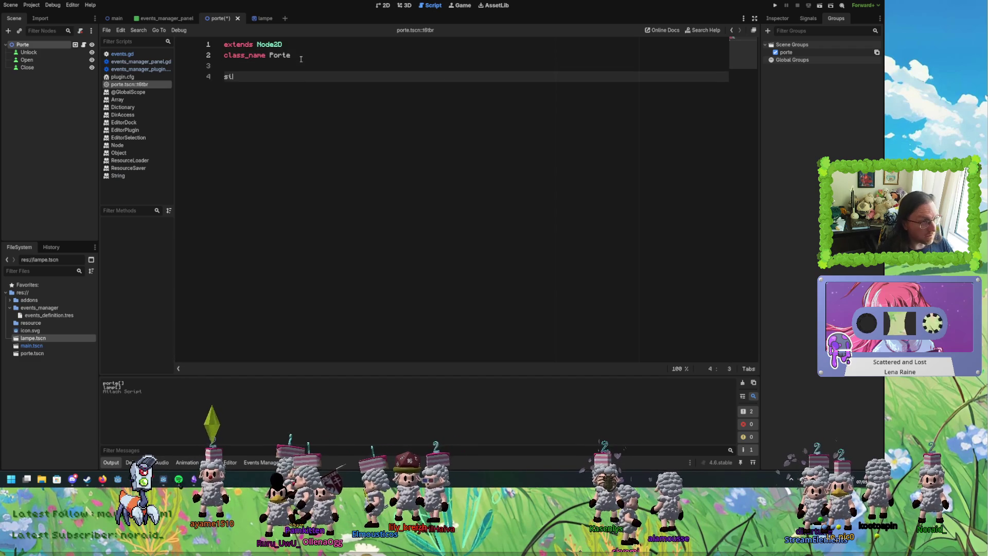
{"action": "type", "text": "gnal test"}
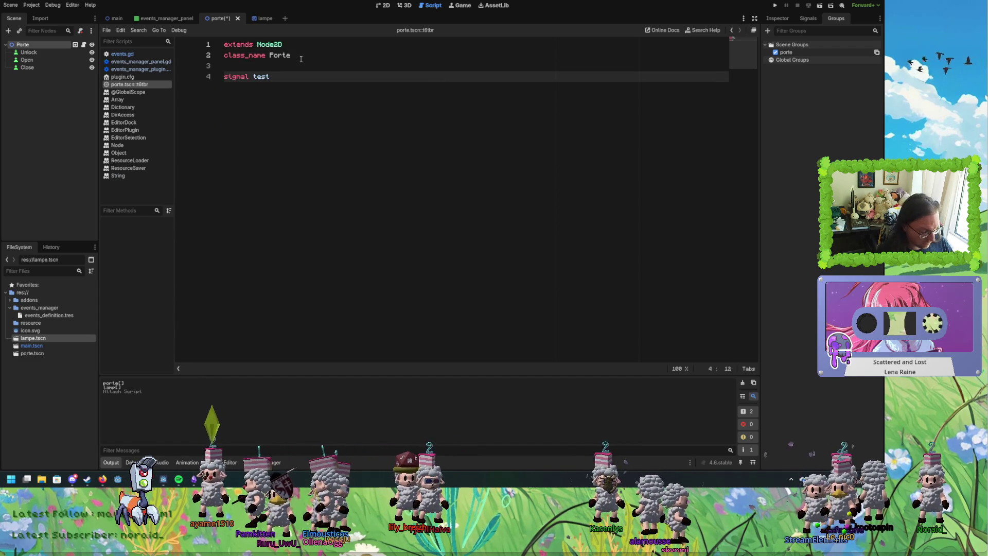
{"action": "key", "text": "Return"}
{"action": "type", "text": "signal trigger_open"}
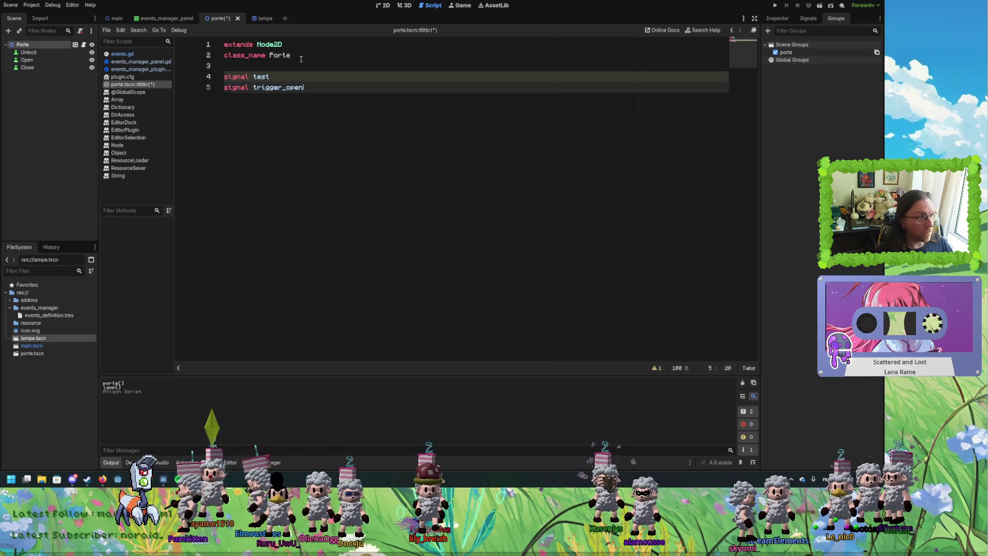
Duplicate trigger_open into trigger_unlock and trigger_close signals, save, and switch to the main scene.
{"action": "key", "text": "ctrl+shift+d"}
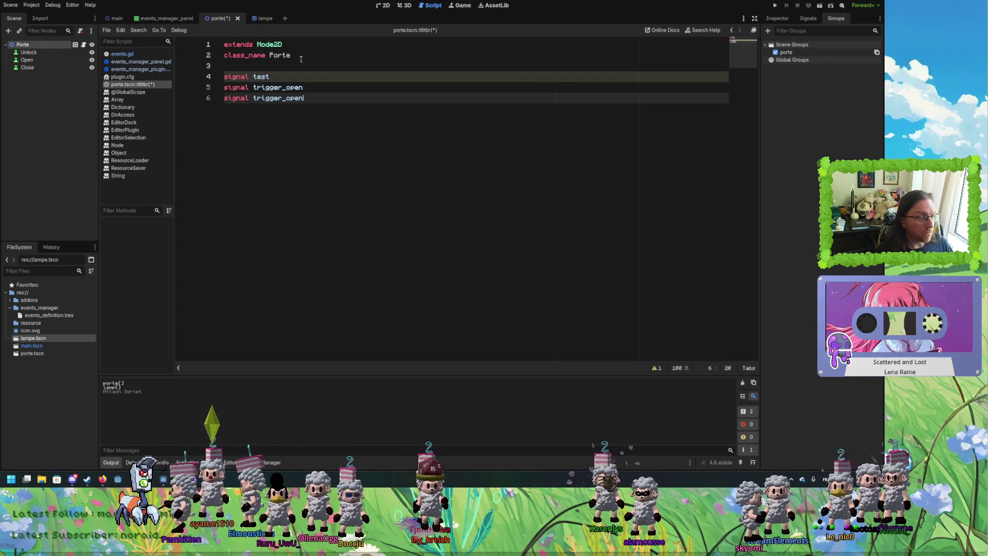
{"action": "left_click", "coordinate": [286, 98], "text": "shift"}
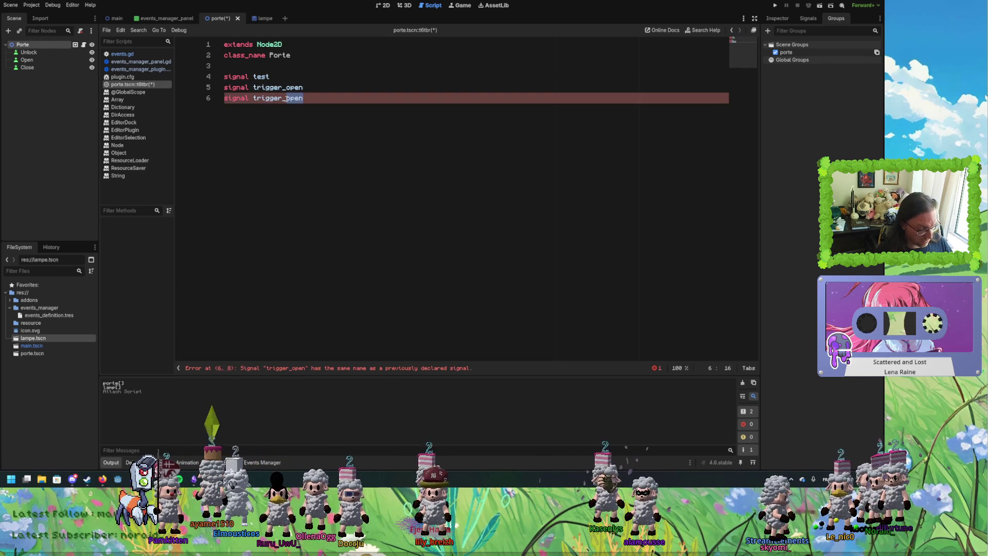
{"action": "type", "text": "unlock"}
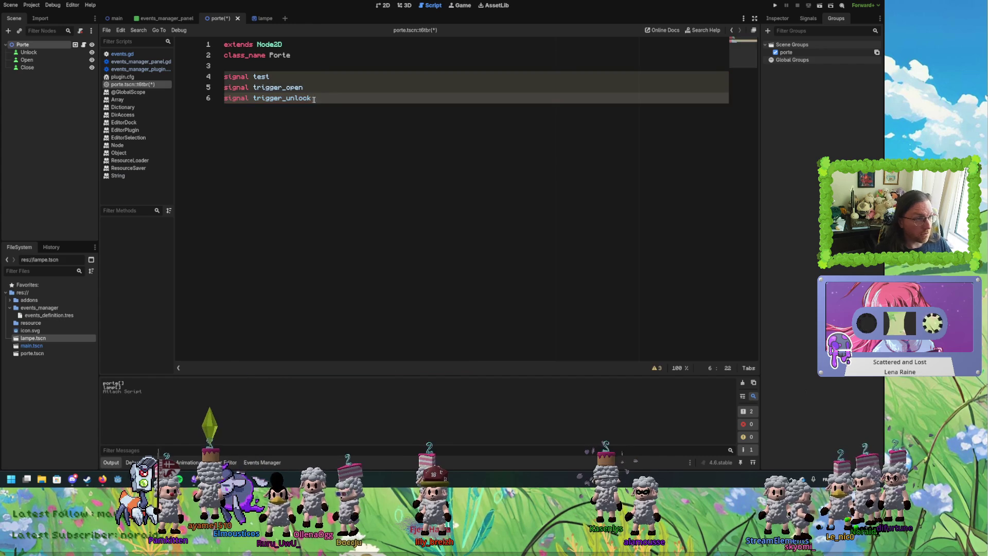
{"action": "key", "text": "ctrl+shift+d"}
{"action": "left_click_drag", "start_coordinate": [287, 110], "coordinate": [311, 109]}
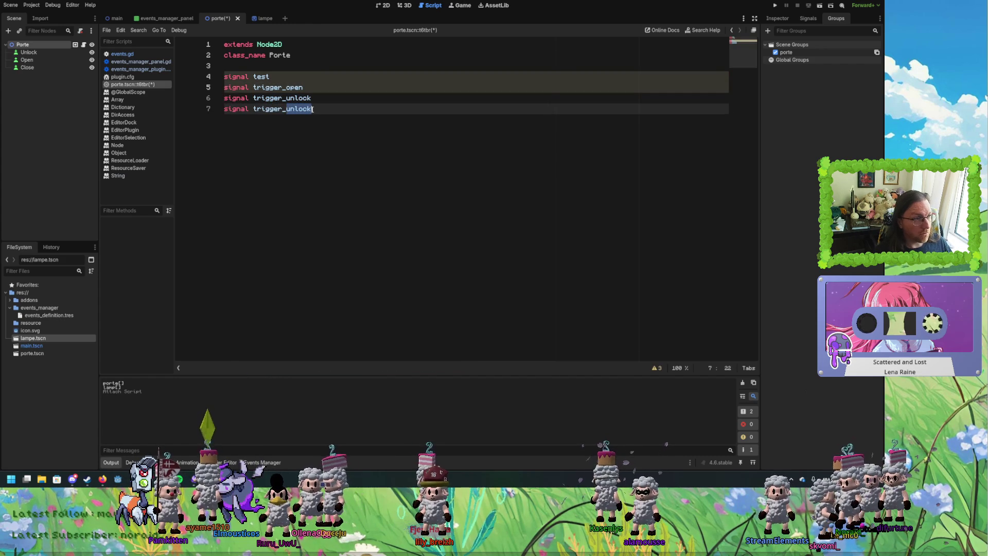
{"action": "type", "text": "ol"}
{"action": "left_click", "coordinate": [315, 98]}
{"action": "key", "text": "ctrl+s"}
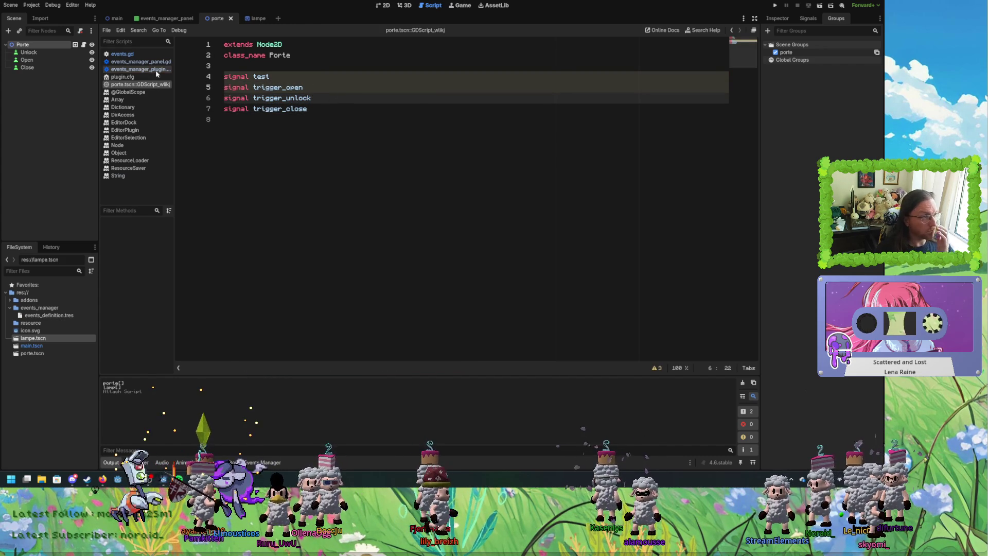
{"action": "left_click", "coordinate": [307, 77]}
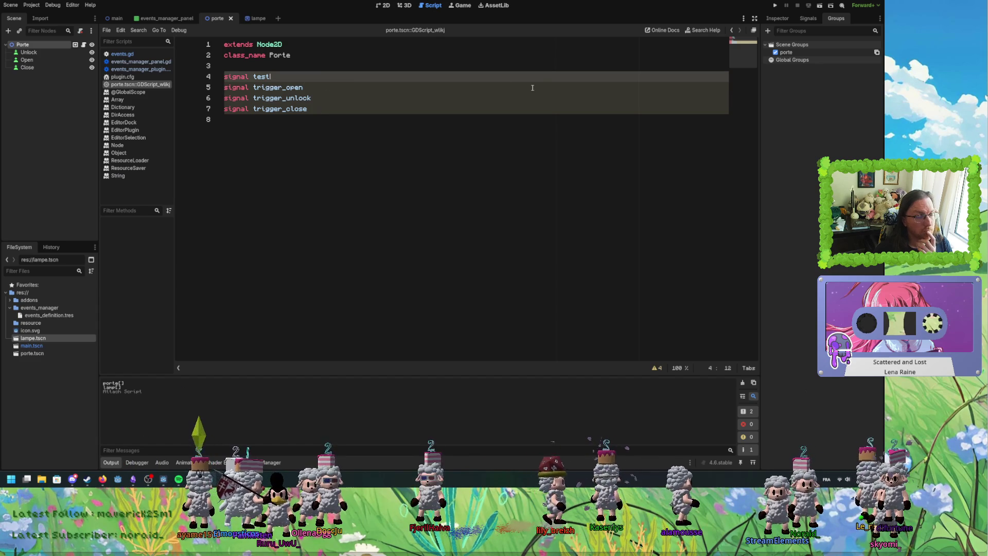
{"action": "left_click", "coordinate": [117, 19]}
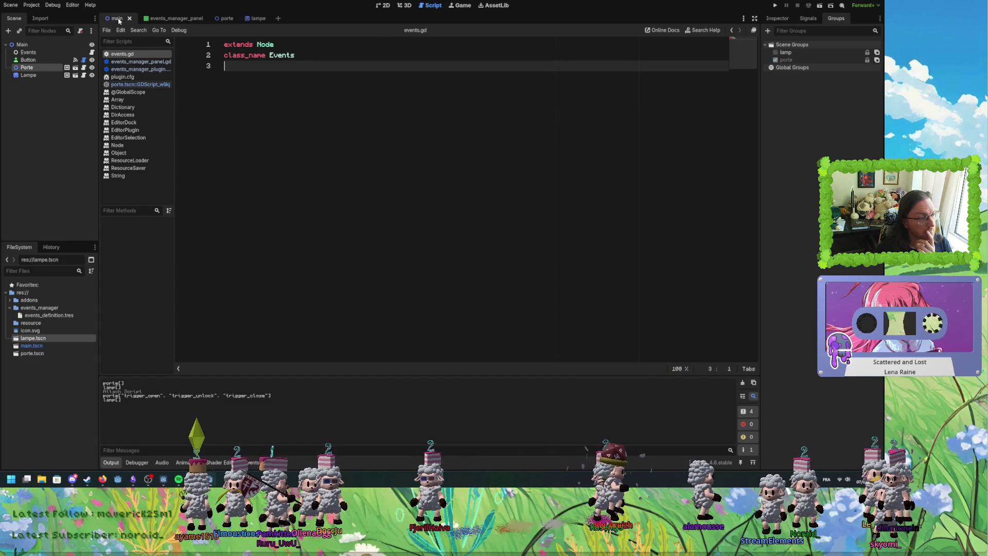
Duplicate Porte into Porte2 and Porte3, save the main scene, and open events_manager_panel.gd.
{"action": "left_click_drag", "start_coordinate": [277, 398], "coordinate": [112, 396]}
{"action": "left_click", "coordinate": [251, 164]}
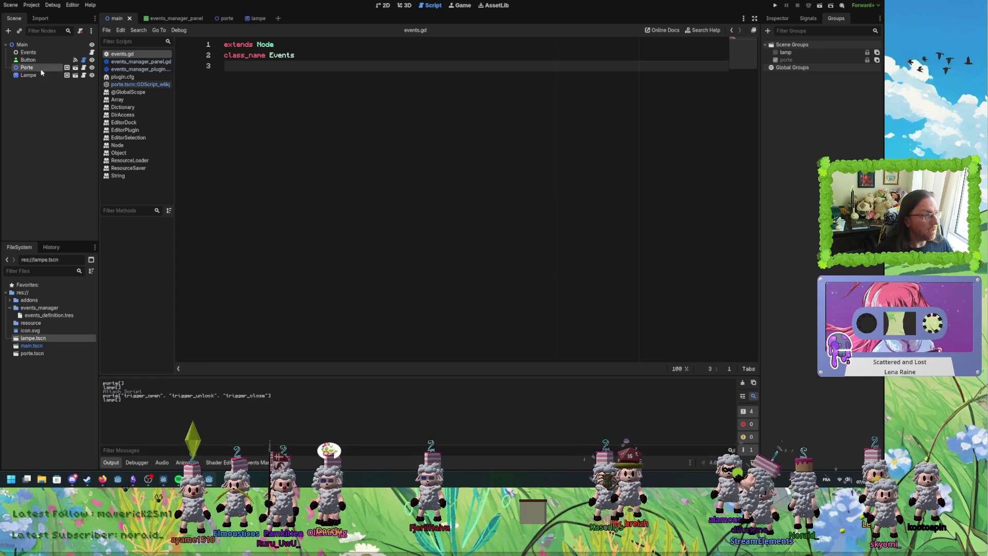
{"action": "key", "text": "ctrl+d"}
{"action": "key", "text": "ctrl+d"}
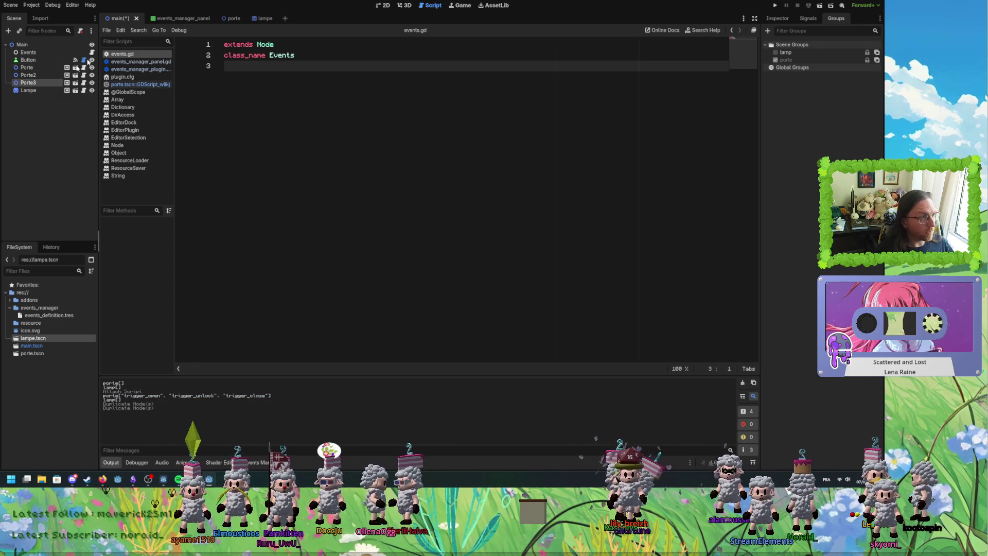
{"action": "left_click", "coordinate": [180, 19]}
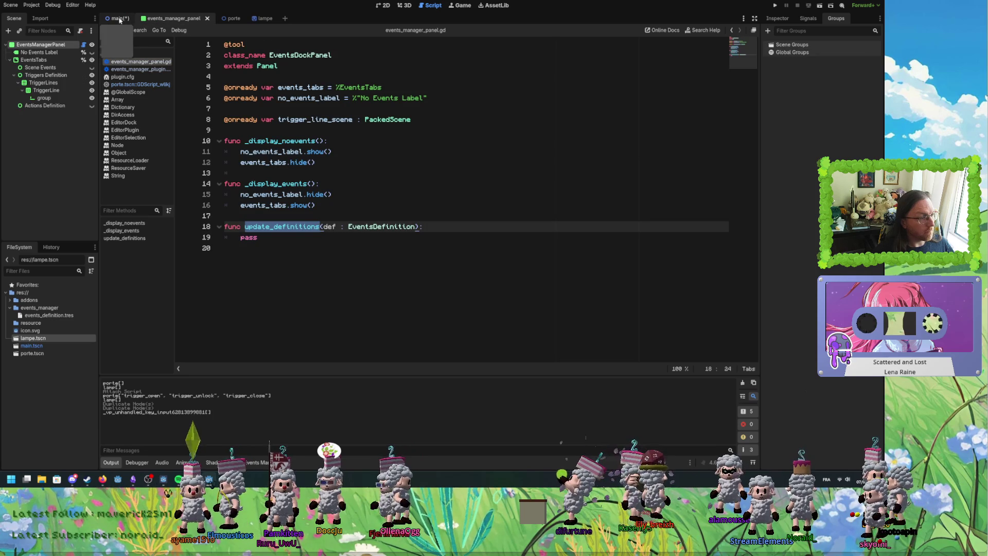
{"action": "left_click", "coordinate": [119, 19]}
{"action": "key", "text": "ctrl+s"}
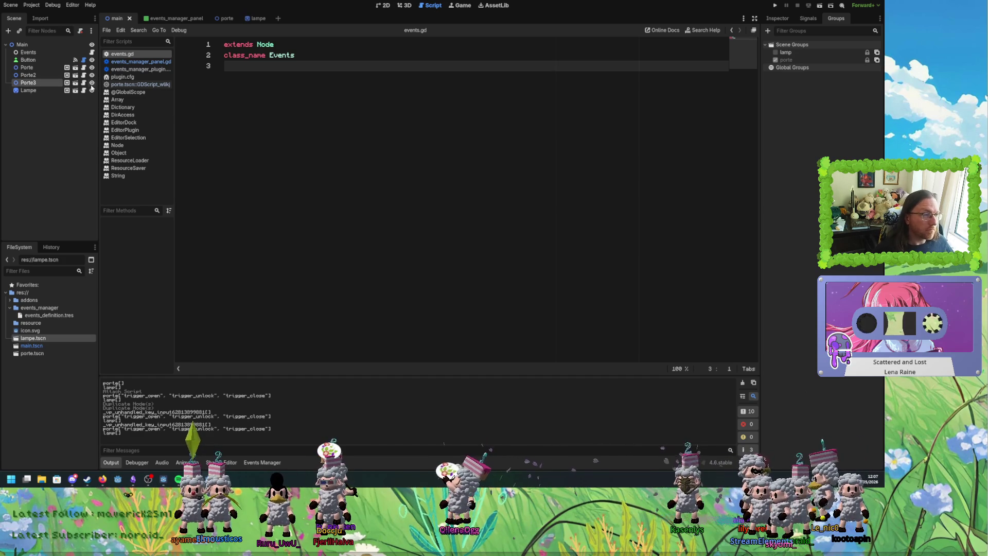
{"action": "left_click", "coordinate": [131, 62]}
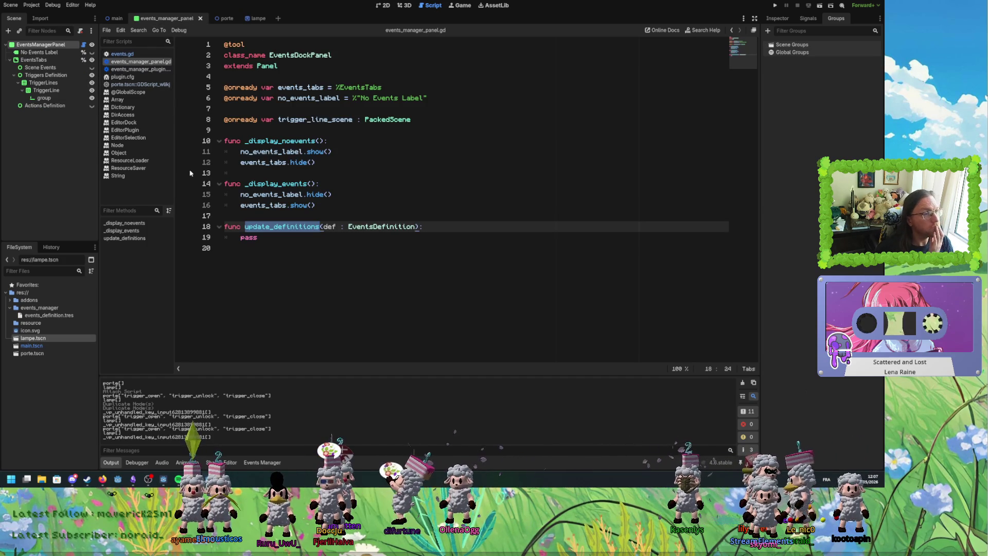
Leave the update_definitions stub and select the print(group, result) debug line in events_manager_plugin.gd's _get_signals.
{"action": "left_click", "coordinate": [308, 240]}
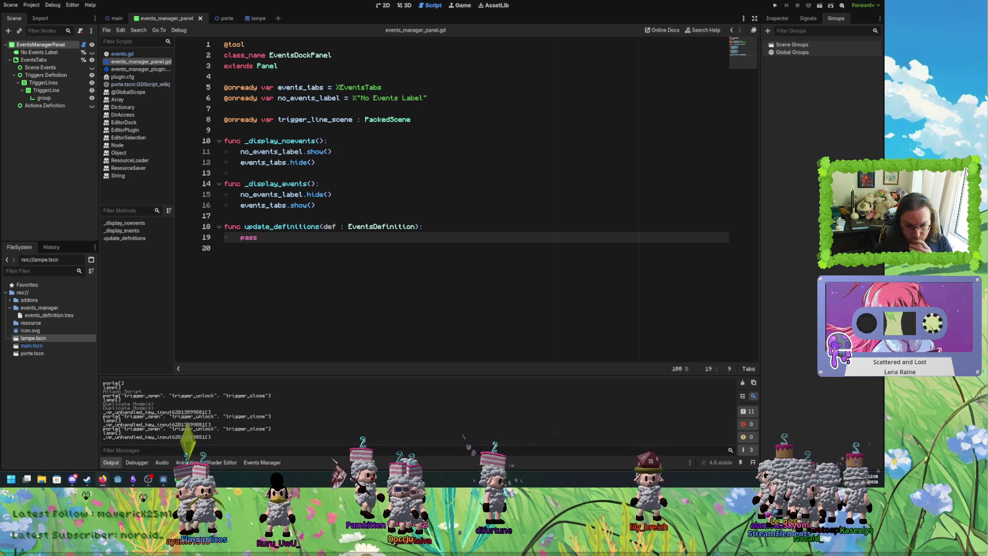
{"action": "left_click", "coordinate": [469, 262]}
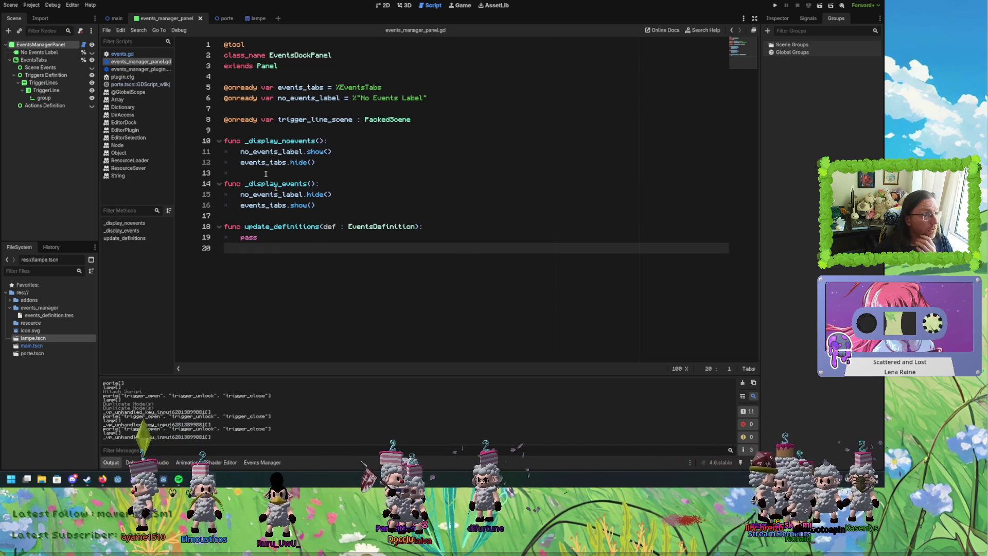
{"action": "left_click", "coordinate": [140, 69]}
{"action": "scroll", "coordinate": [229, 120], "scroll_direction": "down", "scroll_amount": 2}
{"action": "left_click", "coordinate": [223, 248], "text": "shift"}
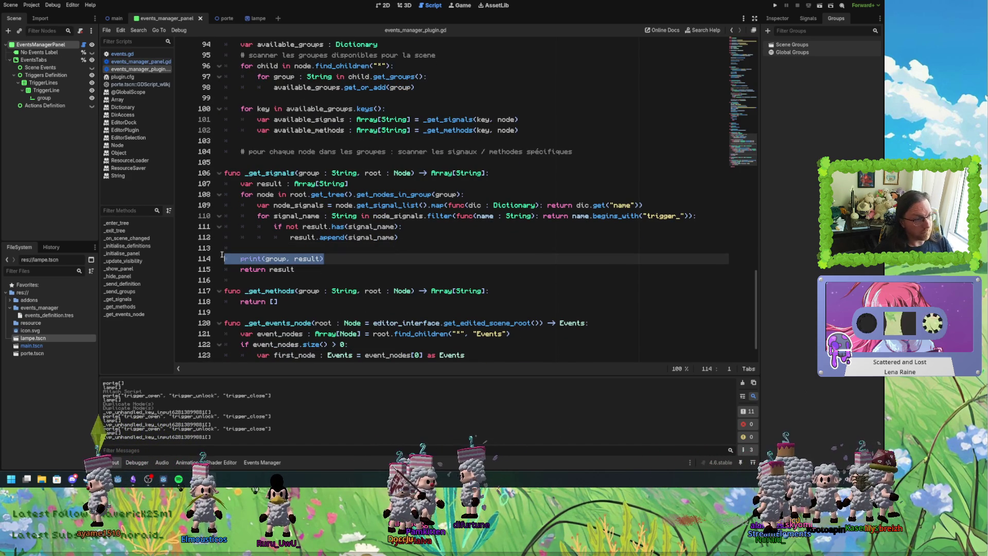
Delete the debug print and copy the _get_signals body over _get_methods' return [] line.
{"action": "key", "text": "BackSpace"}
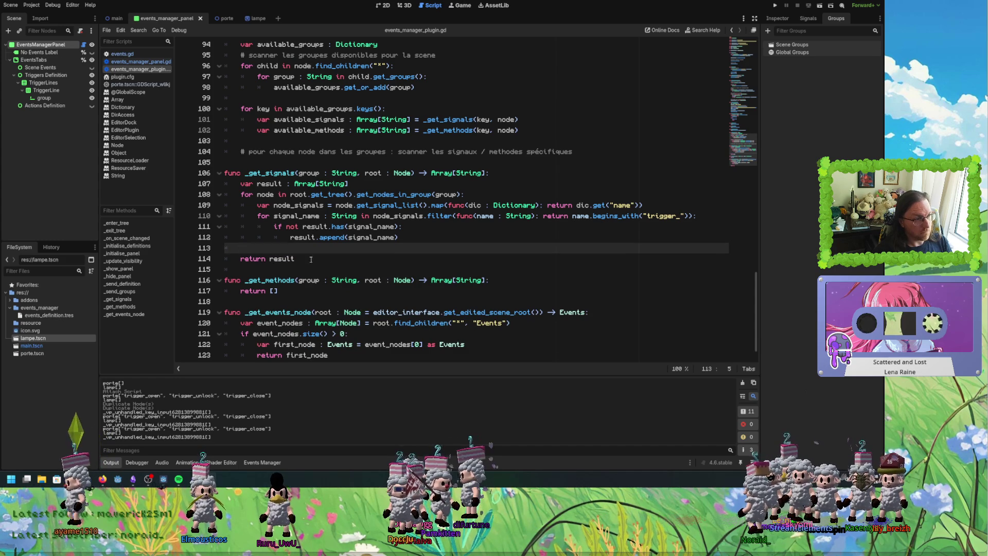
{"action": "left_click", "coordinate": [311, 260]}
{"action": "left_click", "coordinate": [293, 291]}
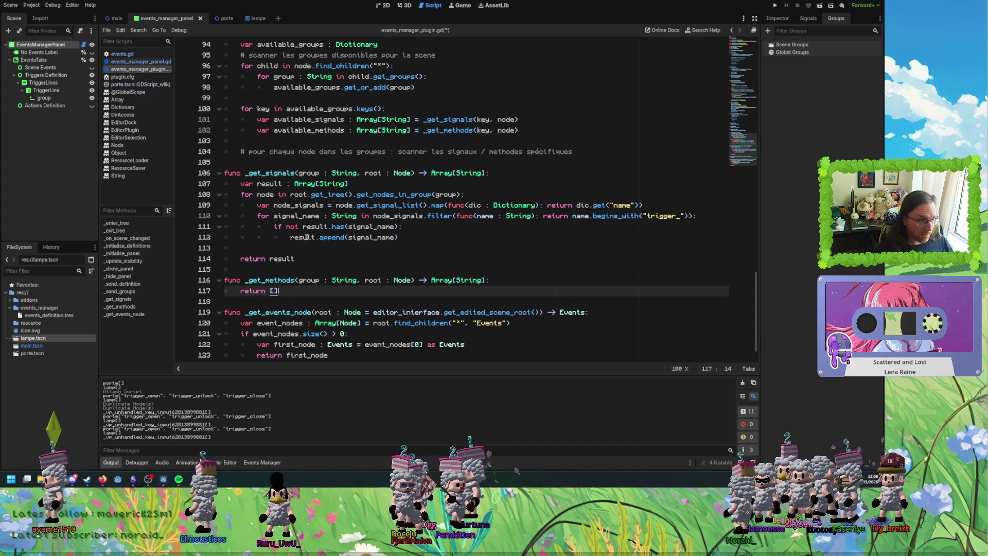
{"action": "left_click", "coordinate": [309, 241]}
{"action": "left_click_drag", "start_coordinate": [296, 259], "coordinate": [225, 184]}
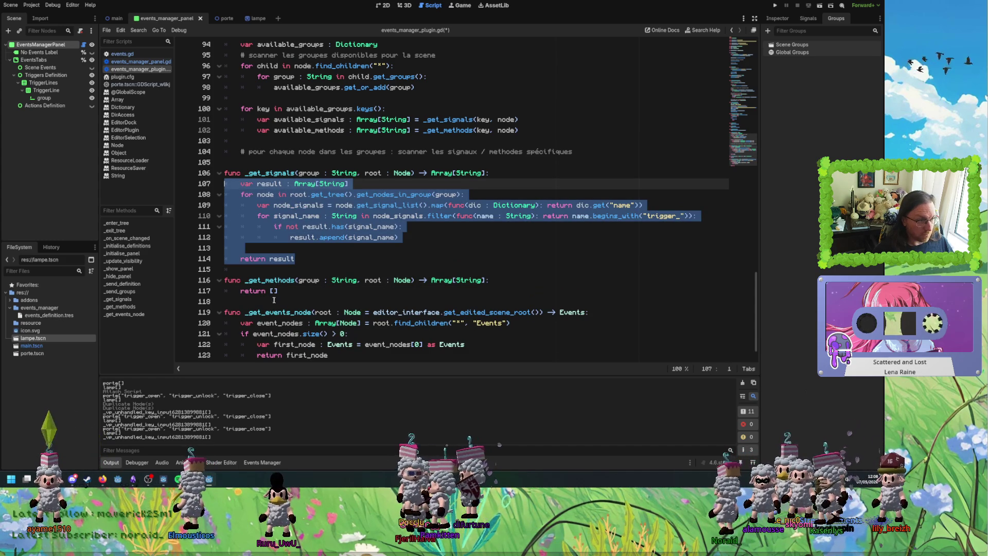
{"action": "key", "text": "ctrl+c"}
{"action": "triple_click", "coordinate": [285, 291]}
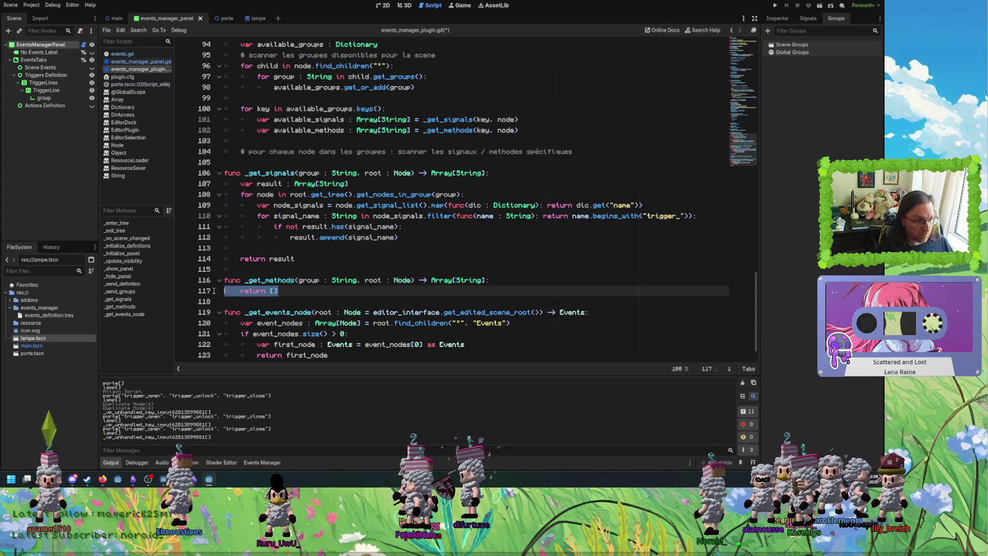
{"action": "key", "text": "ctrl+v"}
Change get_signal_list to get_method_list on line 119, then open the porte script.
{"action": "left_click", "coordinate": [394, 291]}
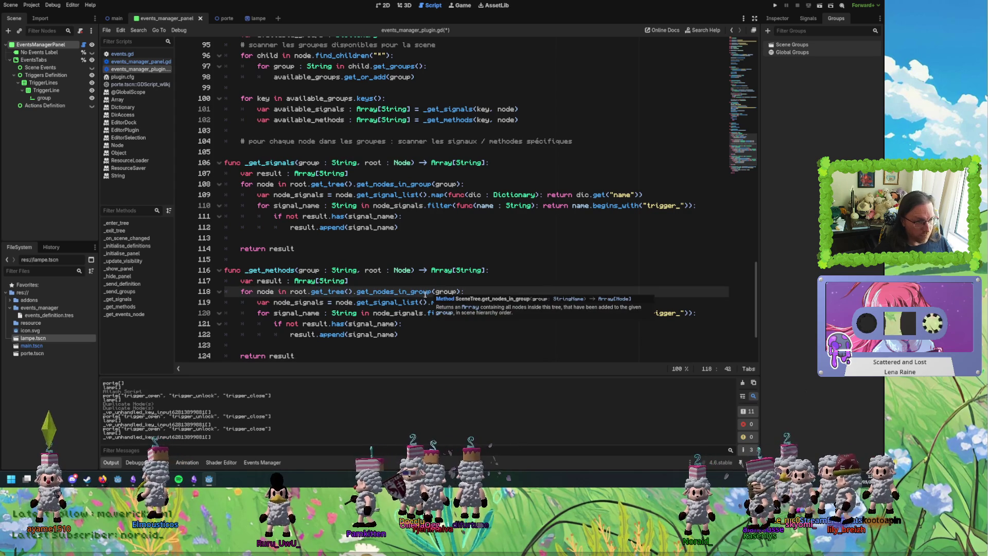
{"action": "left_click", "coordinate": [398, 302]}
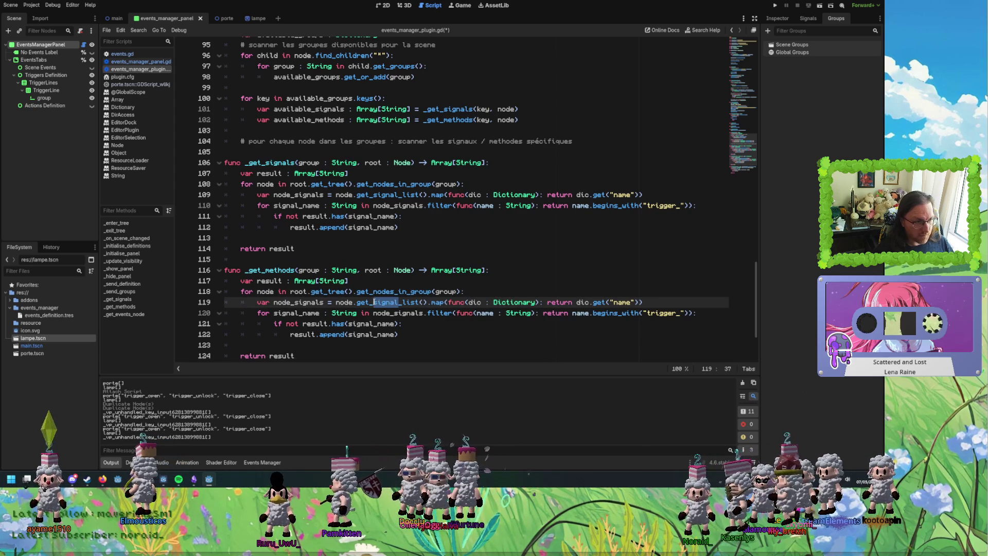
{"action": "key", "text": "BackSpace"}
{"action": "key", "text": "BackSpace"}
{"action": "key", "text": "BackSpace"}
{"action": "type", "text": "metho"}
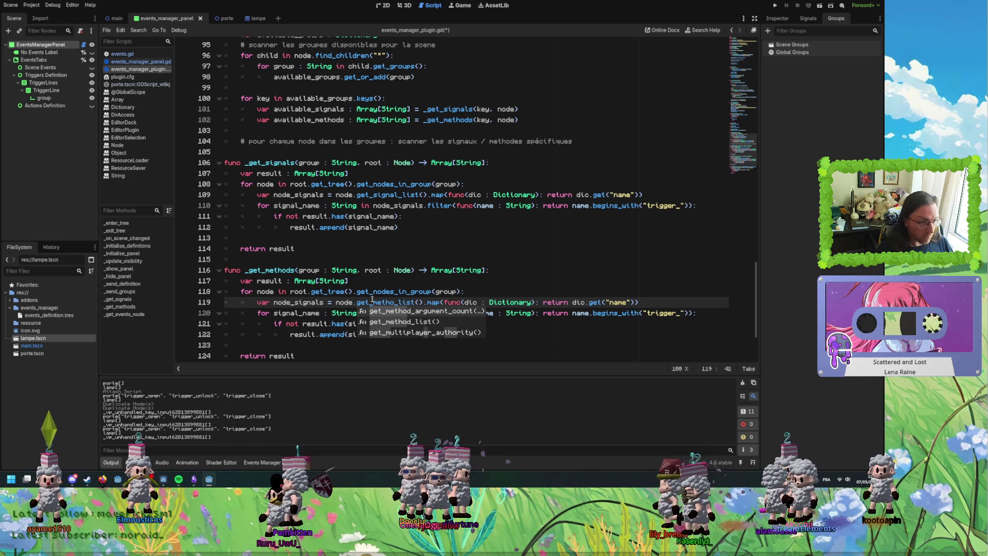
{"action": "type", "text": "d"}
{"action": "left_click", "coordinate": [383, 302]}
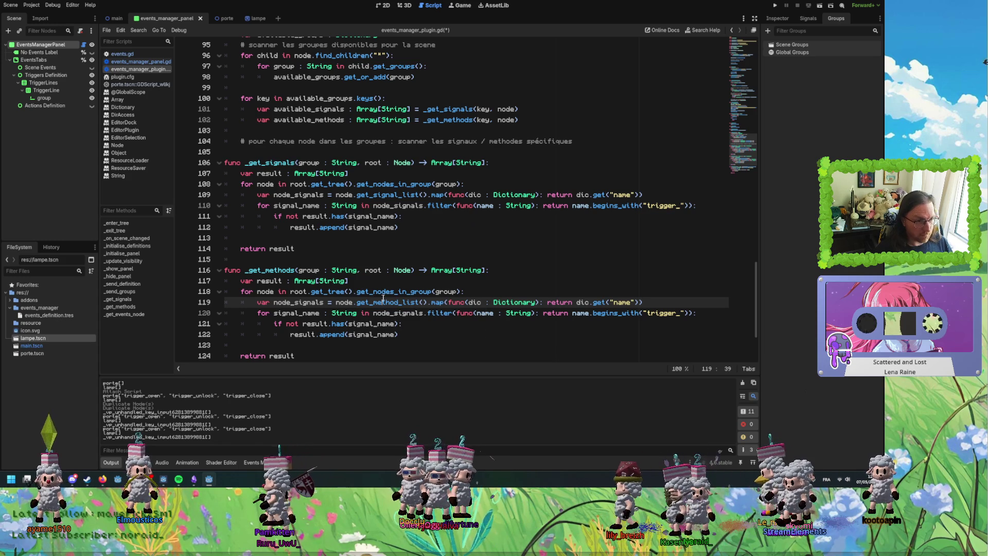
{"action": "left_click", "coordinate": [458, 313]}
{"action": "scroll", "coordinate": [456, 310], "scroll_direction": "down", "scroll_amount": 1}
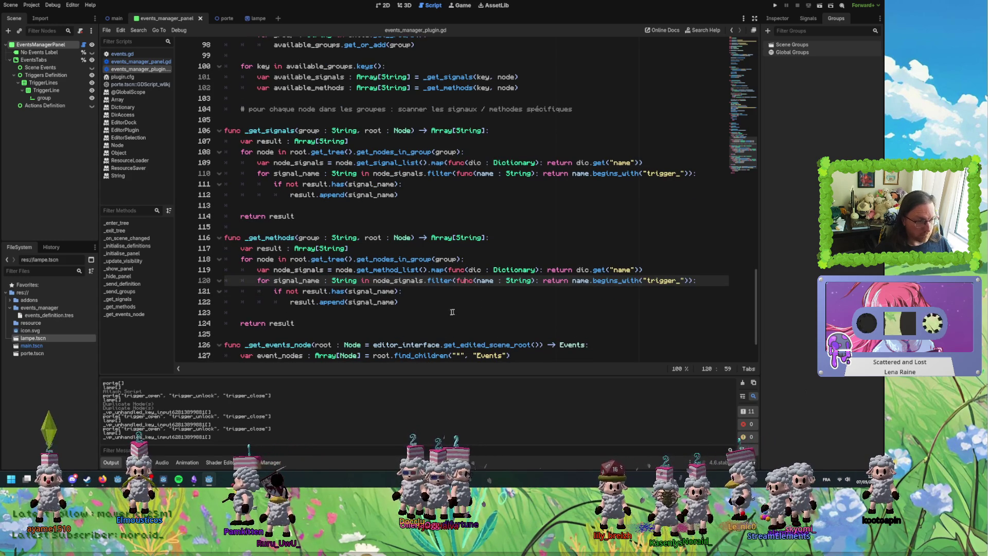
{"action": "left_click", "coordinate": [222, 18]}
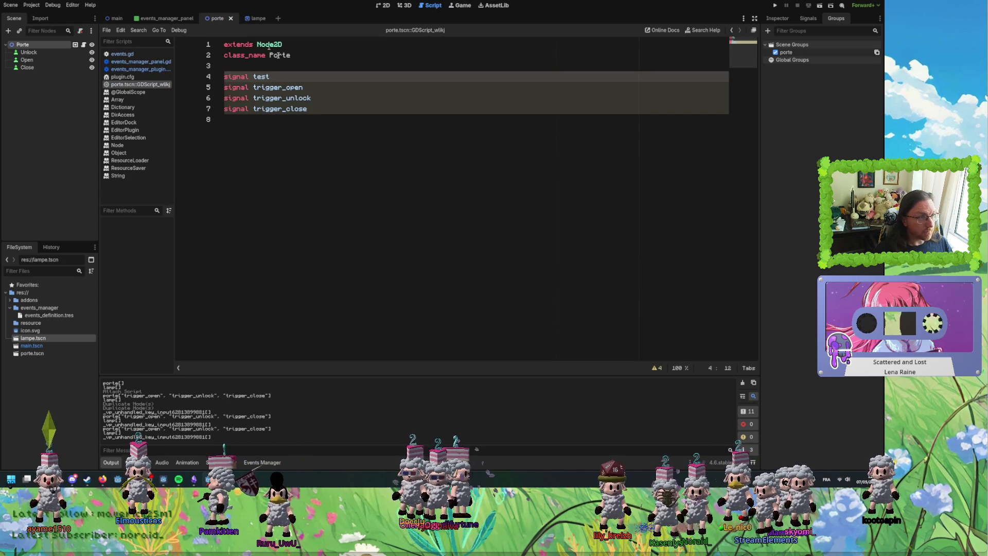
Declare func test(): with an empty body below porte's signals, then show the desktop.
{"action": "left_click", "coordinate": [348, 142]}
{"action": "key", "text": "Return"}
{"action": "key", "text": "Return"}
{"action": "type", "text": "f"}
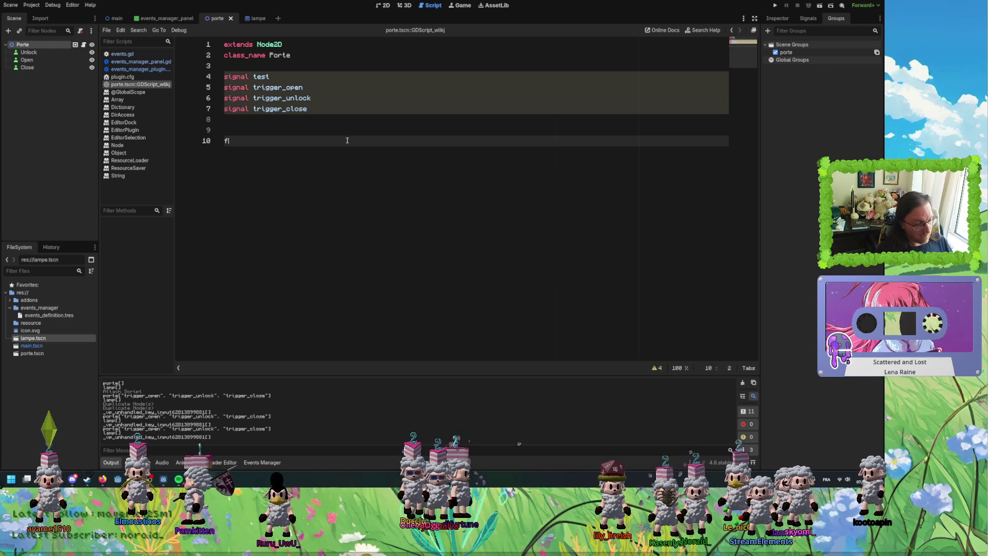
{"action": "type", "text": "unc test("}
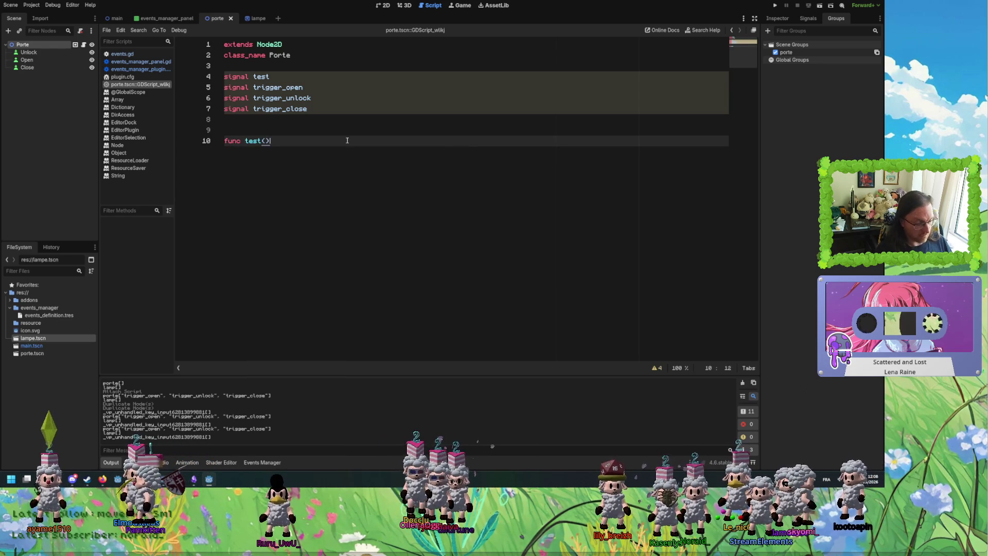
{"action": "type", "text": ":"}
{"action": "key", "text": "Return"}
{"action": "key", "text": "Return"}
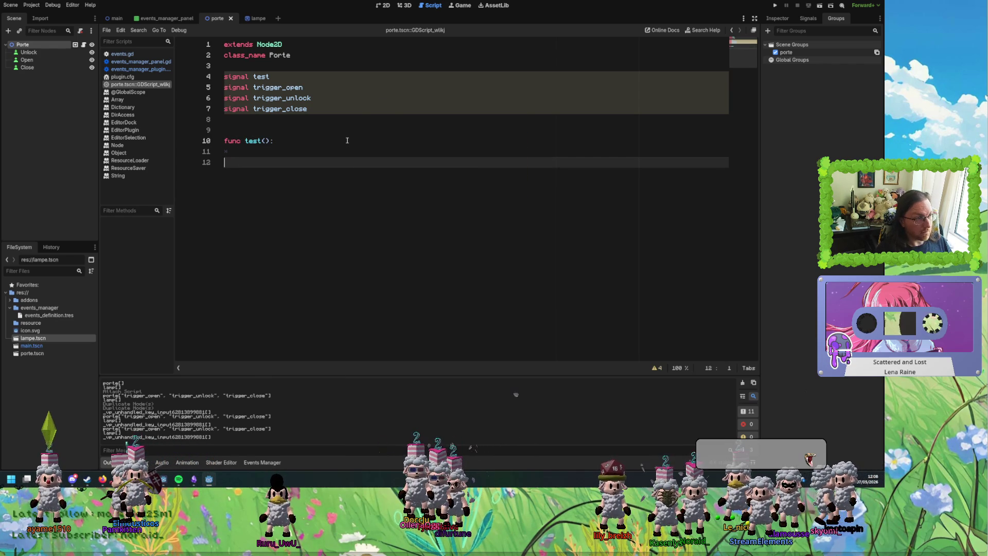
{"action": "key", "text": "Return"}
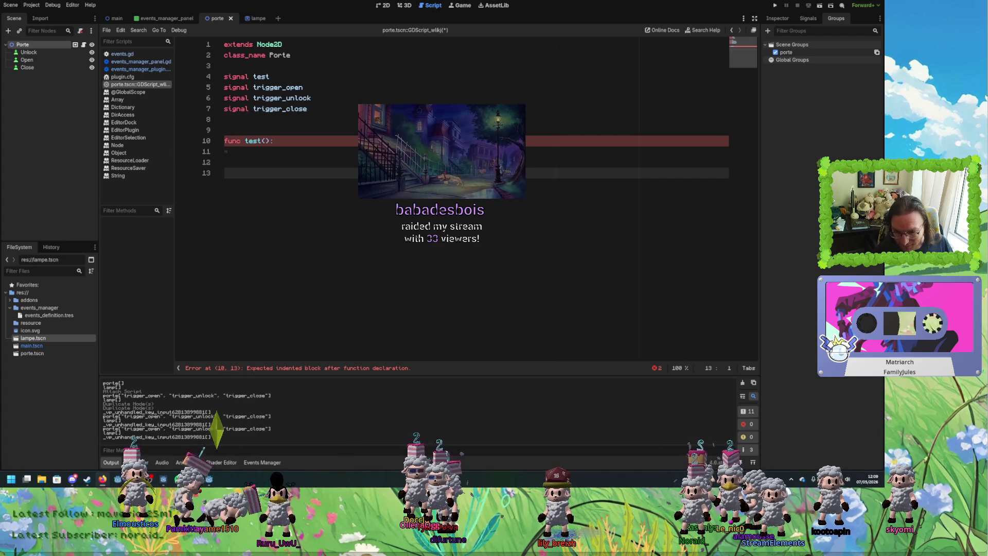
{"action": "key", "text": "super+d"}
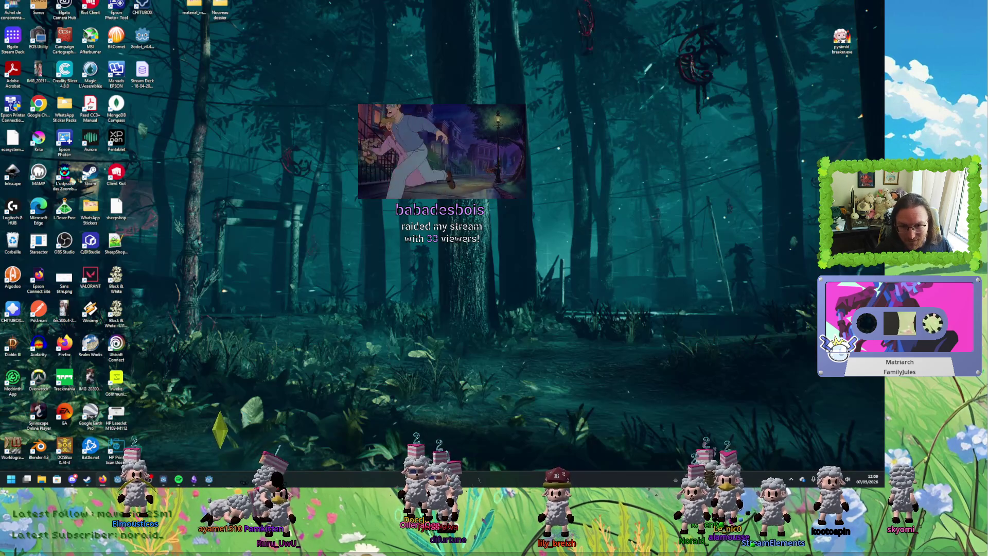
{"action": "key", "text": "super+d"}
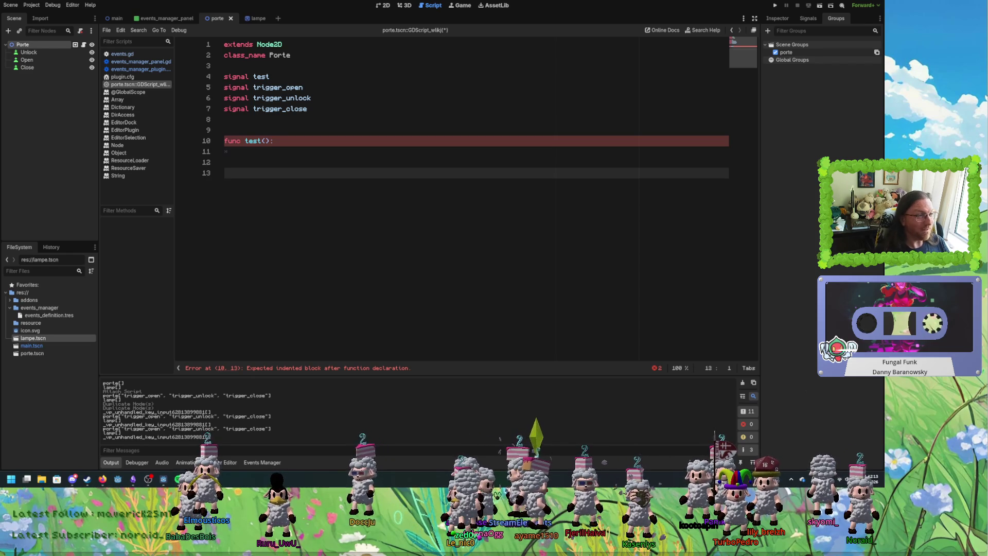
Give test() a pass body, rename it test_method, and rename signal test to test_signal.
{"action": "left_click", "coordinate": [241, 152]}
{"action": "type", "text": "pass"}
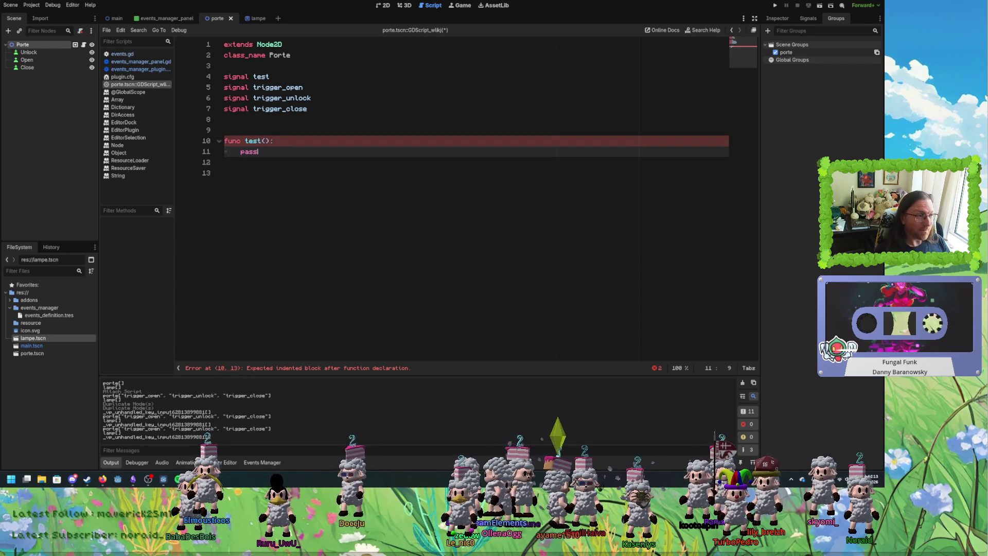
{"action": "left_click", "coordinate": [545, 222]}
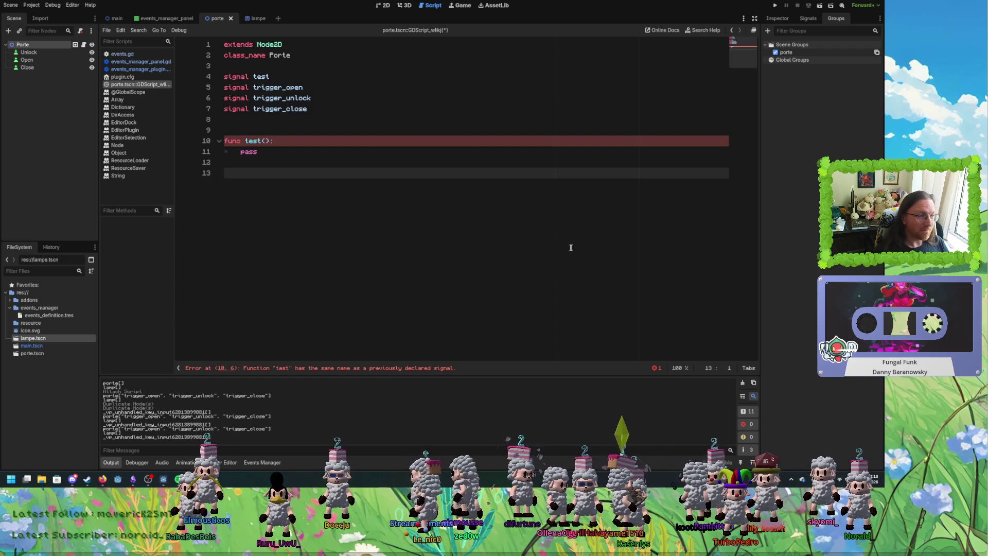
{"action": "left_click", "coordinate": [256, 77]}
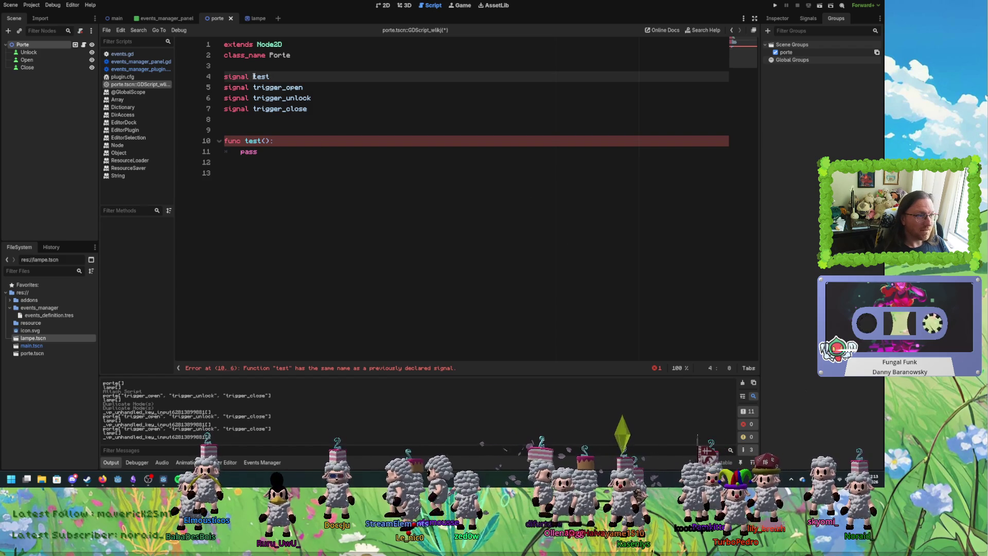
{"action": "left_click", "coordinate": [245, 140]}
{"action": "left_click", "coordinate": [264, 140]}
{"action": "type", "text": "_ok"}
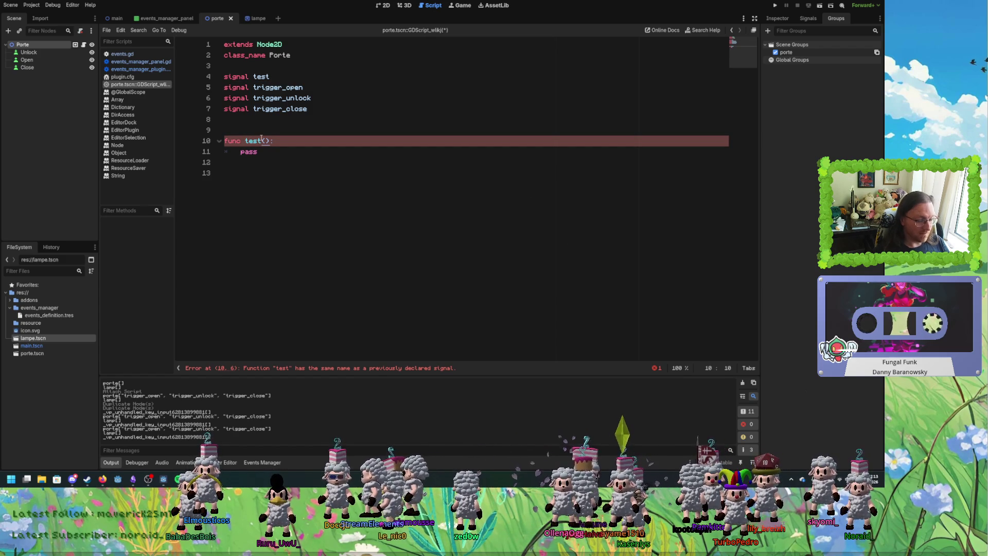
{"action": "type", "text": "ethod"}
{"action": "left_click", "coordinate": [282, 77]}
{"action": "type", "text": "signal"}
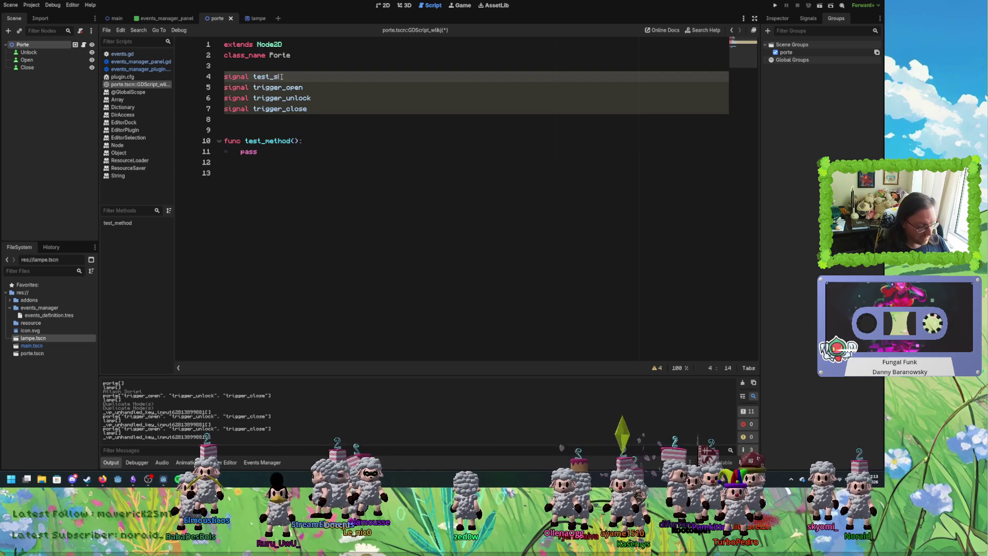
Duplicate test_method below itself and rename the copy action_unlock.
{"action": "left_click", "coordinate": [287, 163]}
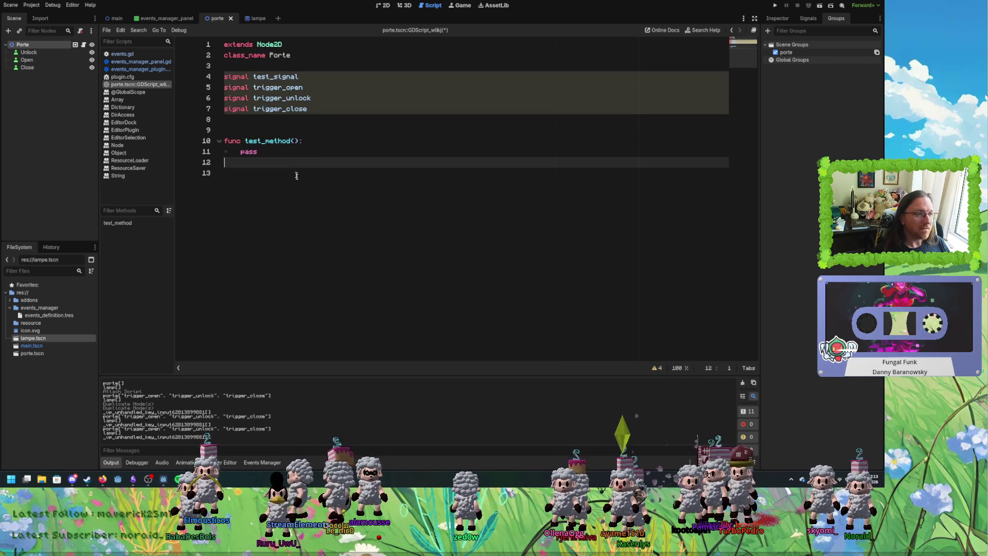
{"action": "left_click_drag", "start_coordinate": [282, 173], "coordinate": [283, 132]}
{"action": "key", "text": "ctrl+shift+d"}
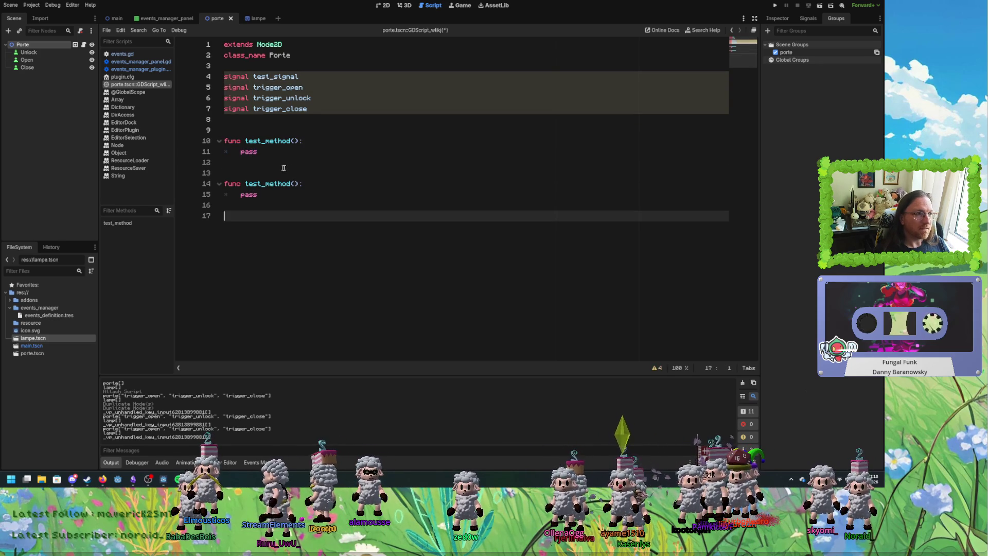
{"action": "left_click_drag", "start_coordinate": [245, 184], "coordinate": [263, 184]}
{"action": "type", "text": "action"}
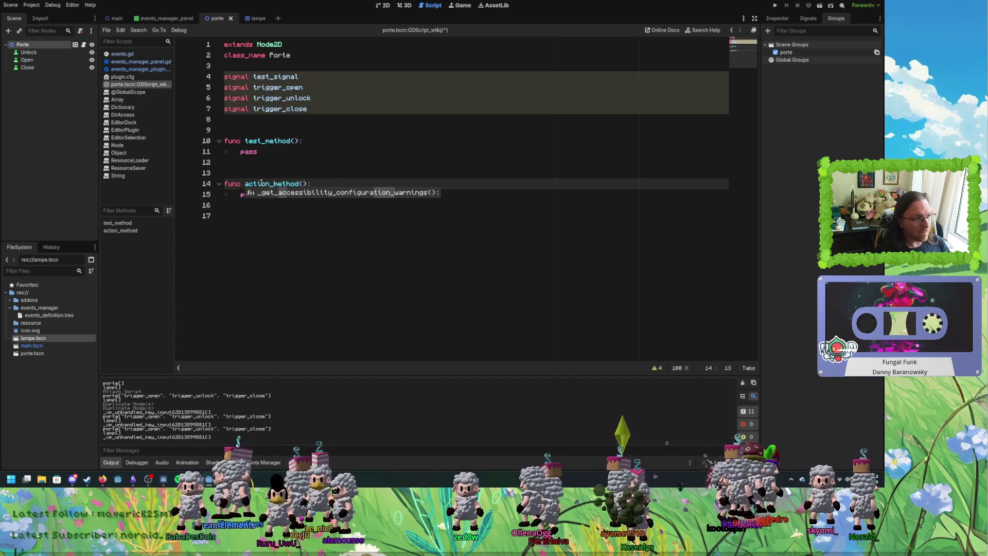
{"action": "key", "text": "ctrl+shift+Right"}
{"action": "left_click", "coordinate": [269, 205]}
{"action": "left_click", "coordinate": [299, 183]}
{"action": "key", "text": "ctrl+shift+Left"}
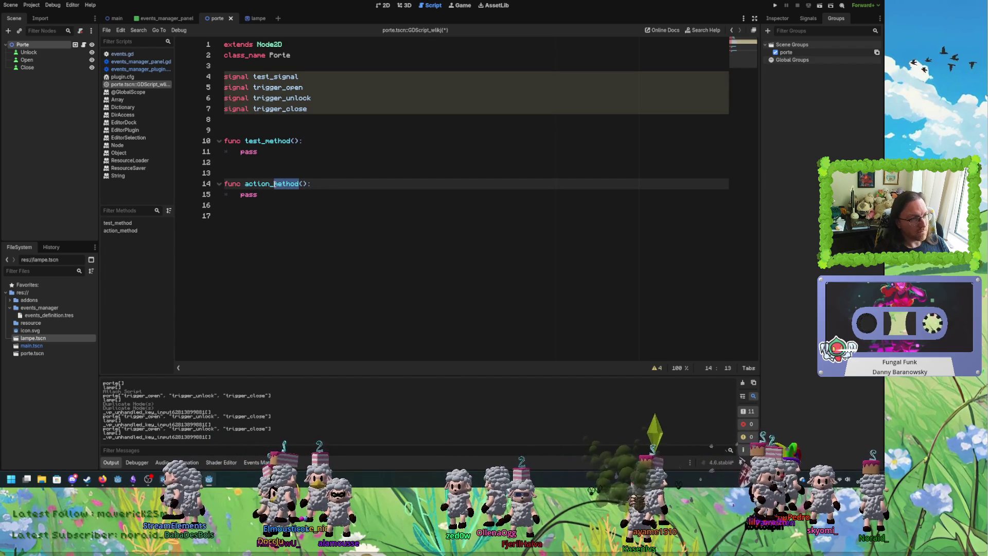
{"action": "type", "text": "unlock"}
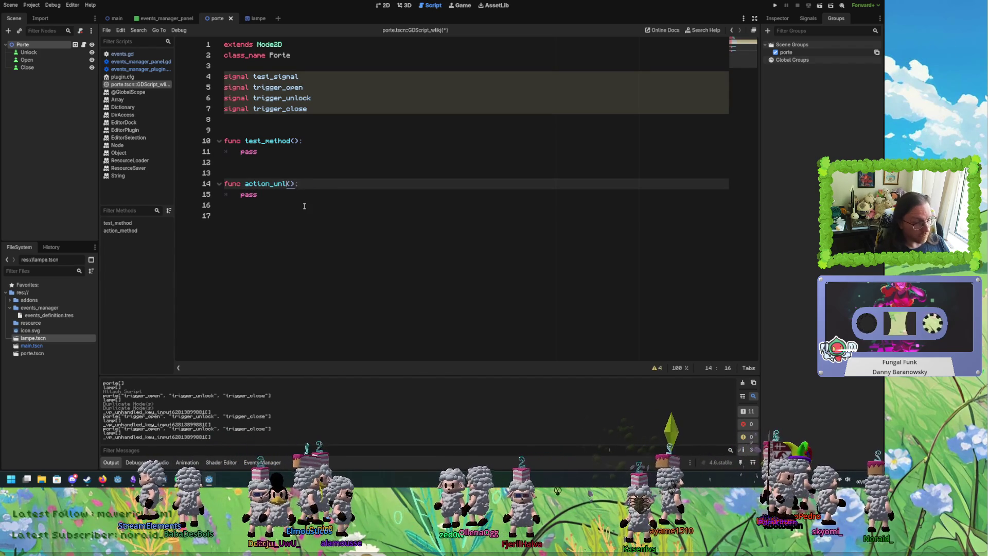
{"action": "mouse_move", "coordinate": [298, 204]}
{"action": "left_mouse_down"}
{"action": "mouse_move", "coordinate": [288, 174]}
{"action": "mouse_move", "coordinate": [226, 120]}
{"action": "left_mouse_up"}
{"action": "left_click", "coordinate": [305, 199]}
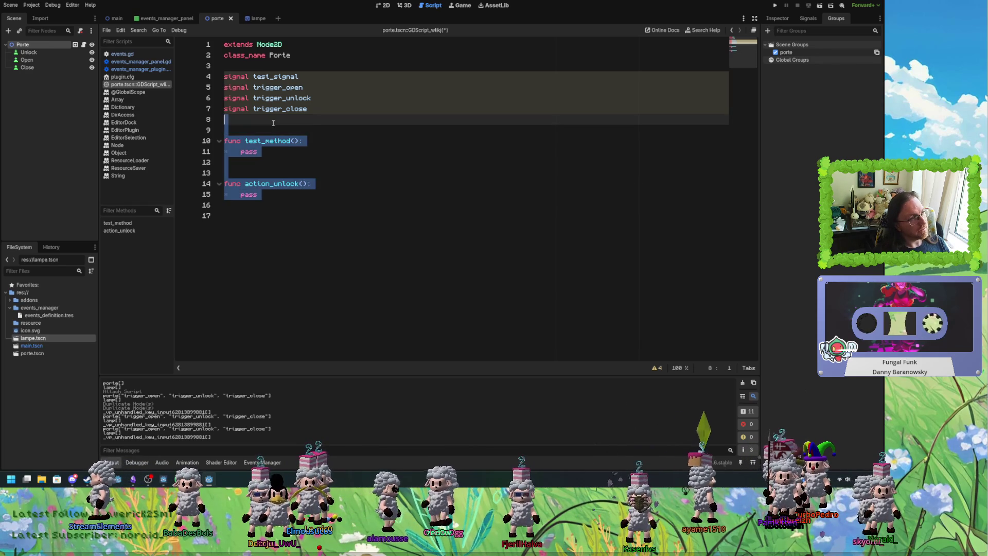
{"action": "key", "text": "ctrl+s"}
Paste the two stubs into the lampe script, rename action_unlock to action_change_color, and save.
{"action": "left_click", "coordinate": [254, 20]}
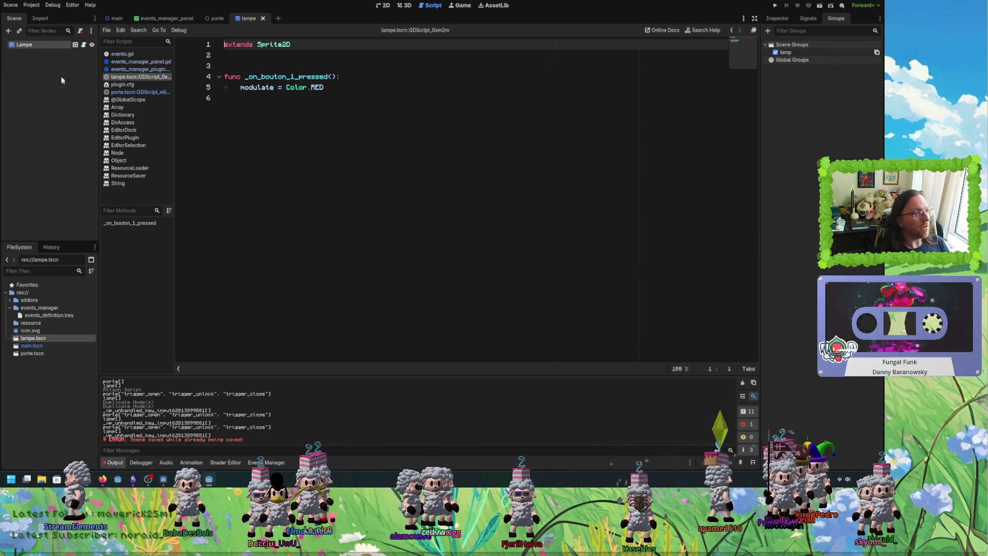
{"action": "left_click", "coordinate": [346, 128]}
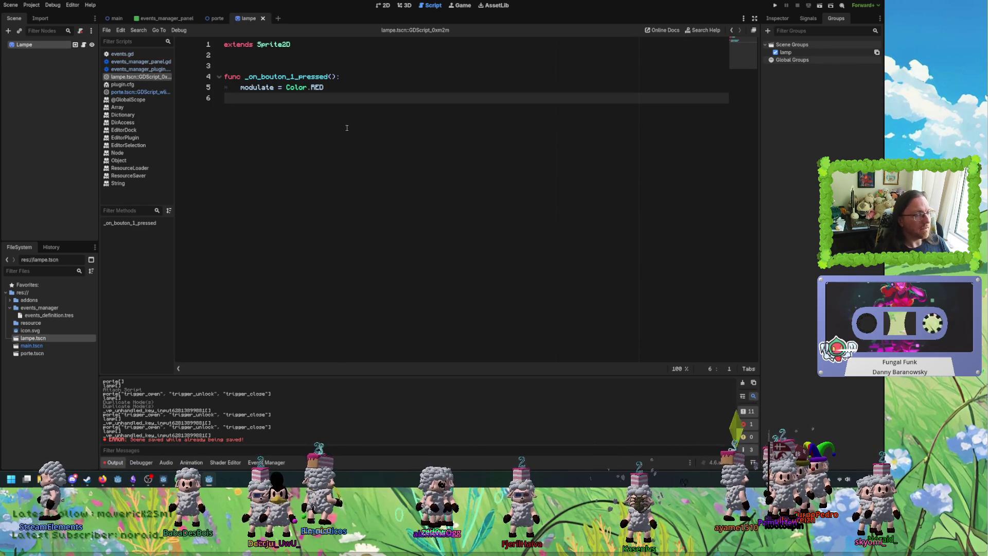
{"action": "type", "text": "func test_method(): \tpass   func action_unlock(): \tpass"}
{"action": "mouse_move", "coordinate": [288, 150]}
{"action": "left_mouse_down"}
{"action": "mouse_move", "coordinate": [229, 129]}
{"action": "mouse_move", "coordinate": [229, 119]}
{"action": "left_mouse_up"}
{"action": "left_click", "coordinate": [229, 119]}
{"action": "double_click", "coordinate": [278, 130]}
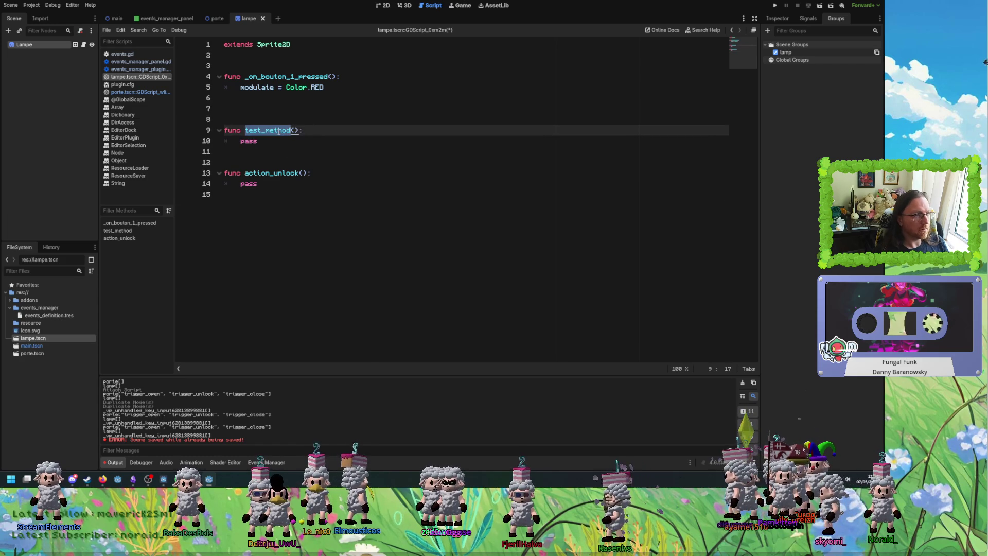
{"action": "left_click", "coordinate": [278, 174]}
{"action": "left_click_drag", "start_coordinate": [275, 173], "coordinate": [300, 174]}
{"action": "type", "text": "cha"}
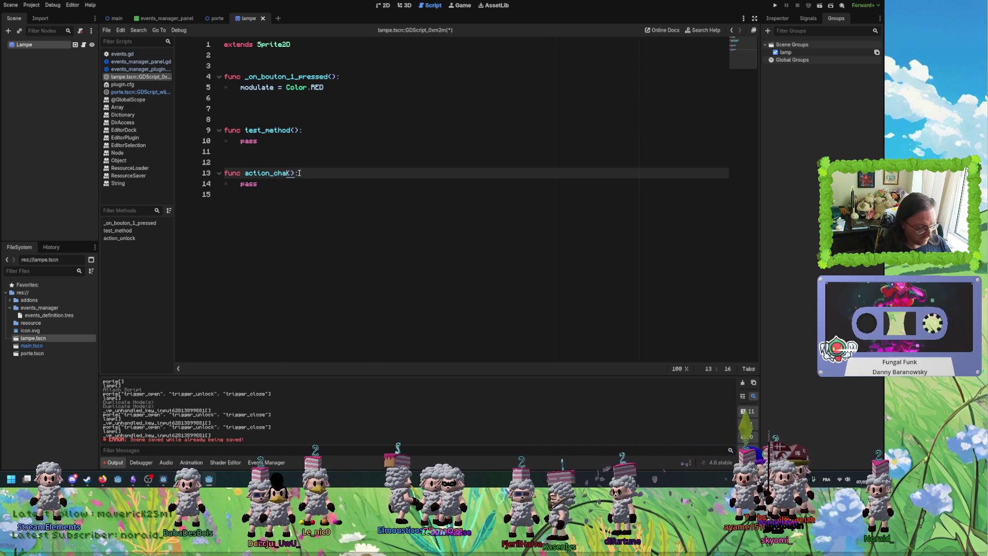
{"action": "type", "text": "nge"}
{"action": "type", "text": "_color"}
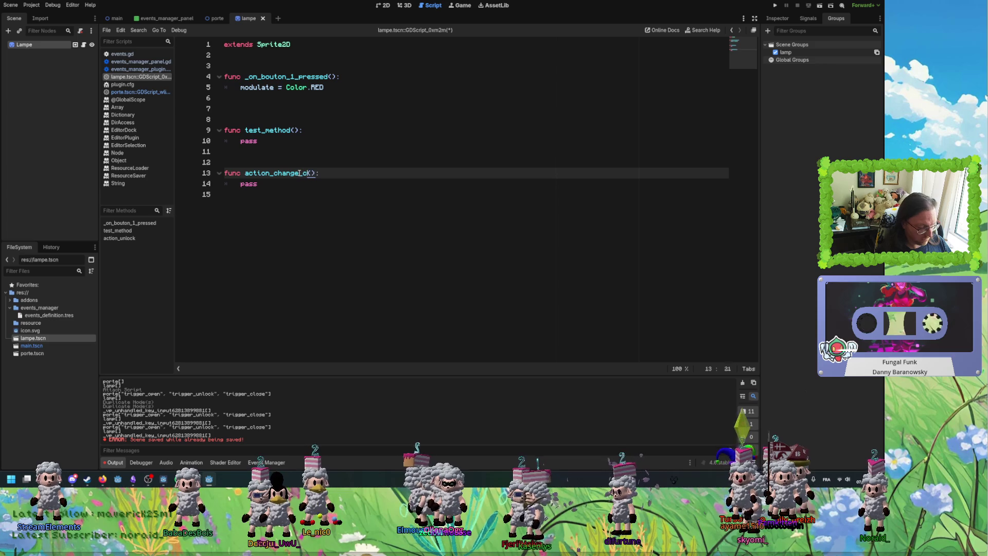
{"action": "left_click", "coordinate": [349, 202]}
{"action": "key", "text": "ctrl+s"}
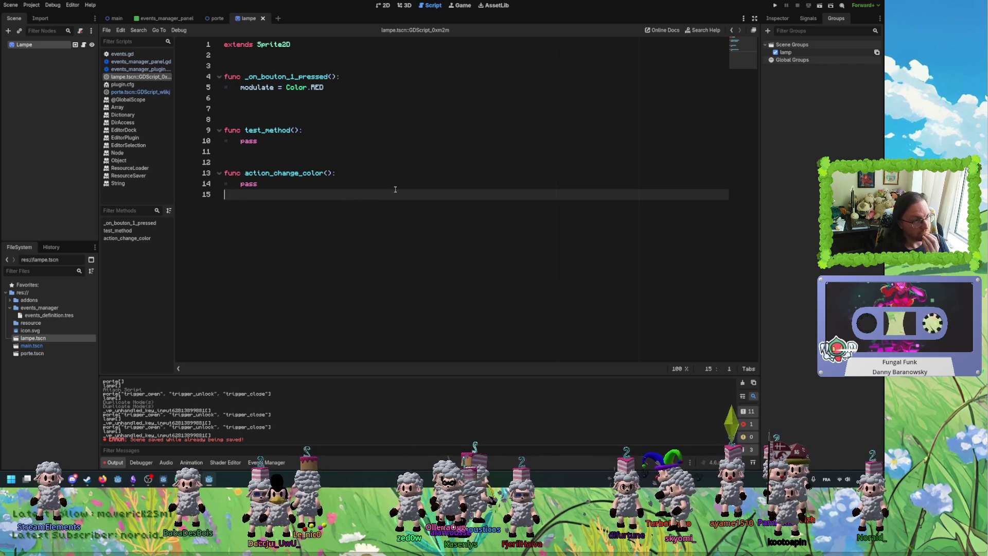
{"action": "left_click", "coordinate": [396, 189]}
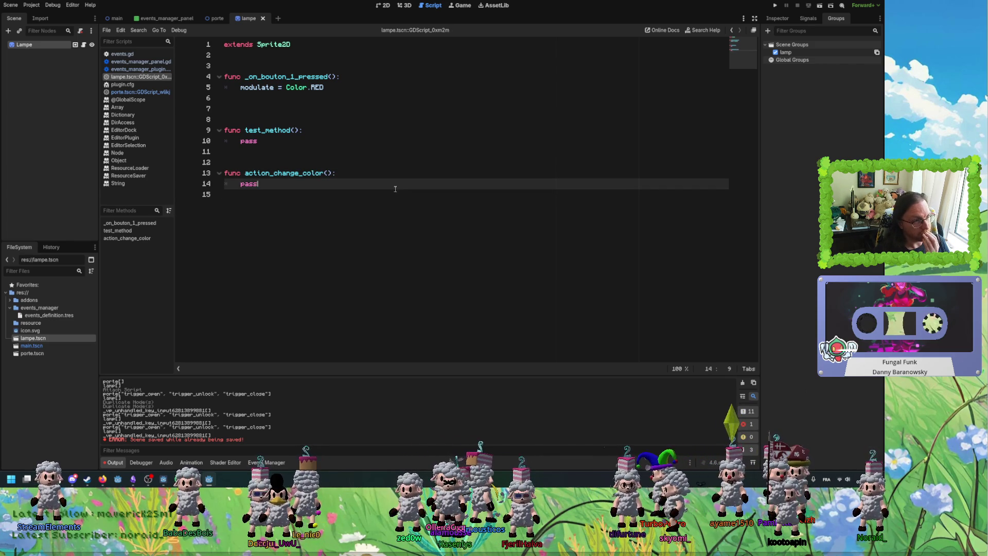
Show events_manager_plugin.gd with the Events Manager panel below, then return to the main scene.
{"action": "left_click", "coordinate": [165, 72]}
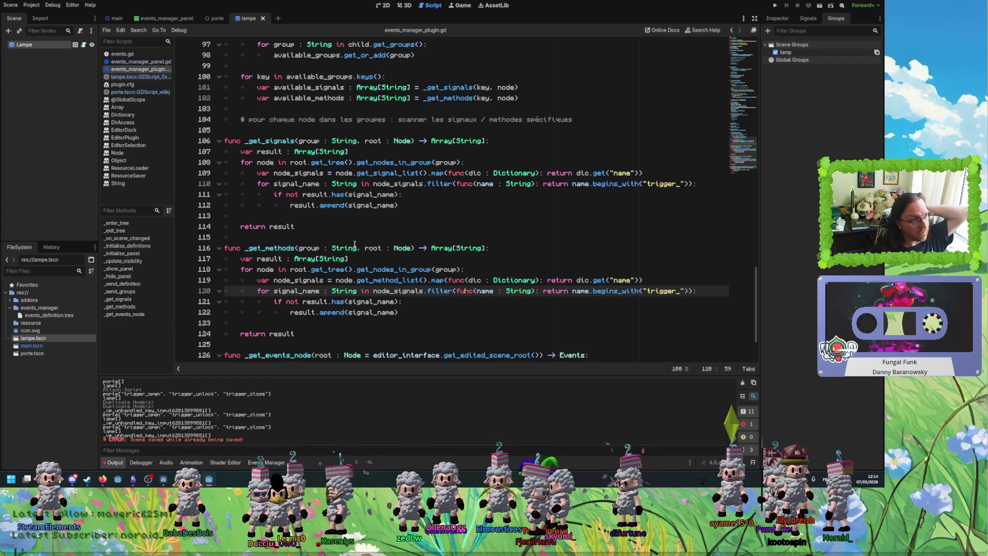
{"action": "mouse_move", "coordinate": [346, 183]}
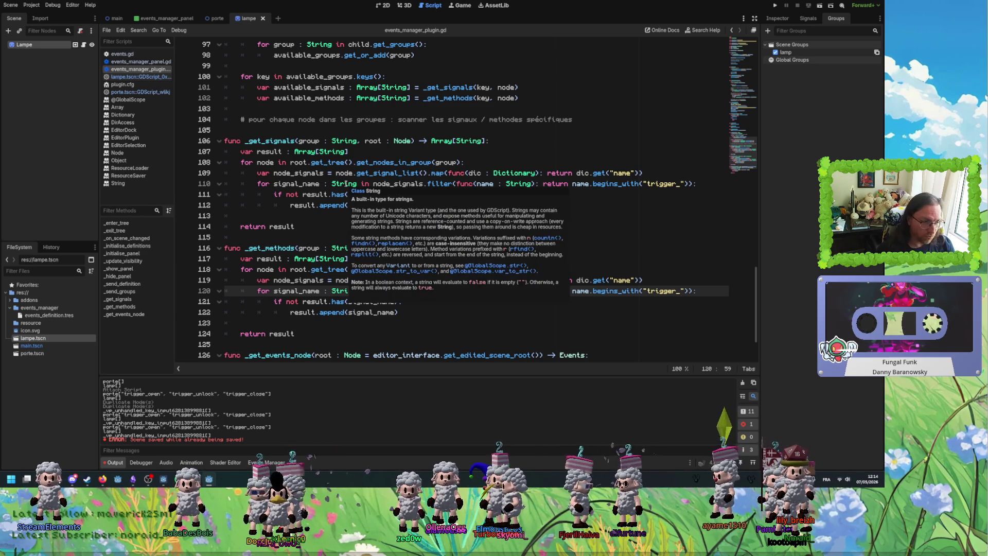
{"action": "left_click", "coordinate": [265, 463]}
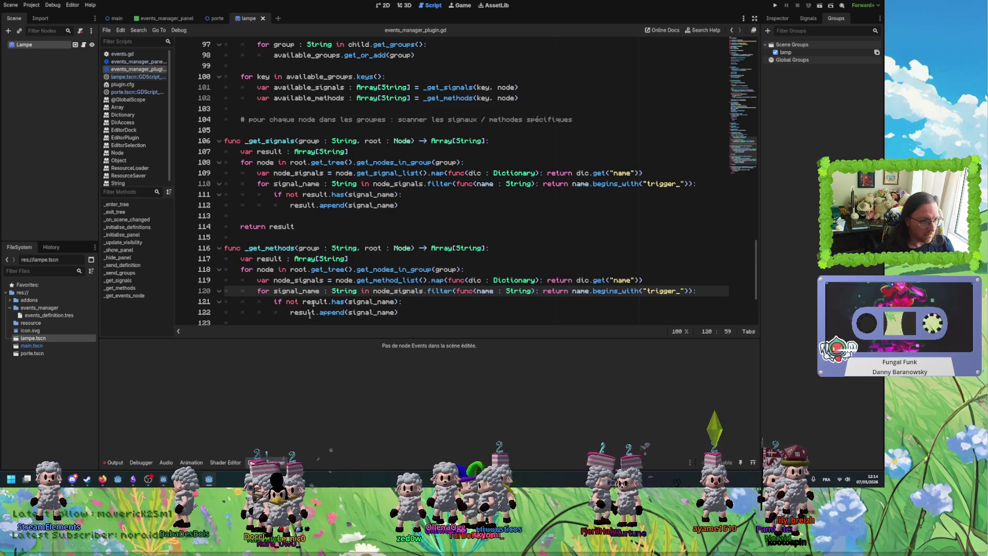
{"action": "left_click", "coordinate": [328, 269]}
{"action": "left_click", "coordinate": [118, 19]}
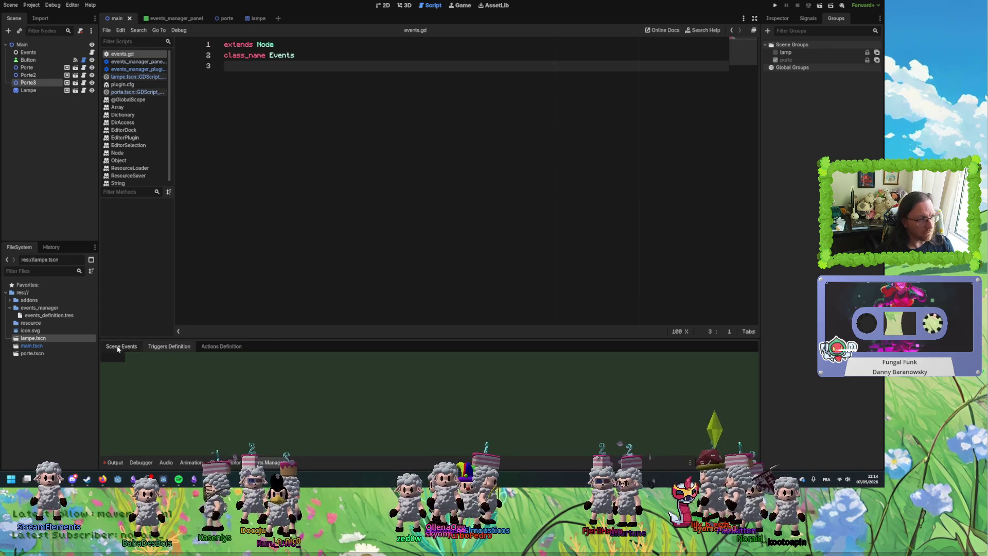
{"action": "left_click", "coordinate": [220, 347]}
{"action": "left_click", "coordinate": [174, 349]}
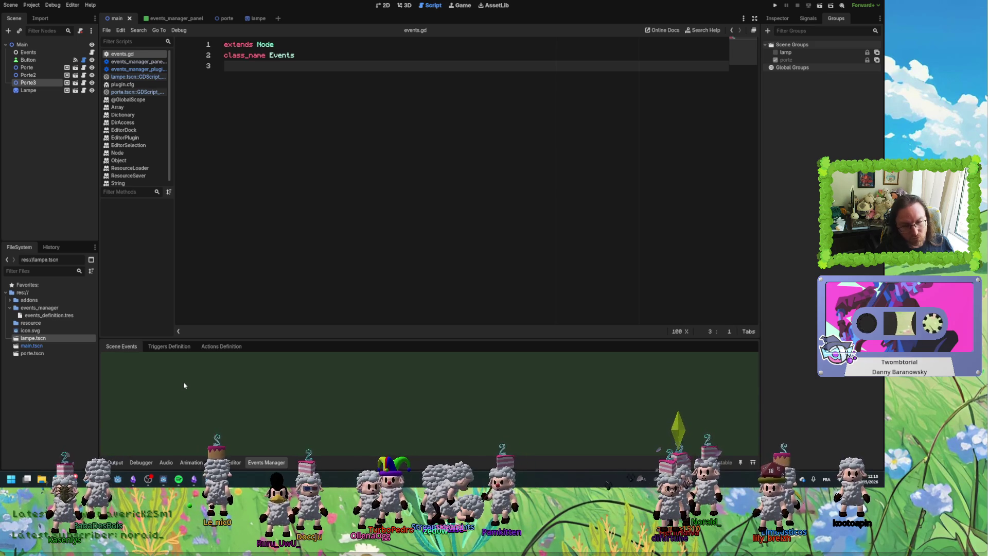
{"action": "left_click", "coordinate": [216, 197]}
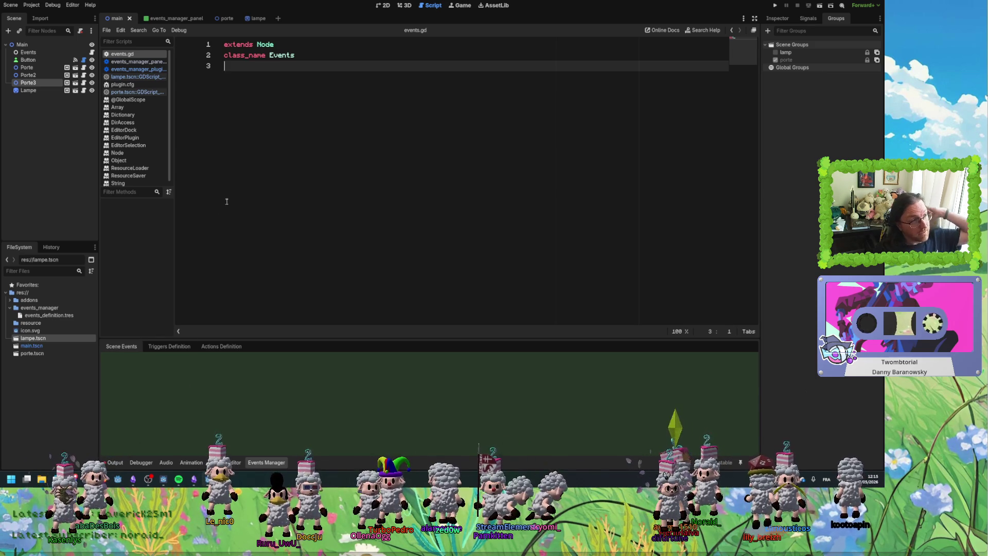
Switch the bottom panel to Output and clear it, visiting the panel scene tab and back.
{"action": "left_click", "coordinate": [136, 69]}
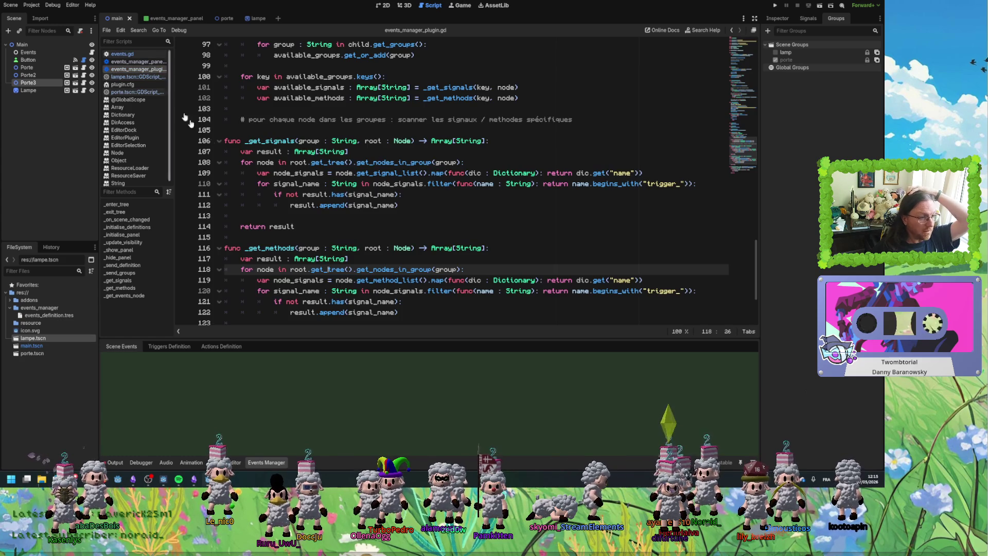
{"action": "left_click", "coordinate": [343, 234]}
{"action": "double_click", "coordinate": [307, 141]}
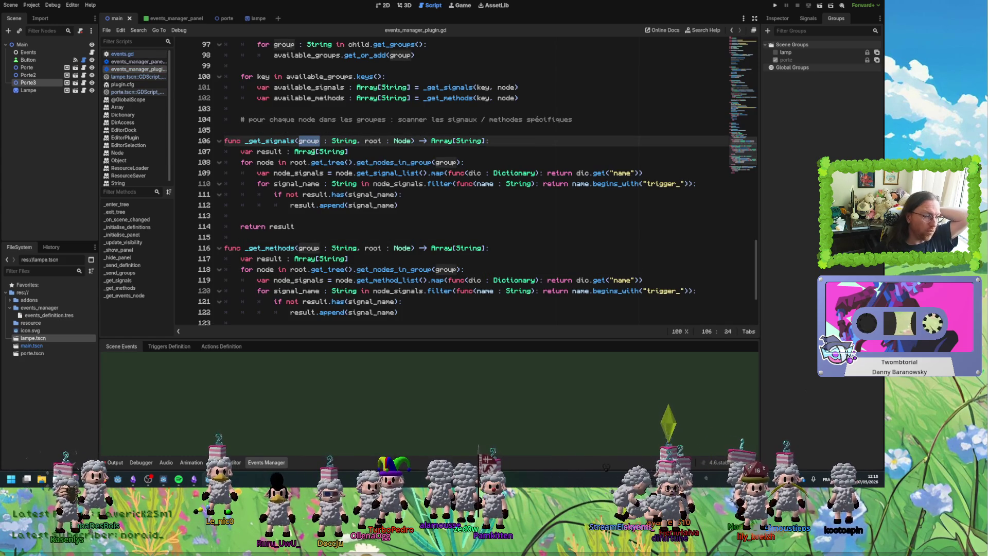
{"action": "scroll", "coordinate": [318, 191], "scroll_direction": "up", "scroll_amount": 1}
{"action": "scroll", "coordinate": [318, 191], "scroll_direction": "up", "scroll_amount": 1}
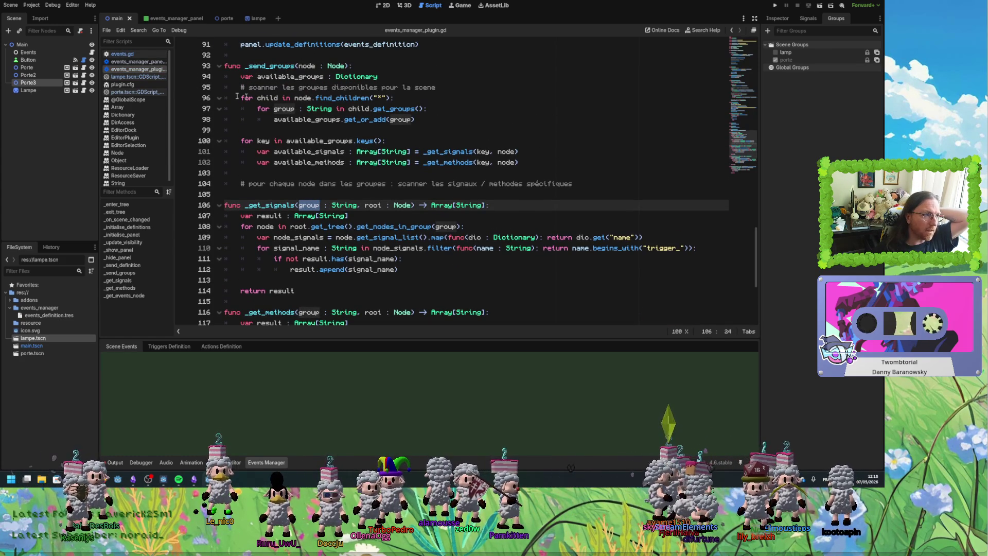
{"action": "left_click", "coordinate": [23, 45]}
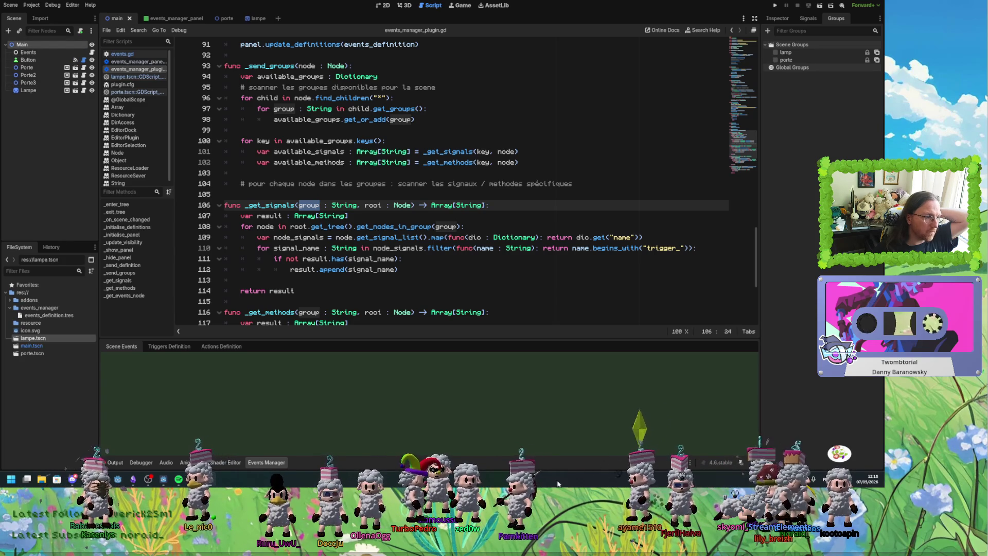
{"action": "left_click", "coordinate": [117, 462]}
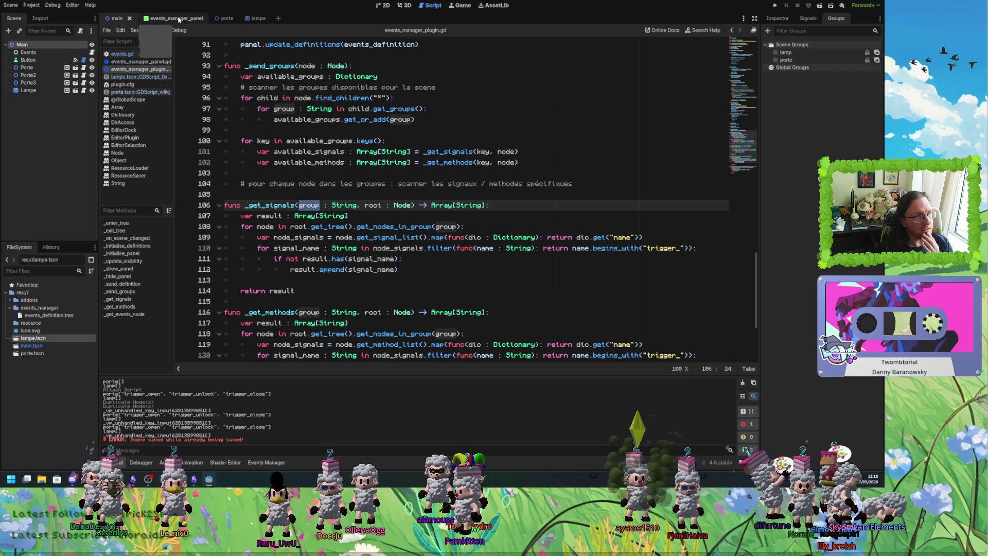
{"action": "left_click", "coordinate": [167, 18]}
{"action": "left_click", "coordinate": [743, 383]}
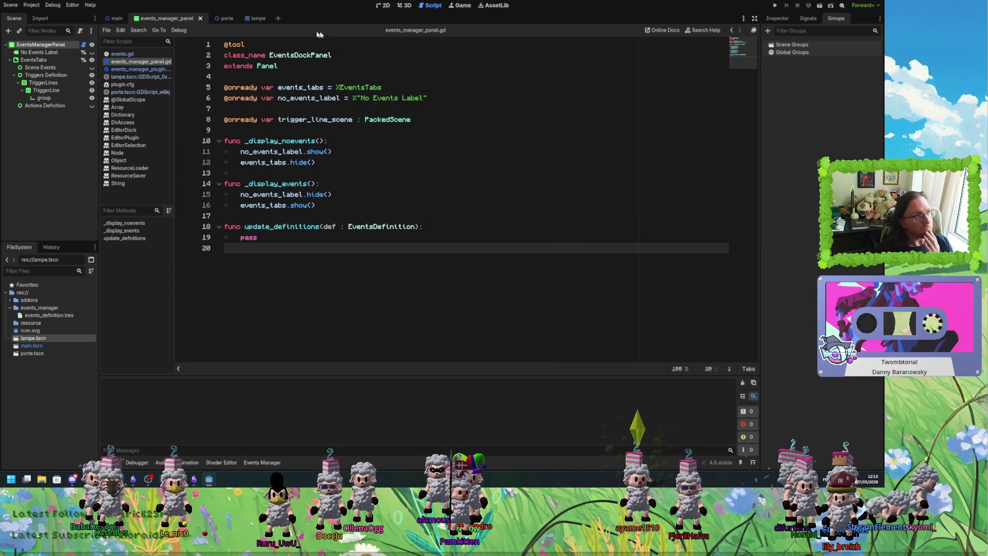
{"action": "left_click", "coordinate": [114, 18]}
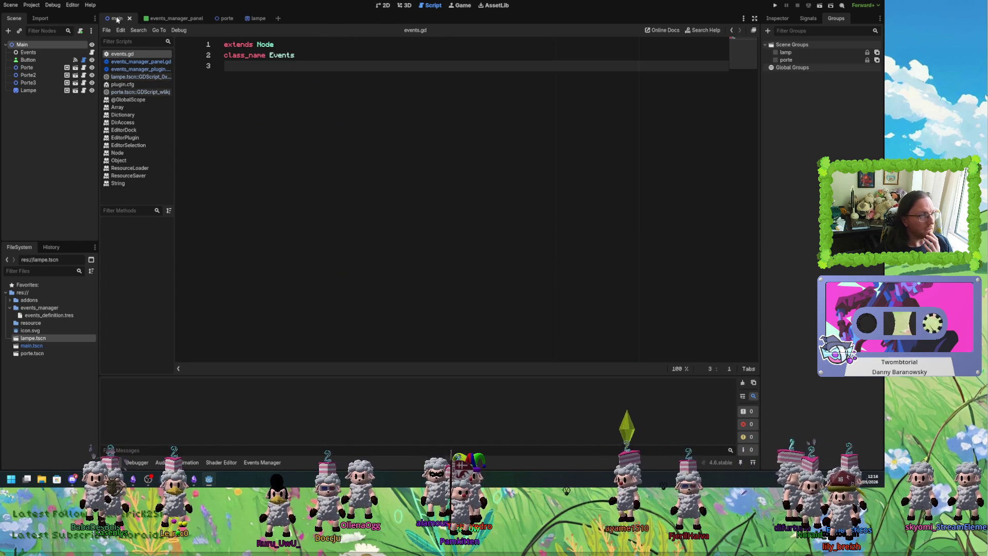
Navigate the plugin script to _send_groups and open a new line after available_methods.
{"action": "left_click", "coordinate": [135, 69]}
{"action": "scroll", "coordinate": [317, 240], "scroll_direction": "down", "scroll_amount": 2}
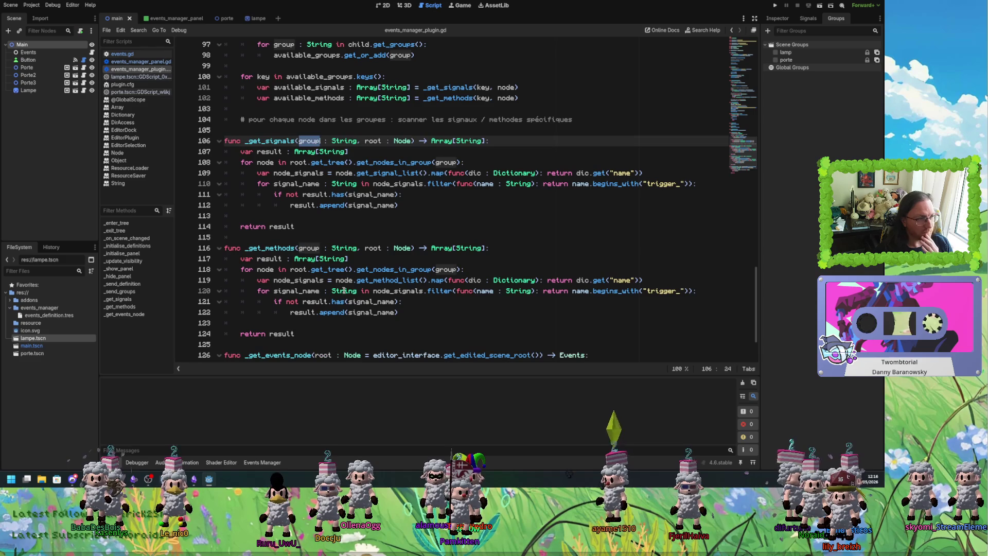
{"action": "left_click", "coordinate": [406, 205]}
{"action": "scroll", "coordinate": [388, 252], "scroll_direction": "down", "scroll_amount": 3}
{"action": "left_click", "coordinate": [335, 282]}
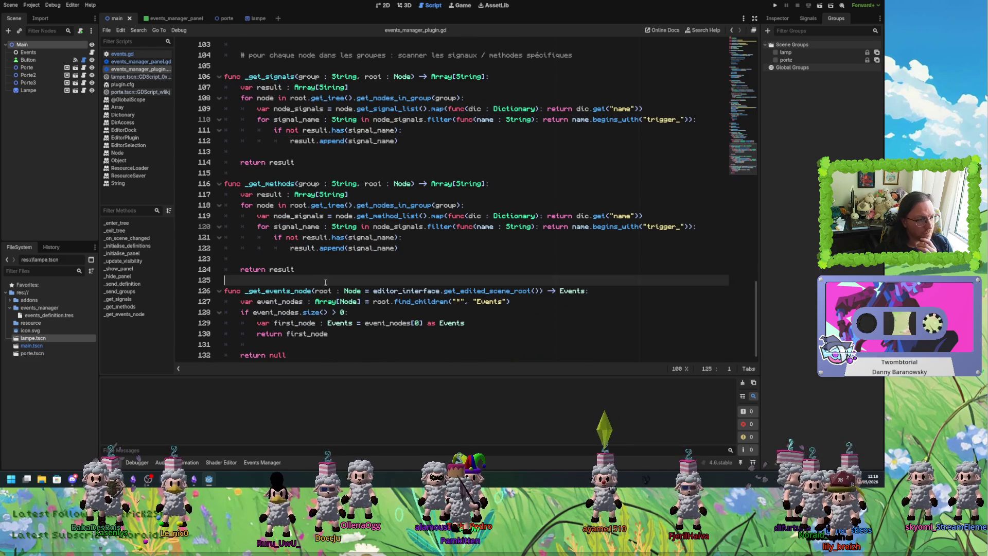
{"action": "scroll", "coordinate": [326, 304], "scroll_direction": "up", "scroll_amount": 3}
{"action": "double_click", "coordinate": [271, 270]}
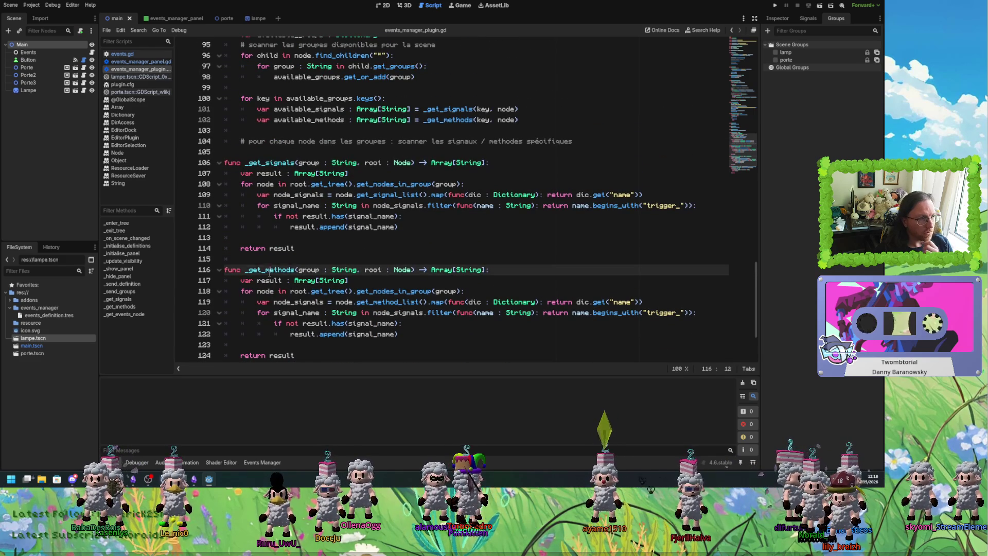
{"action": "double_click", "coordinate": [278, 163]}
{"action": "scroll", "coordinate": [278, 164], "scroll_direction": "up", "scroll_amount": 2}
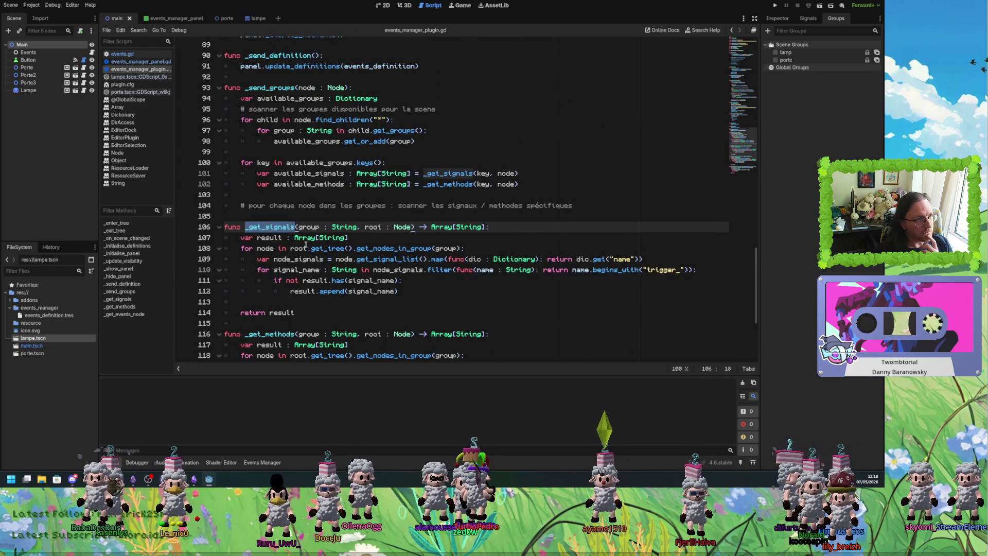
{"action": "left_click", "coordinate": [353, 174]}
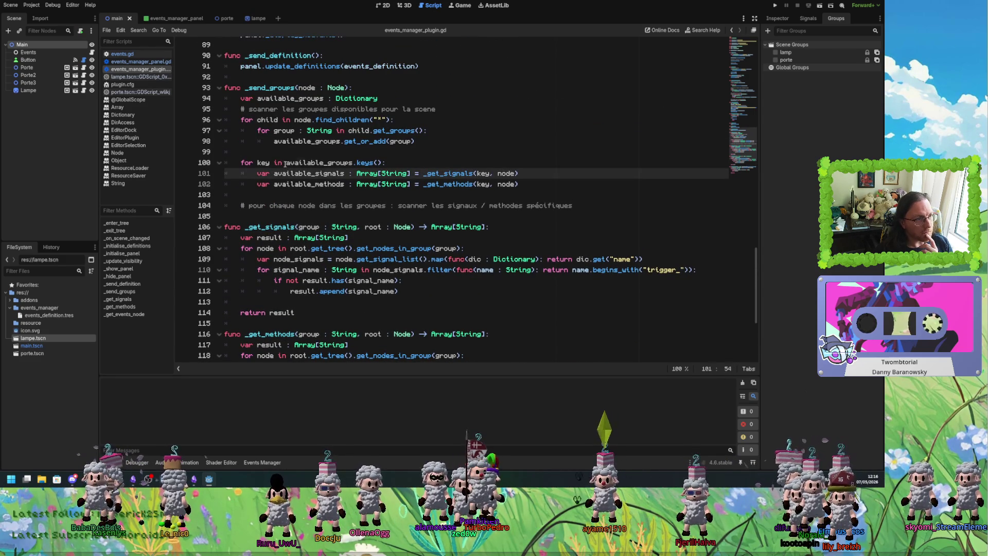
{"action": "left_click", "coordinate": [262, 162]}
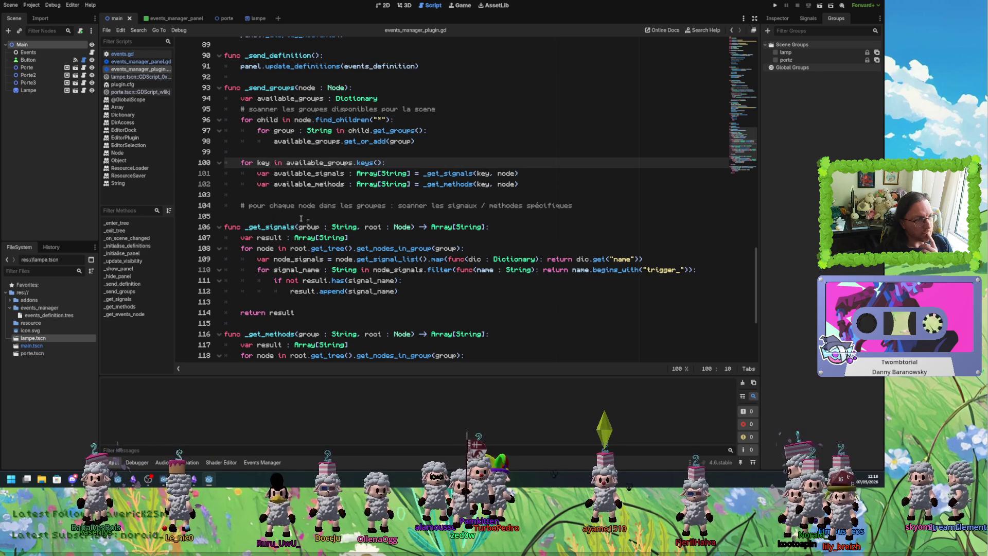
{"action": "left_click", "coordinate": [347, 307]}
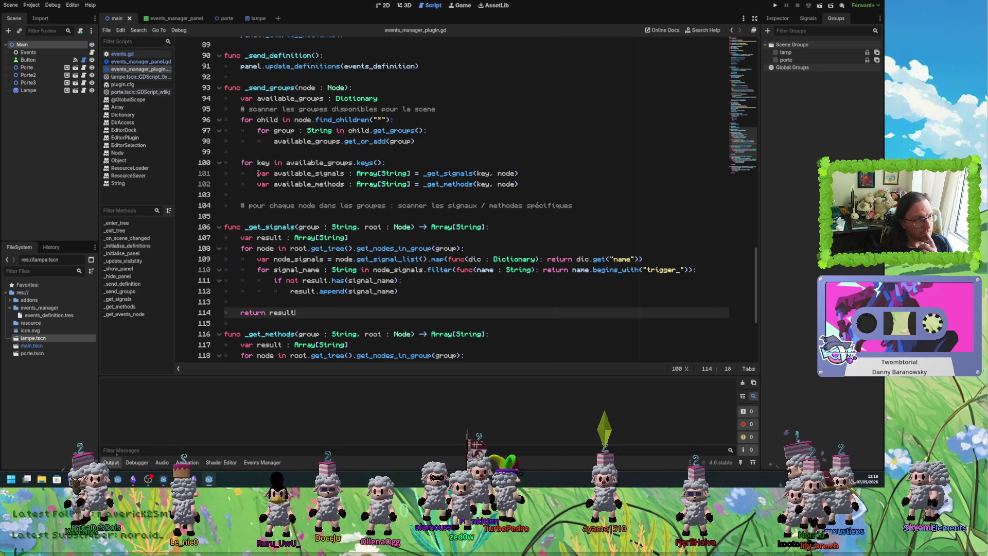
{"action": "left_click", "coordinate": [544, 173]}
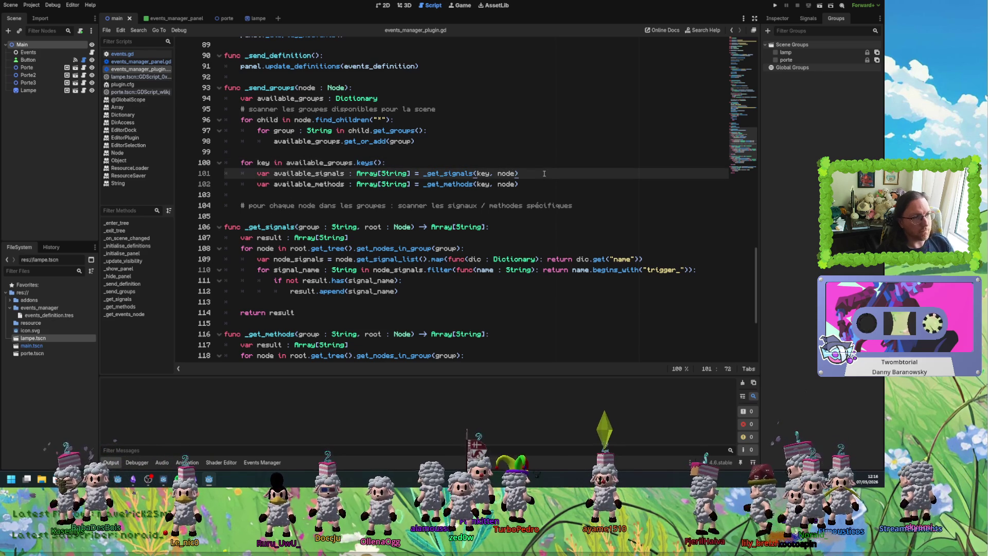
{"action": "left_click", "coordinate": [536, 183]}
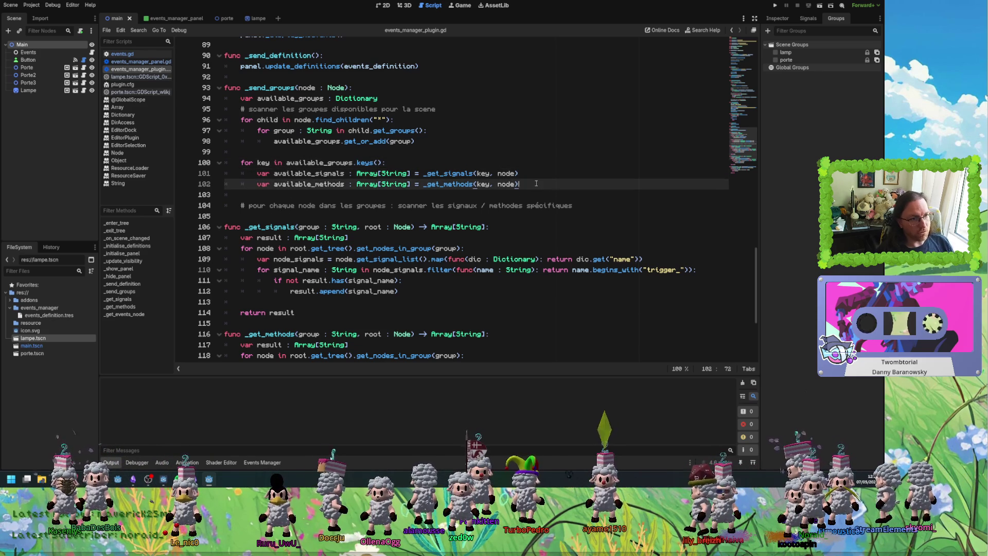
{"action": "key", "text": "Return"}
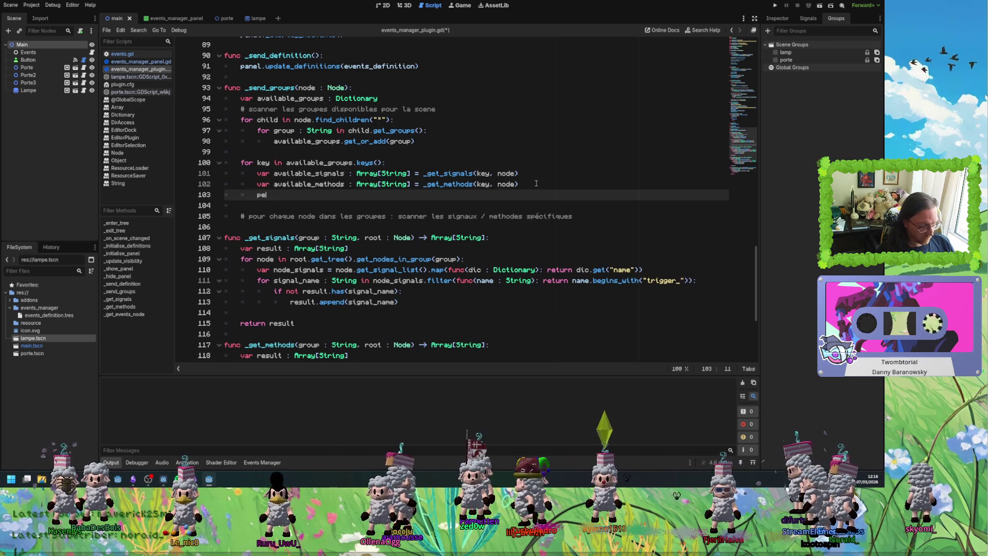
Add print(key) in the _send_groups loop and duplicate it twice.
{"action": "type", "text": "per"}
{"action": "key", "text": "BackSpace"}
{"action": "key", "text": "BackSpace"}
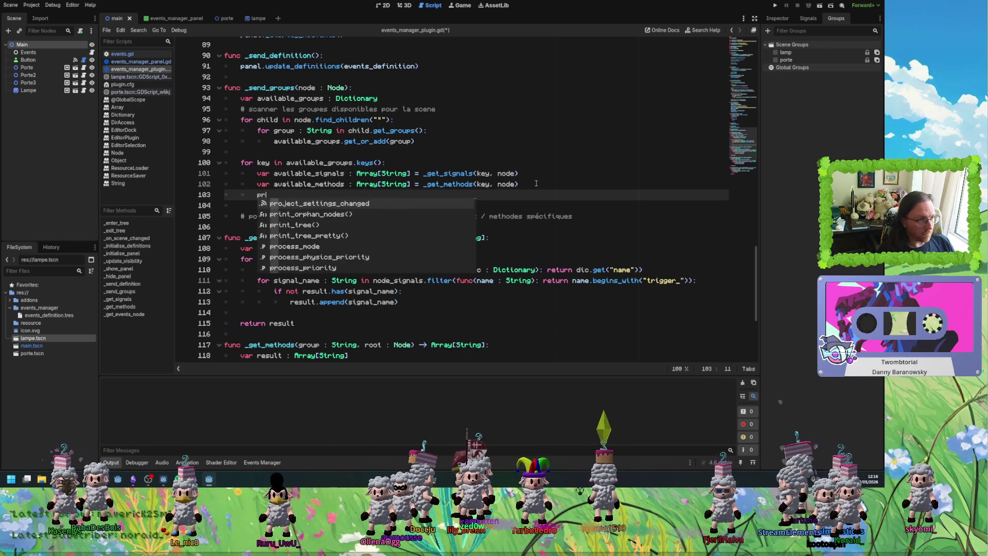
{"action": "type", "text": "rint(key"}
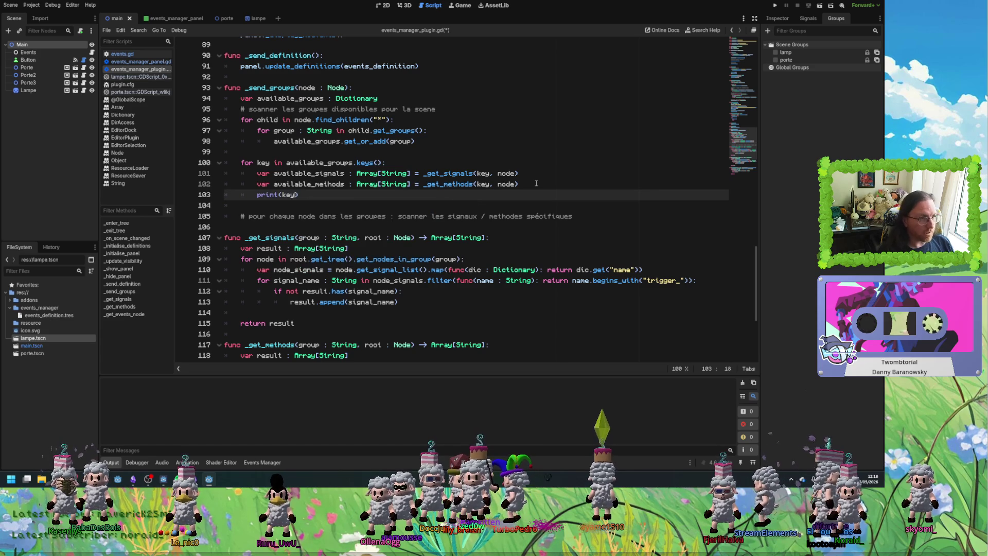
{"action": "type", "text": ")"}
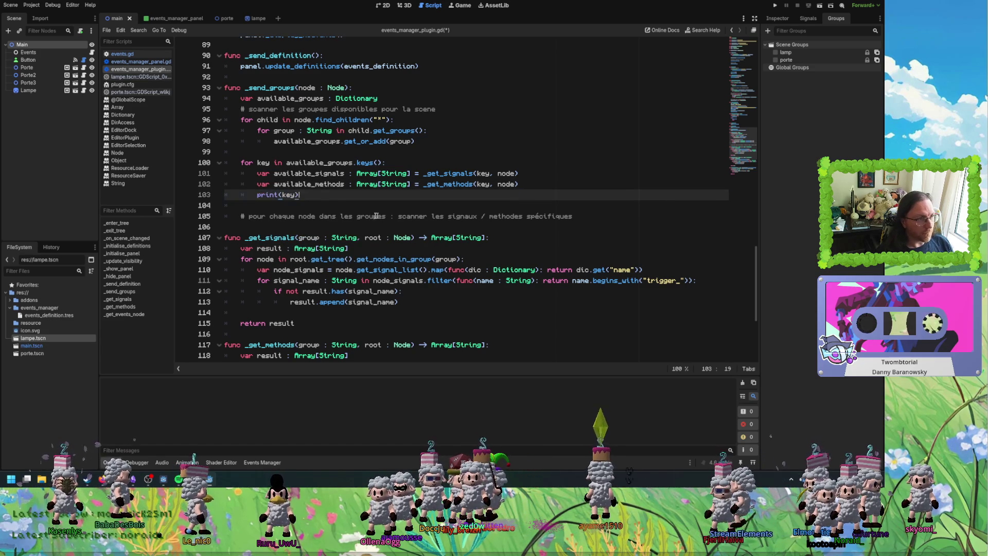
{"action": "key", "text": "ctrl+shift+d"}
{"action": "key", "text": "ctrl+shift+d"}
Turn the copies into print(available_signals) and print(available_methods), then reload the main scene to print them.
{"action": "double_click", "coordinate": [309, 174]}
{"action": "key", "text": "ctrl+c"}
{"action": "double_click", "coordinate": [290, 206]}
{"action": "key", "text": "ctrl+v"}
{"action": "double_click", "coordinate": [309, 184]}
{"action": "key", "text": "ctrl+c"}
{"action": "double_click", "coordinate": [289, 216]}
{"action": "key", "text": "ctrl+v"}
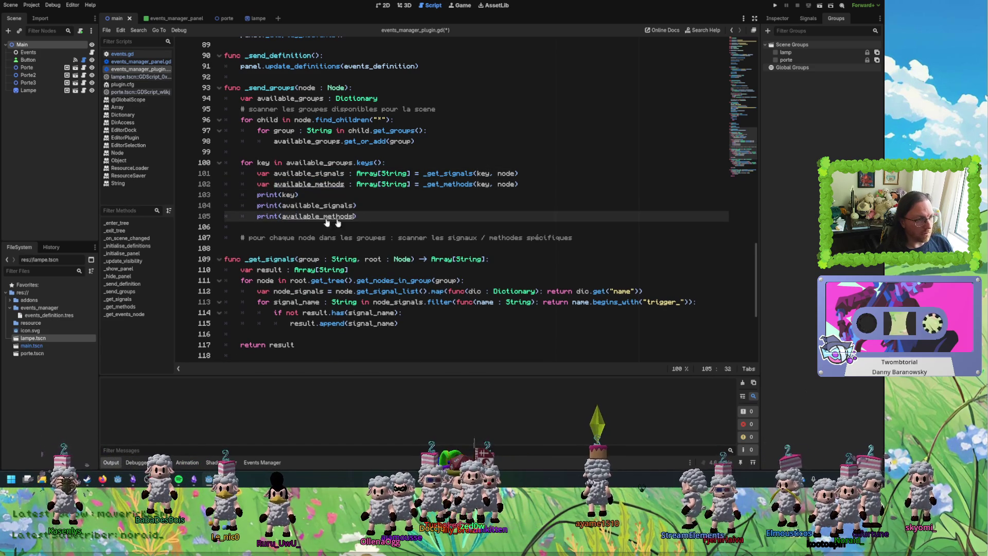
{"action": "left_click", "coordinate": [370, 205]}
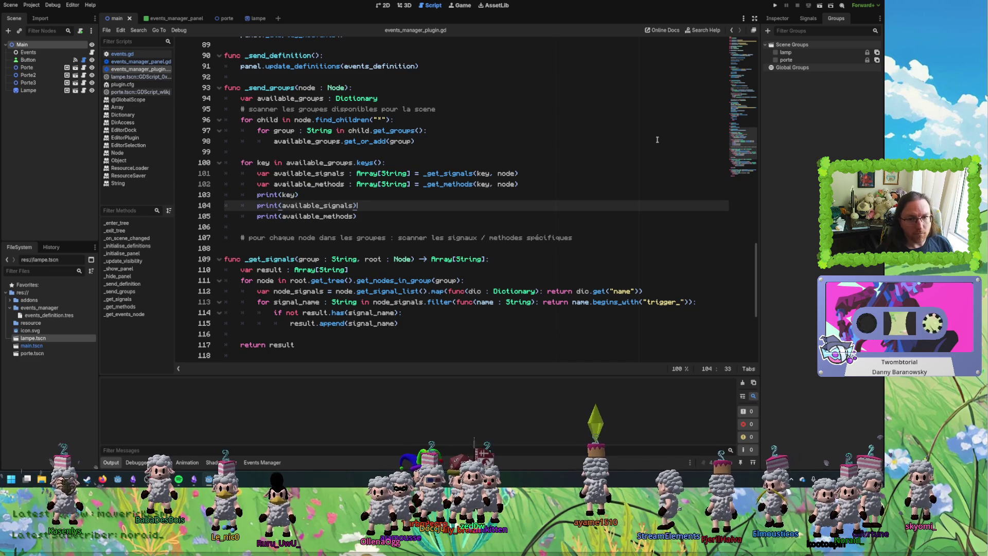
{"action": "left_click", "coordinate": [175, 18]}
{"action": "left_click", "coordinate": [115, 18]}
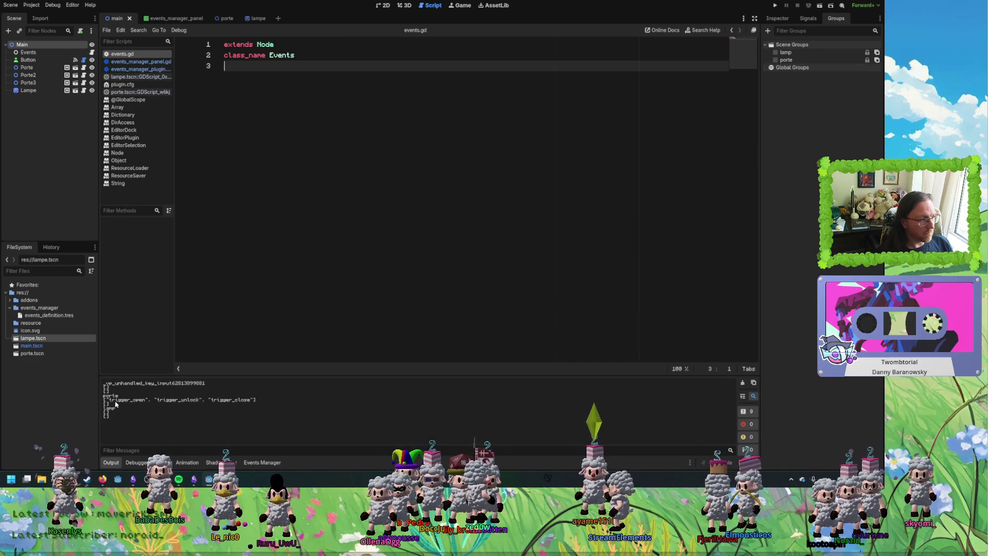
Check porte's three trigger signals and the empty lamp entry in the output, then reopen the plugin script.
{"action": "left_click_drag", "start_coordinate": [103, 395], "coordinate": [255, 401]}
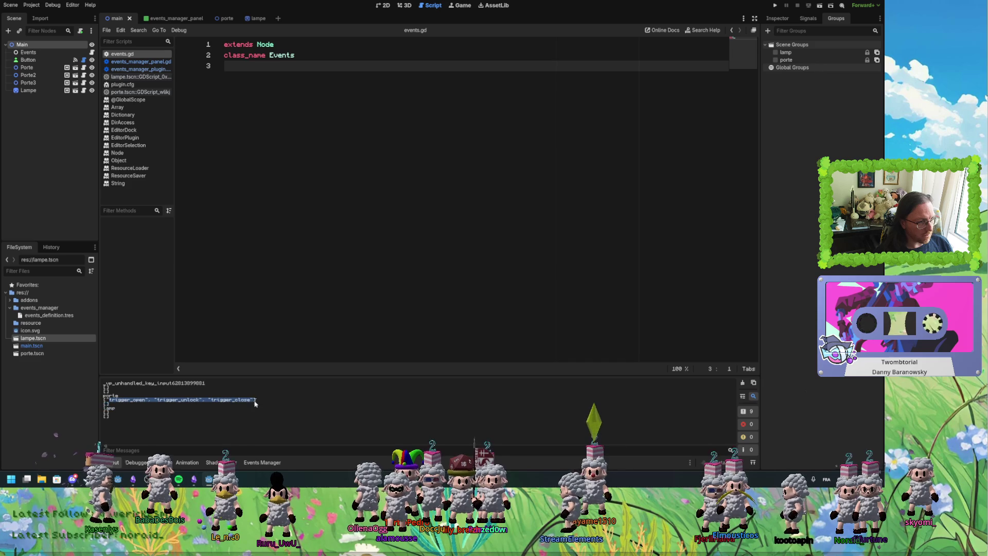
{"action": "double_click", "coordinate": [110, 408]}
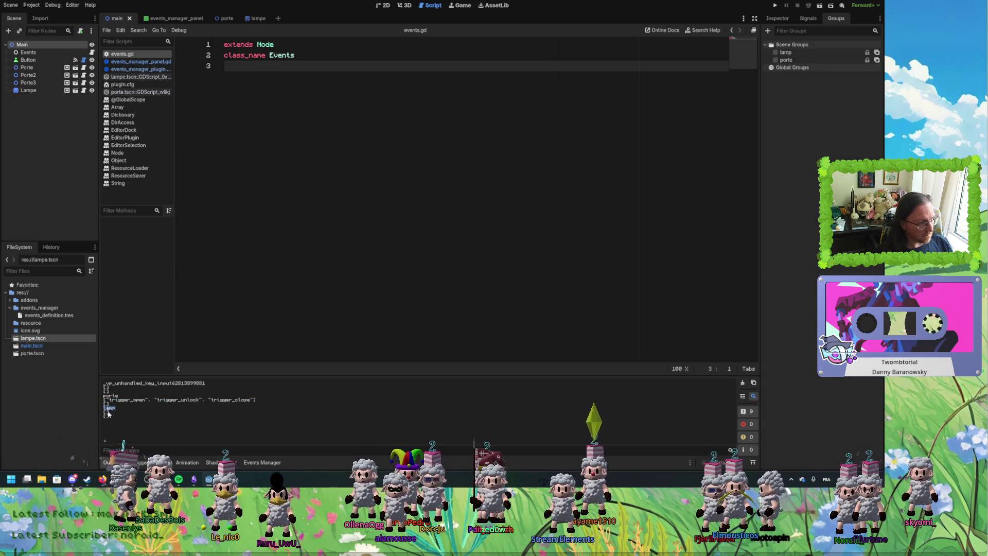
{"action": "left_click", "coordinate": [135, 70]}
{"action": "scroll", "coordinate": [659, 278], "scroll_direction": "down", "scroll_amount": 5}
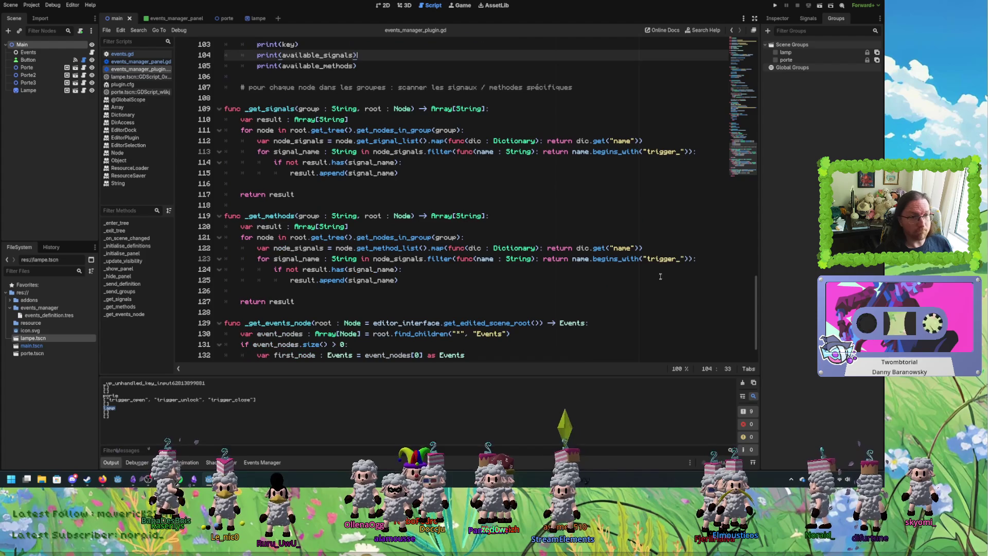
Filter _get_methods by the action prefix and reload the main scene to list action_unlock and action_change_color.
{"action": "left_click", "coordinate": [675, 259]}
{"action": "type", "text": "action"}
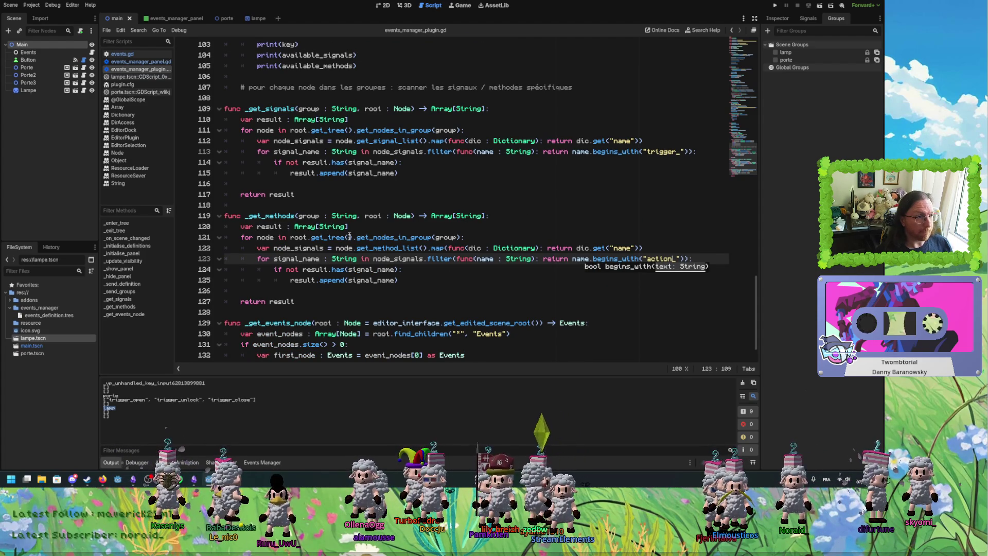
{"action": "left_click", "coordinate": [165, 19]}
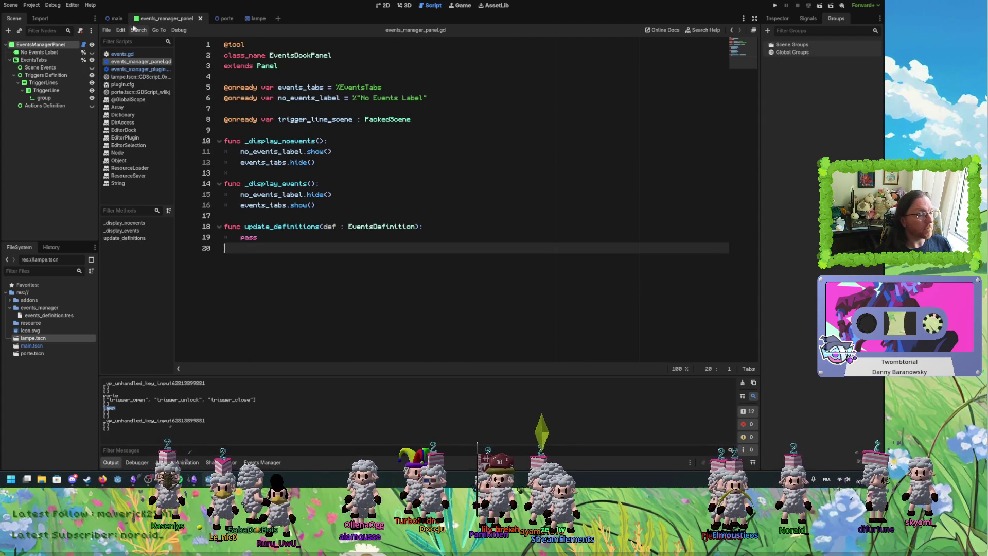
{"action": "left_click", "coordinate": [116, 19]}
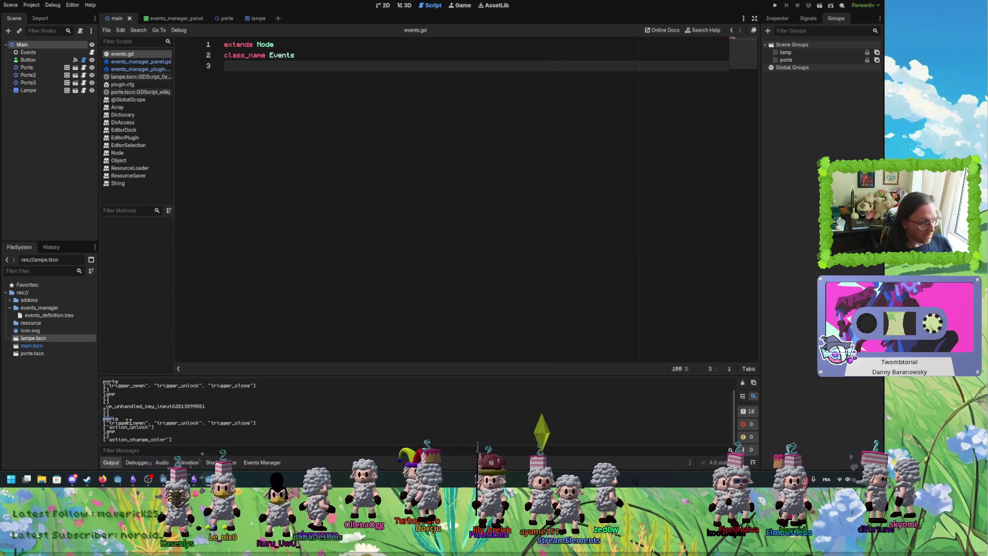
{"action": "mouse_move", "coordinate": [174, 434]}
{"action": "left_mouse_down"}
{"action": "mouse_move", "coordinate": [116, 427]}
{"action": "mouse_move", "coordinate": [153, 429]}
{"action": "left_mouse_up"}
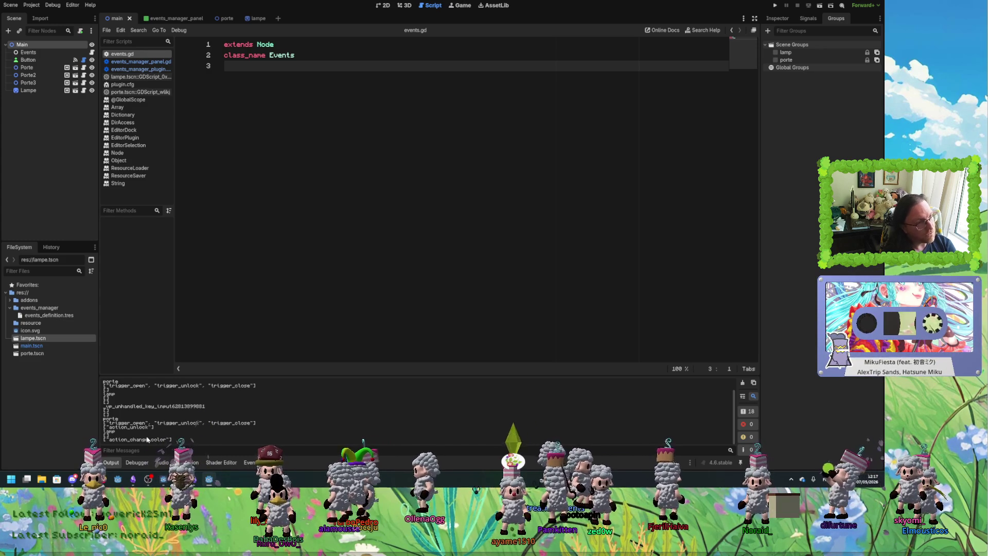
Open events_manager_plugin.gd at _get_methods and place the caret on blank line 126 above return result.
{"action": "left_click", "coordinate": [139, 69]}
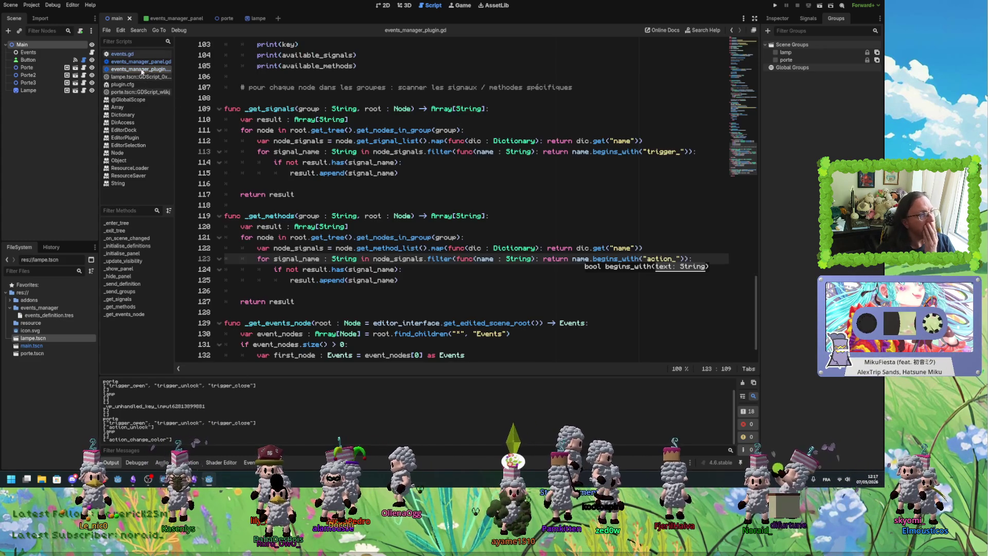
{"action": "scroll", "coordinate": [305, 200], "scroll_direction": "down", "scroll_amount": 1}
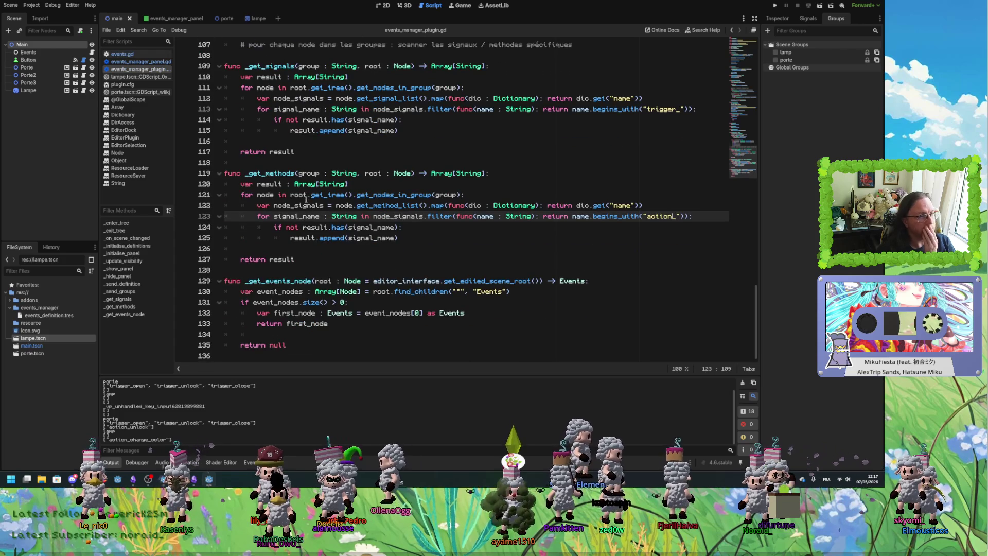
{"action": "left_click", "coordinate": [310, 262]}
{"action": "left_click", "coordinate": [293, 245]}
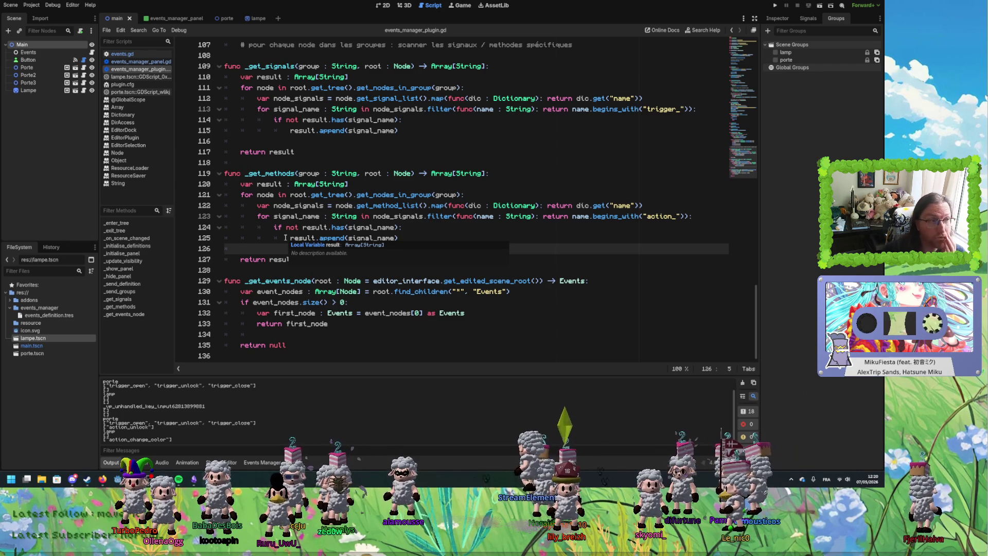
{"action": "left_click", "coordinate": [429, 194]}
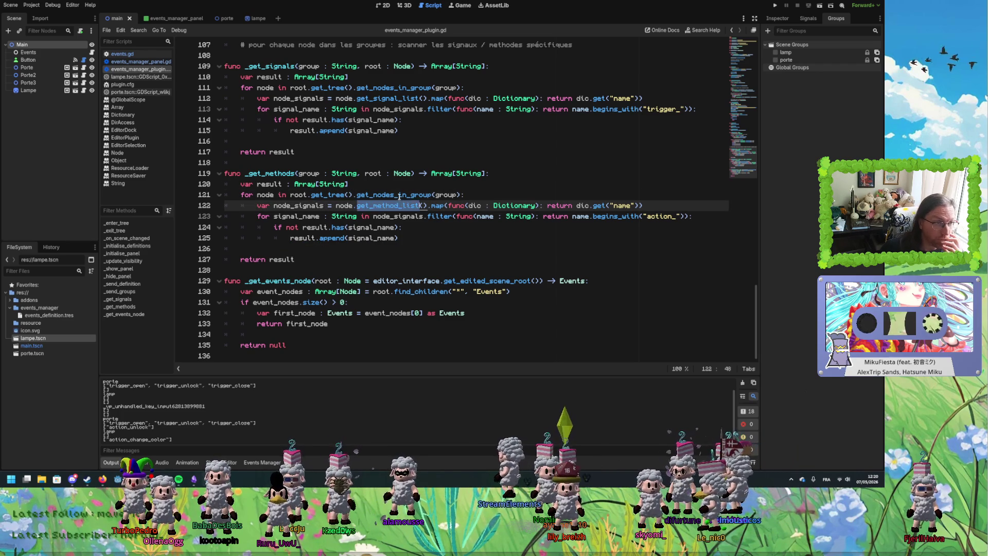
{"action": "double_click", "coordinate": [407, 195]}
{"action": "left_click", "coordinate": [447, 109]}
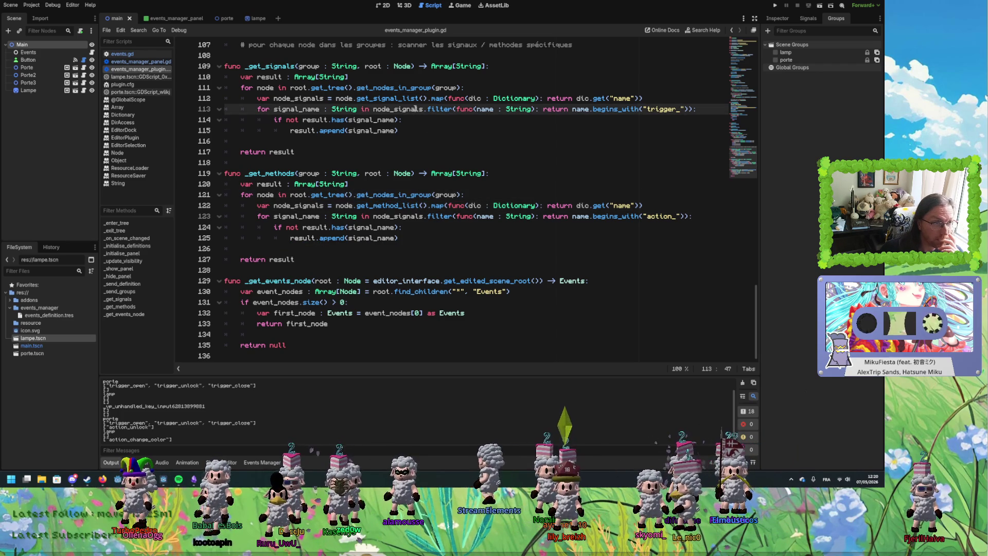
{"action": "double_click", "coordinate": [447, 109]}
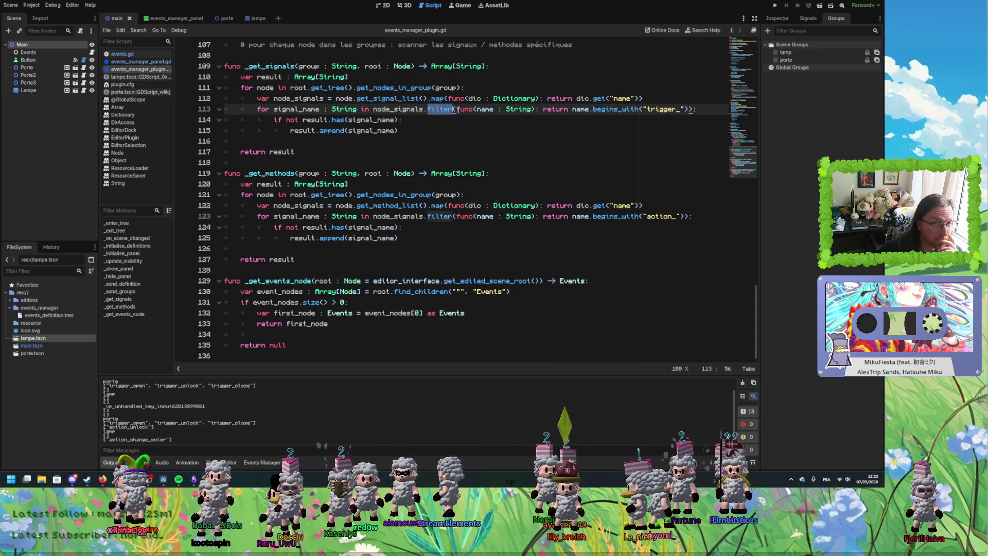
{"action": "left_click", "coordinate": [404, 206]}
{"action": "left_click", "coordinate": [381, 262]}
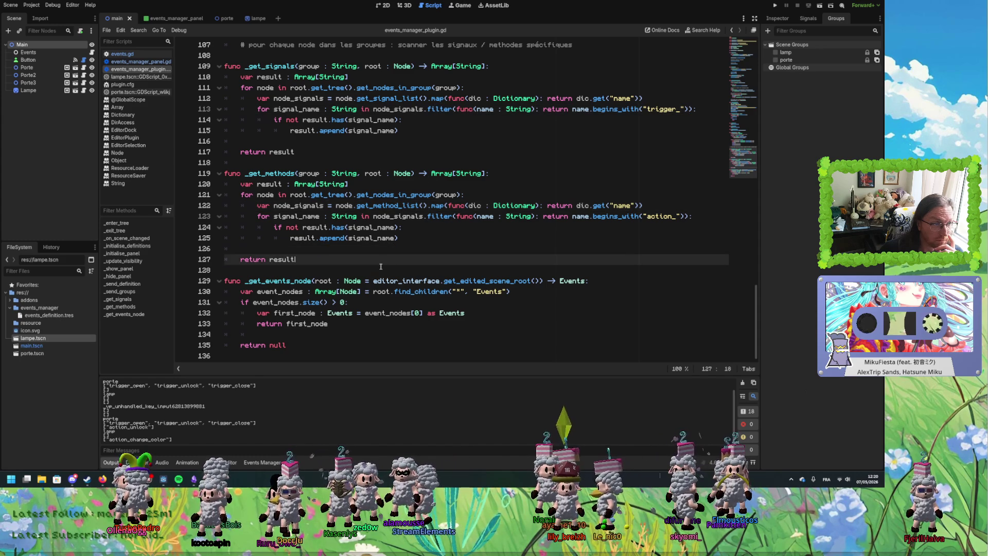
{"action": "left_click", "coordinate": [305, 346]}
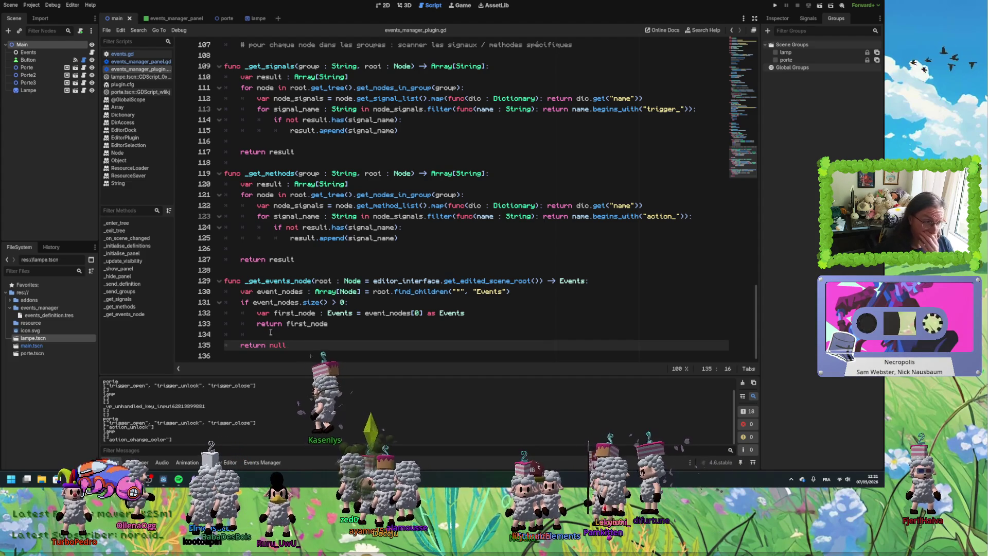
Delete the stray blank lines before return result and after return first_node.
{"action": "scroll", "coordinate": [341, 302], "scroll_direction": "up", "scroll_amount": 3}
{"action": "scroll", "coordinate": [340, 302], "scroll_direction": "down", "scroll_amount": 3}
{"action": "scroll", "coordinate": [340, 302], "scroll_direction": "up", "scroll_amount": 8}
{"action": "scroll", "coordinate": [339, 307], "scroll_direction": "down", "scroll_amount": 8}
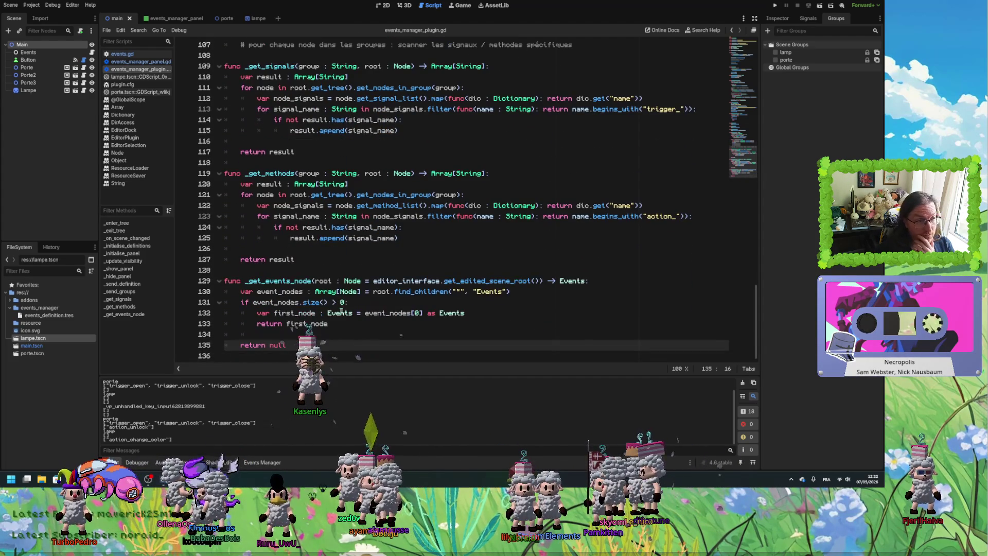
{"action": "left_click", "coordinate": [301, 270]}
{"action": "left_click", "coordinate": [245, 248]}
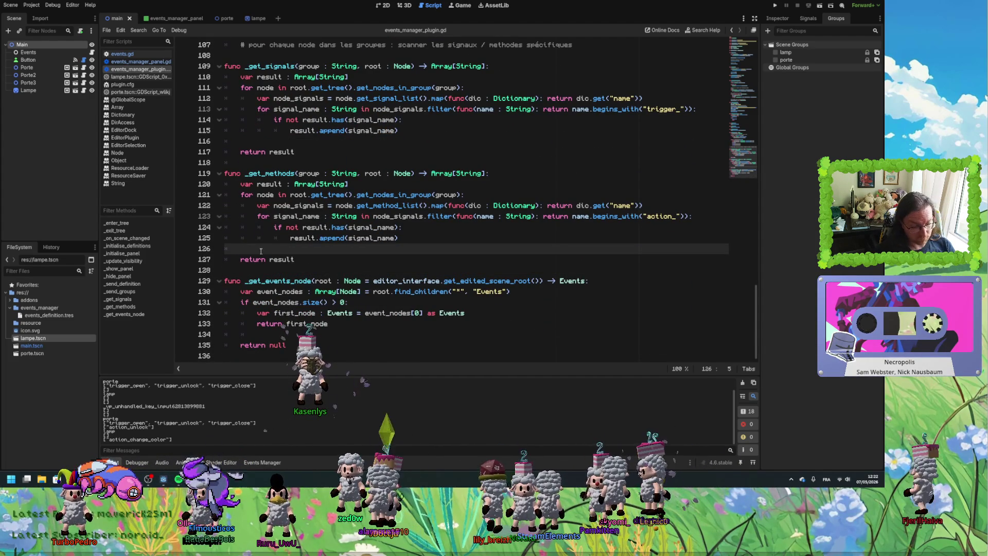
{"action": "key", "text": "BackSpace"}
{"action": "key", "text": "BackSpace"}
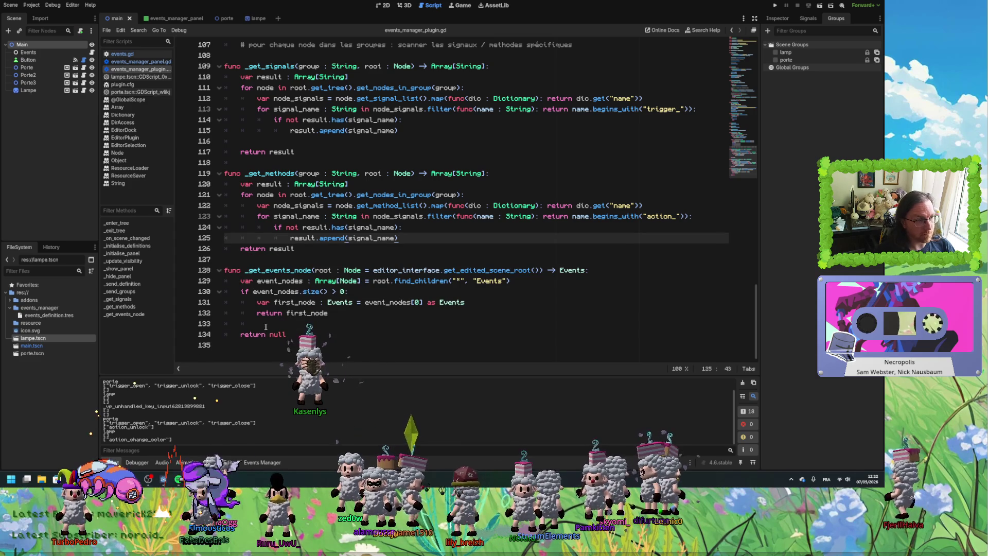
{"action": "left_click", "coordinate": [308, 323]}
{"action": "key", "text": "BackSpace"}
{"action": "key", "text": "BackSpace"}
Review the _send_groups loop's uses of key, available_groups, _get_signals and _get_methods.
{"action": "scroll", "coordinate": [311, 299], "scroll_direction": "up", "scroll_amount": 4}
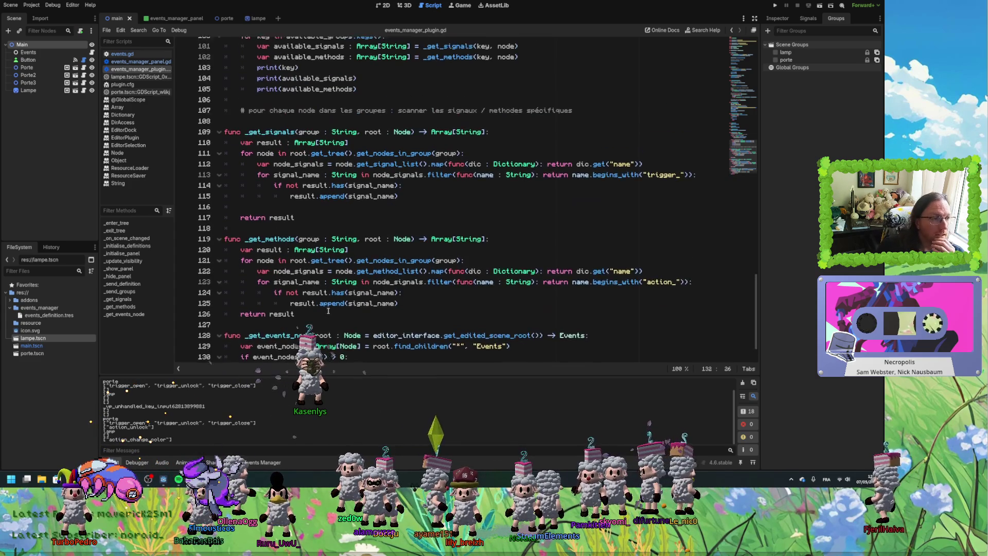
{"action": "left_click", "coordinate": [260, 249]}
{"action": "left_click", "coordinate": [260, 258]}
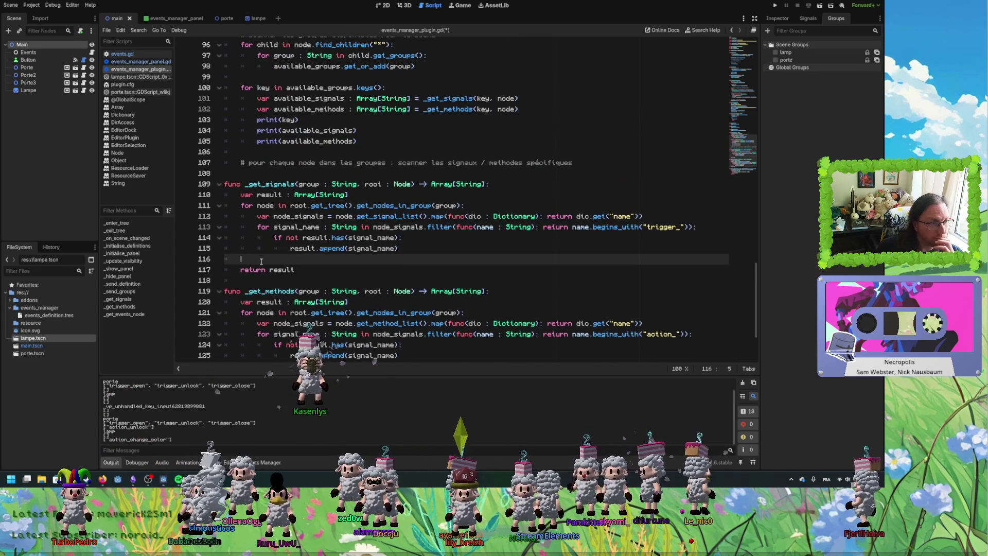
{"action": "scroll", "coordinate": [262, 268], "scroll_direction": "up", "scroll_amount": 3}
{"action": "left_click", "coordinate": [311, 227]}
{"action": "left_click", "coordinate": [291, 205]}
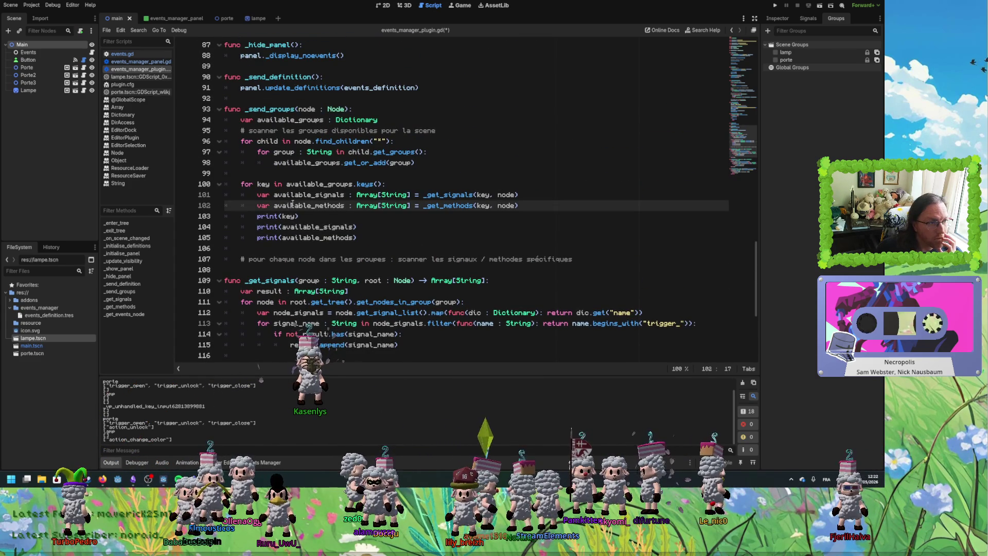
{"action": "double_click", "coordinate": [263, 184]}
{"action": "double_click", "coordinate": [326, 184]}
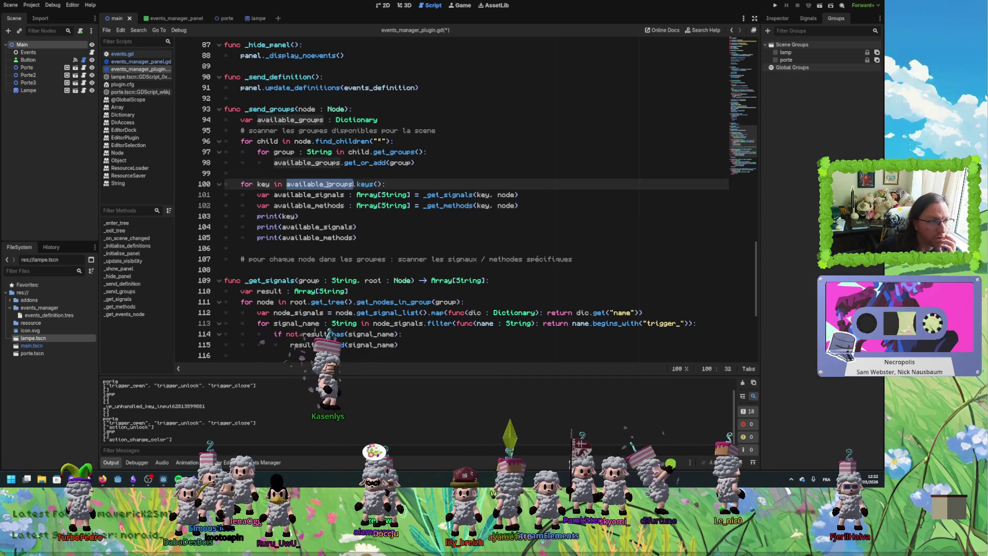
{"action": "left_click", "coordinate": [480, 196]}
{"action": "double_click", "coordinate": [453, 194]}
{"action": "double_click", "coordinate": [450, 205]}
{"action": "left_click", "coordinate": [356, 238]}
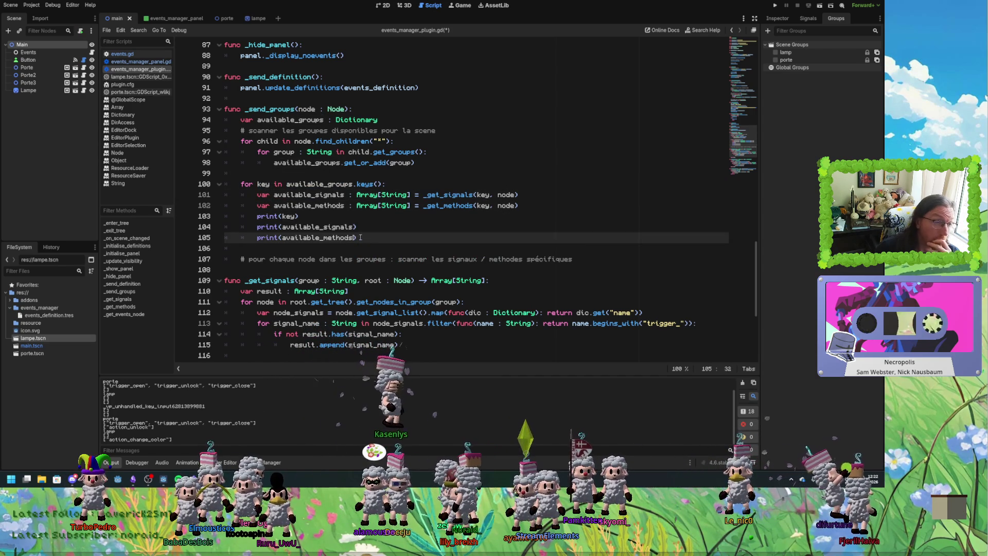
Delete the three debug print calls from the _send_groups loop.
{"action": "double_click", "coordinate": [448, 195]}
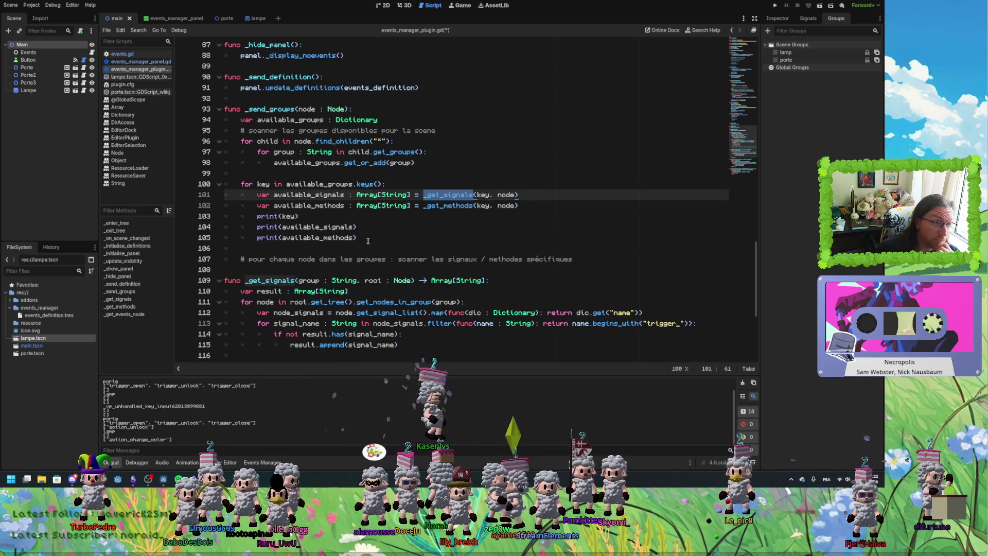
{"action": "left_click", "coordinate": [261, 184]}
{"action": "double_click", "coordinate": [262, 184]}
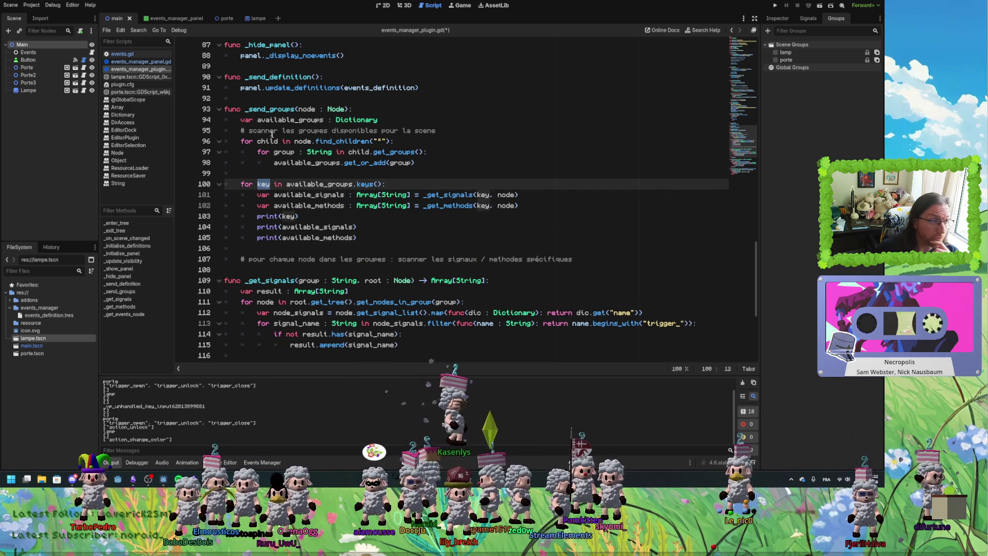
{"action": "double_click", "coordinate": [292, 119]}
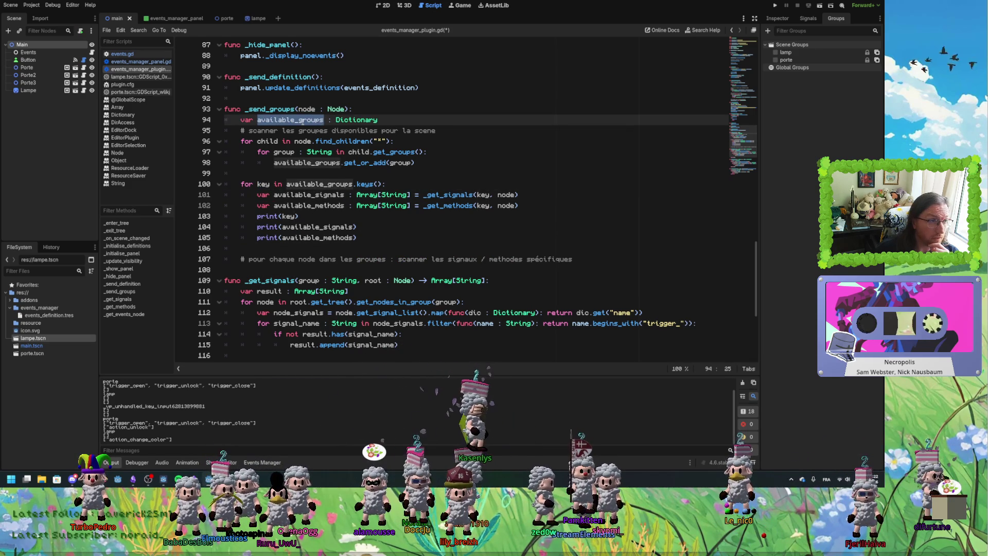
{"action": "double_click", "coordinate": [356, 119]}
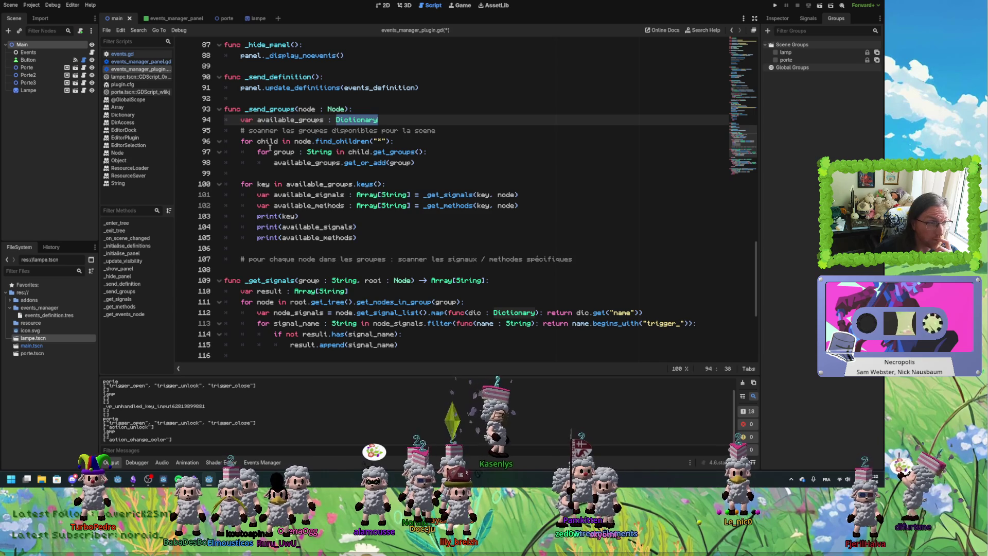
{"action": "left_click_drag", "start_coordinate": [357, 238], "coordinate": [257, 216]}
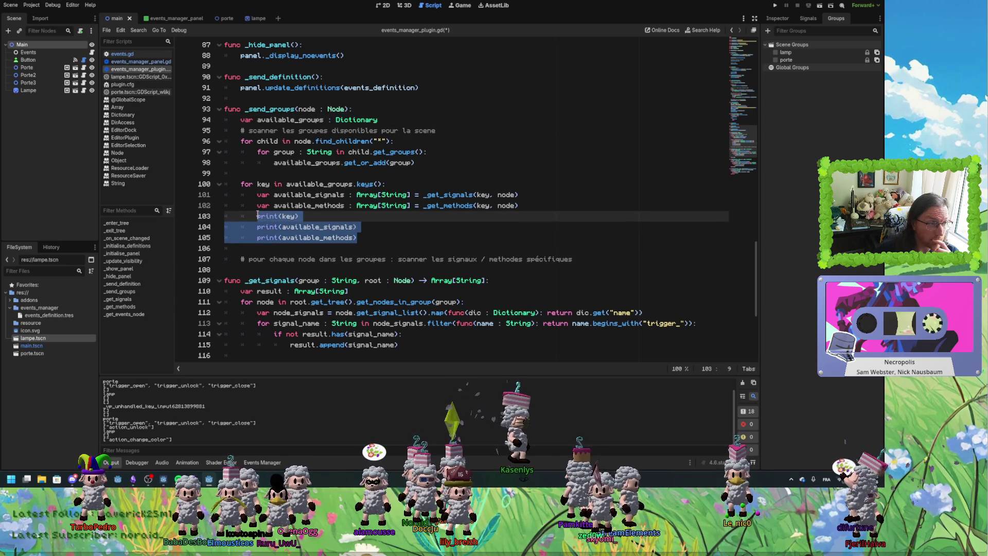
{"action": "key", "text": "BackSpace"}
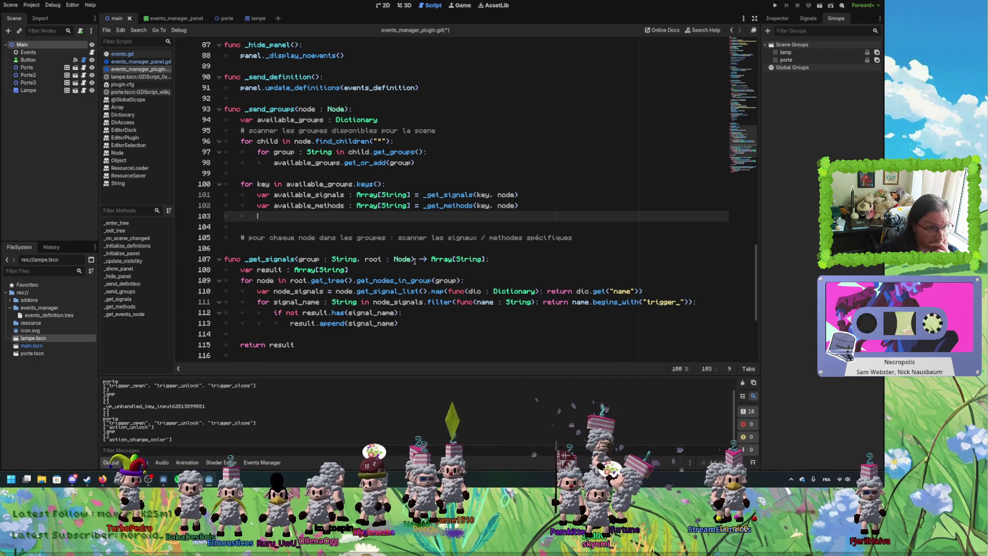
Start line 104 as available_groups[key] = {"signals" : in the groups loop.
{"action": "left_click", "coordinate": [304, 183]}
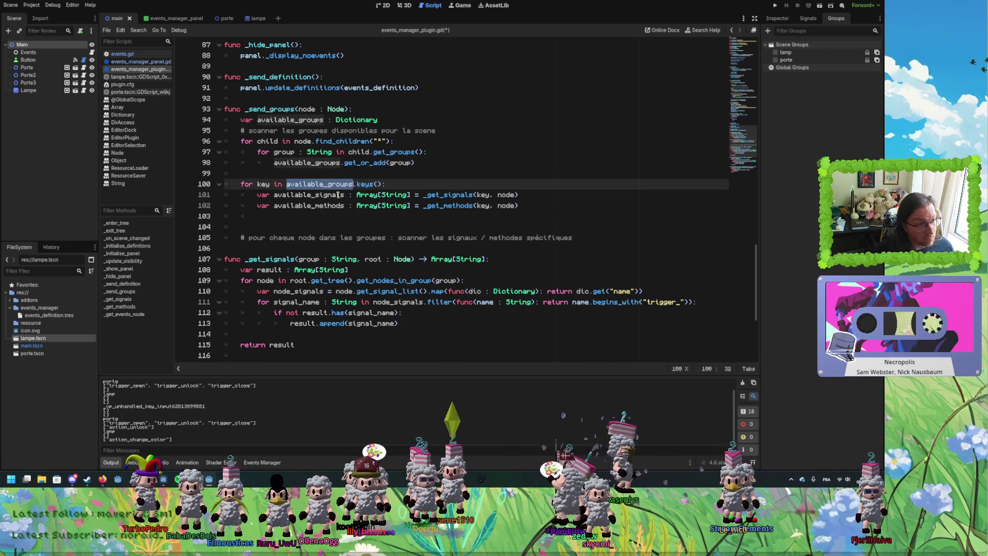
{"action": "left_click", "coordinate": [320, 212]}
{"action": "key", "text": "Return"}
{"action": "type", "text": "available_groups["}
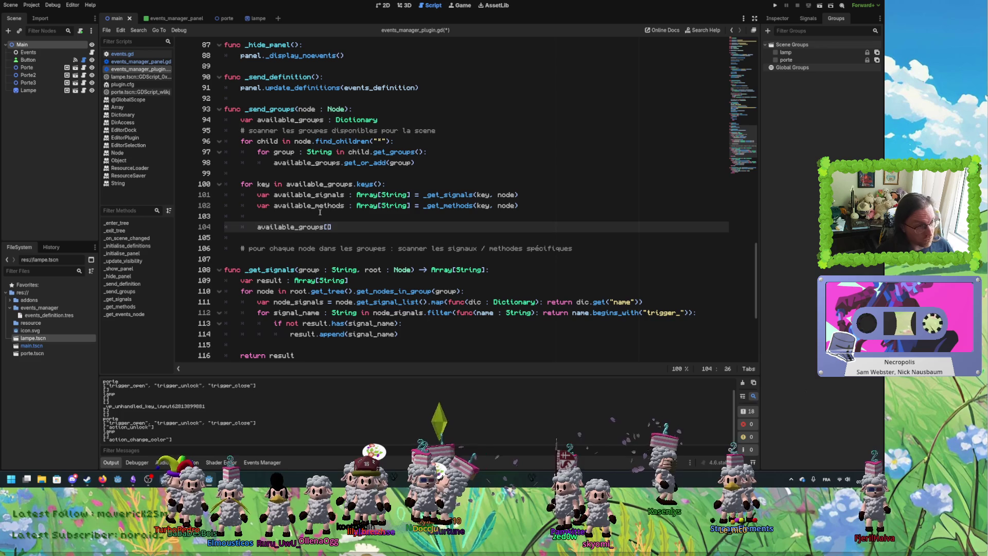
{"action": "scroll", "coordinate": [262, 184], "scroll_direction": "up", "scroll_amount": 1}
{"action": "left_click", "coordinate": [262, 184]}
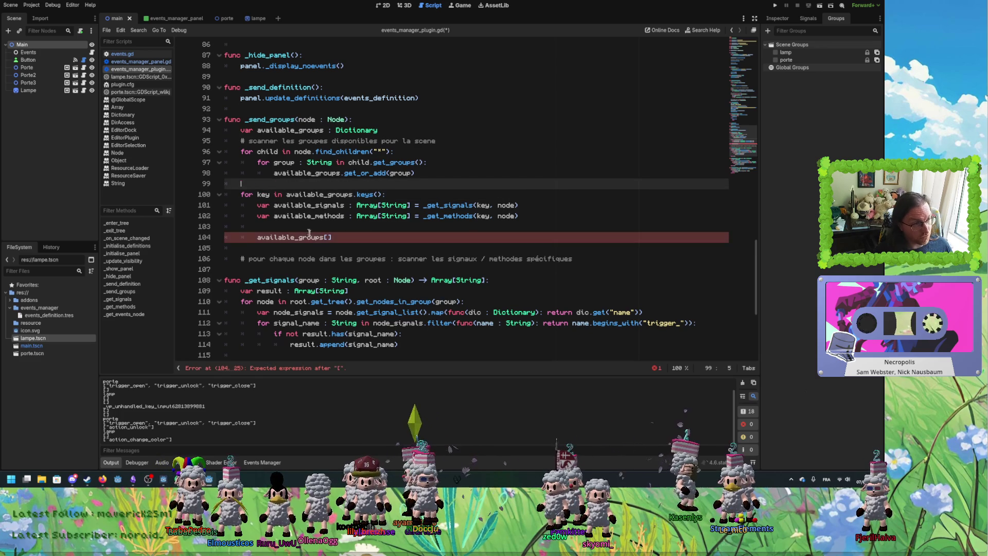
{"action": "double_click", "coordinate": [262, 194]}
{"action": "key", "text": "ctrl+c"}
{"action": "left_click", "coordinate": [379, 238]}
{"action": "key", "text": "BackSpace"}
{"action": "key", "text": "ctrl+v"}
{"action": "type", "text": "]"}
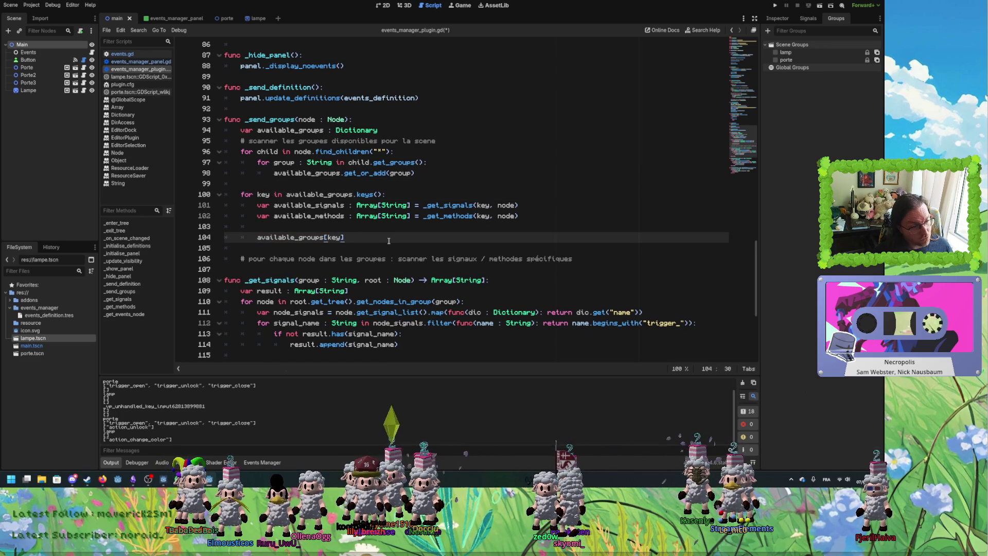
{"action": "type", "text": " = {"}
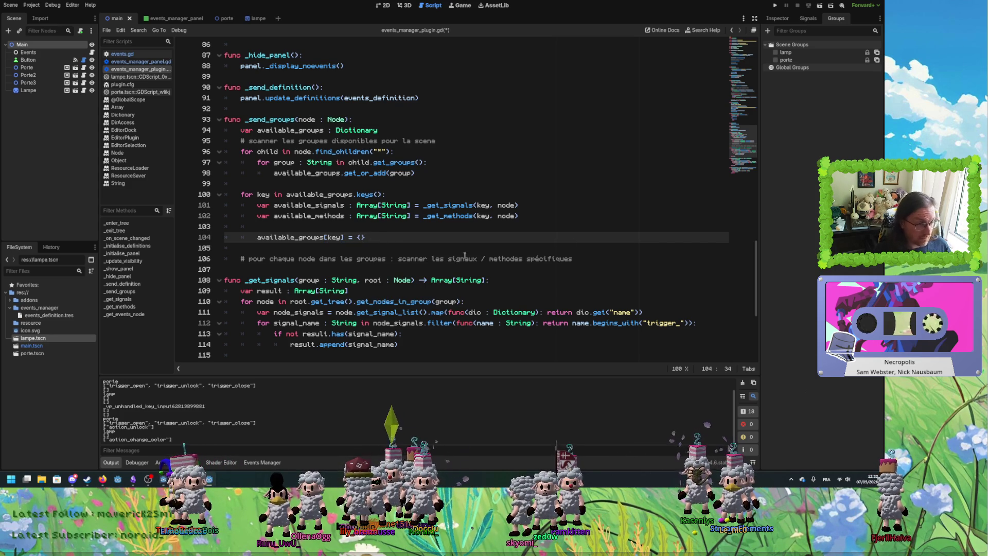
{"action": "type", "text": "\"gi"}
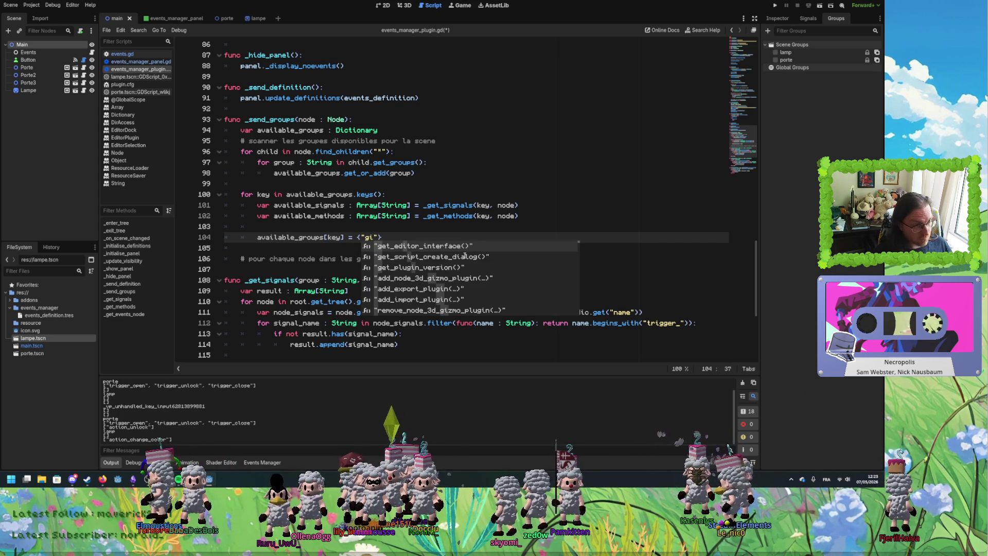
{"action": "type", "text": "signals"}
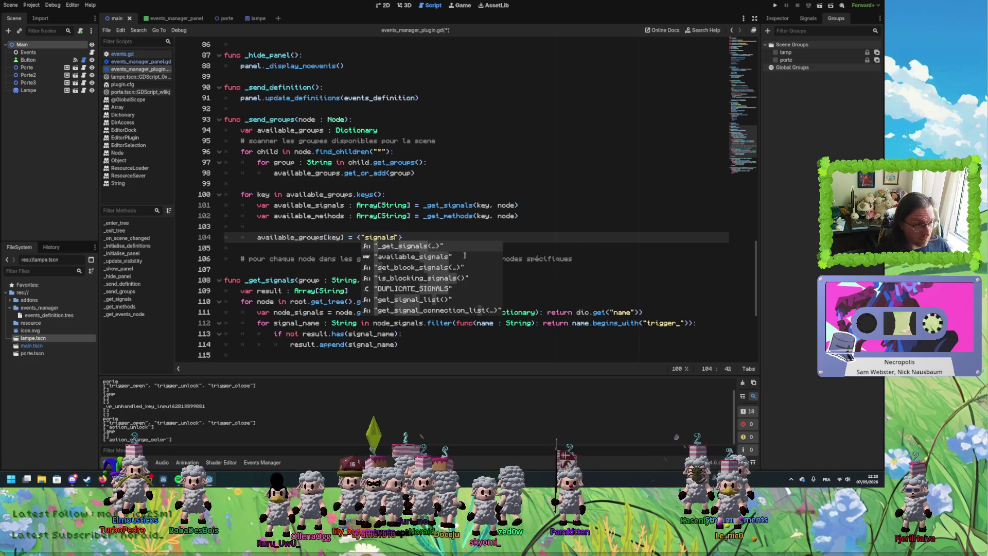
{"action": "type", "text": "\" :"}
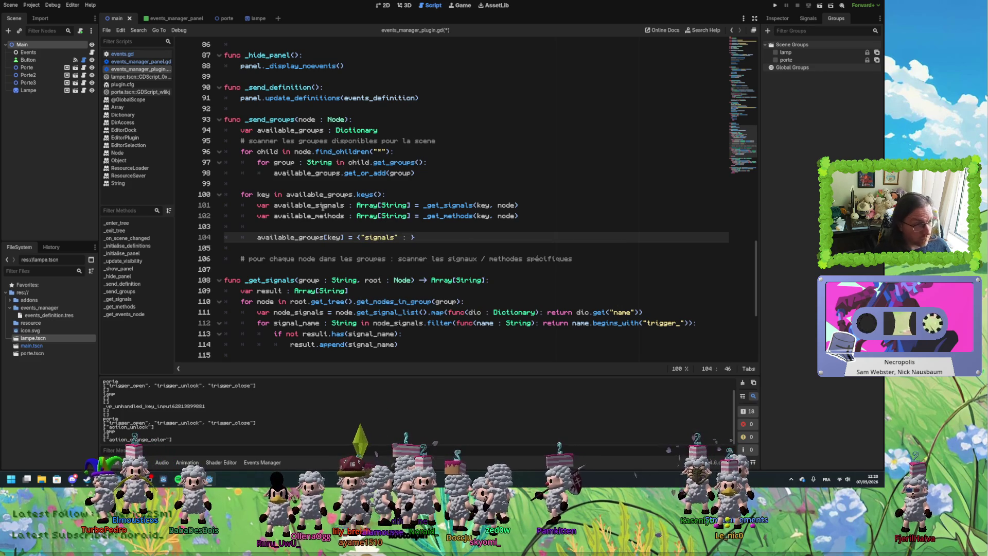
Finish the dictionary with available_signals and "methods" : available_methods.
{"action": "double_click", "coordinate": [323, 206]}
{"action": "key", "text": "ctrl+c"}
{"action": "left_click", "coordinate": [412, 237]}
{"action": "key", "text": "ctrl+v"}
{"action": "type", "text": ","}
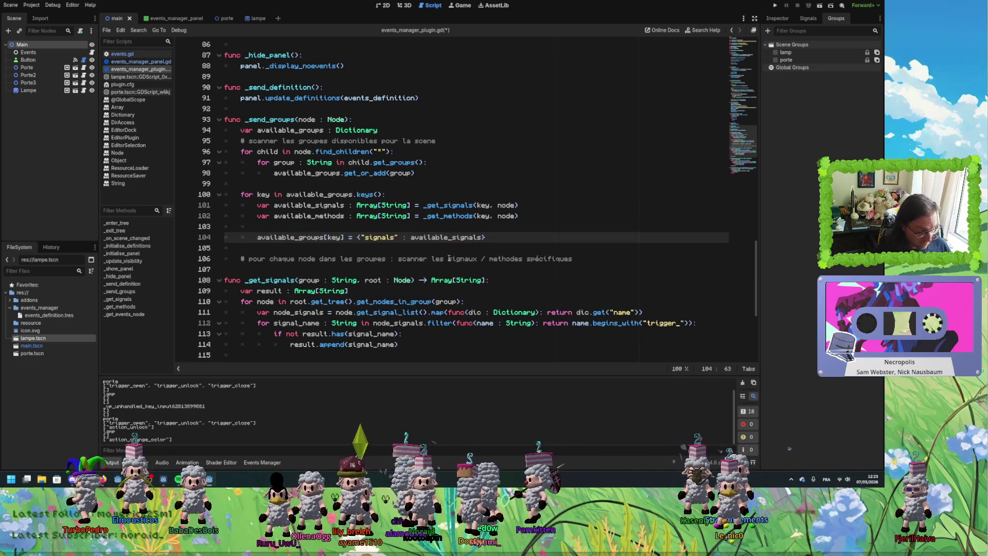
{"action": "double_click", "coordinate": [309, 215]}
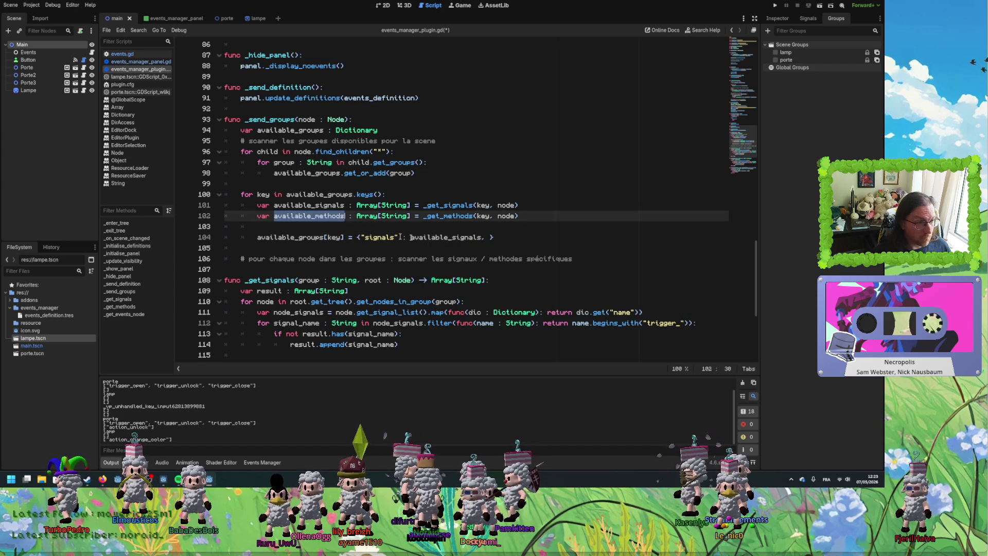
{"action": "left_click", "coordinate": [493, 240]}
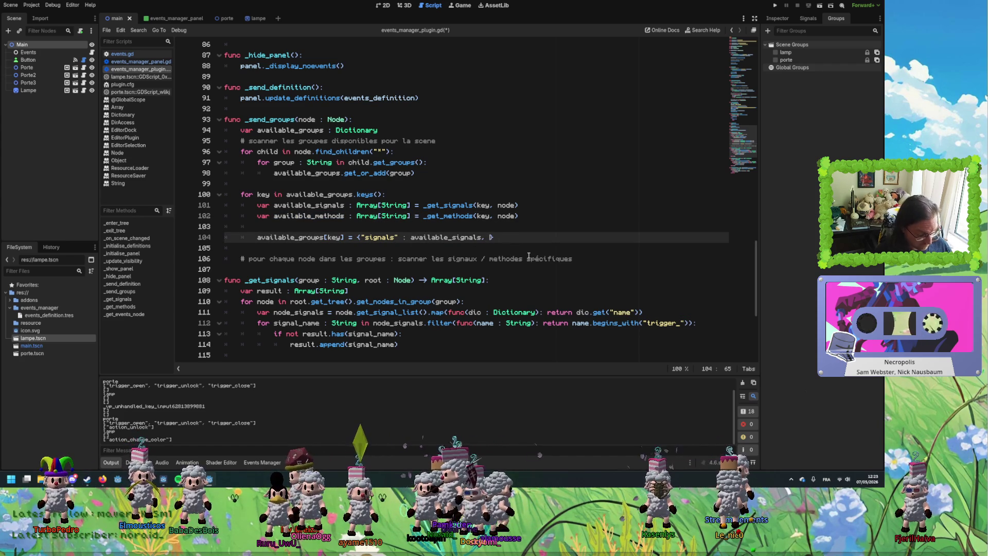
{"action": "type", "text": "\"methods"}
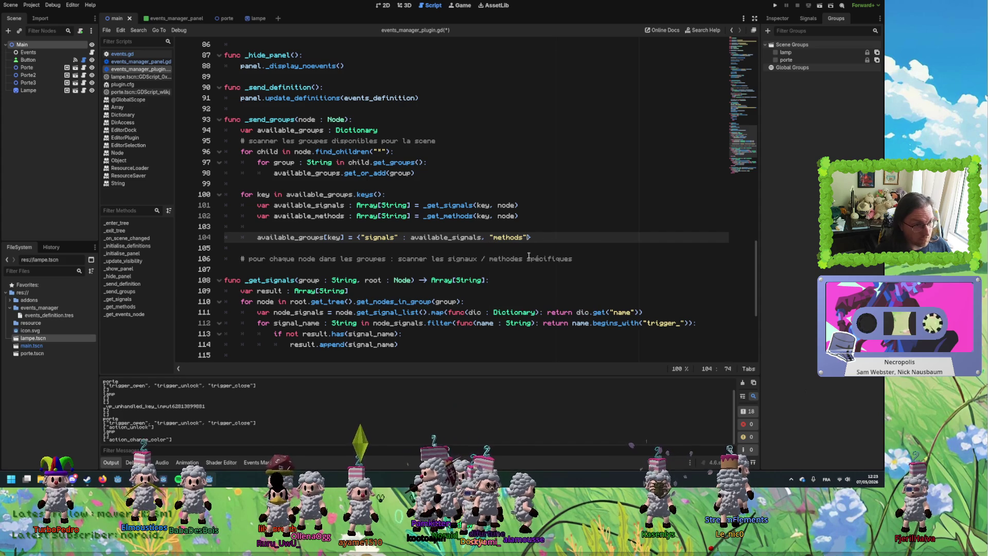
{"action": "key", "text": "Return"}
{"action": "type", "text": ": available_methods"}
{"action": "key", "text": "Down"}
{"action": "left_click", "coordinate": [616, 237]}
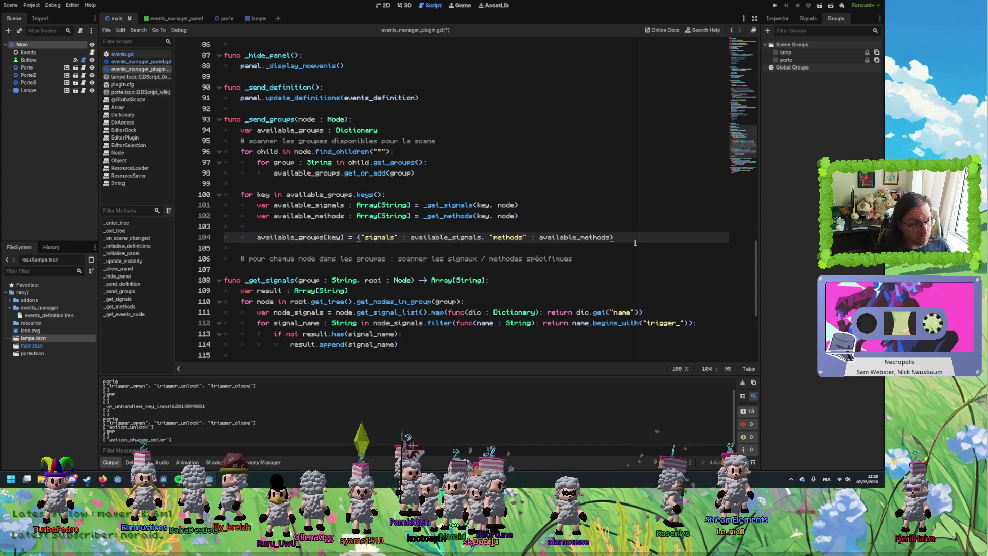
Save the plugin script and start a new line after the loop.
{"action": "key", "text": "ctrl+s"}
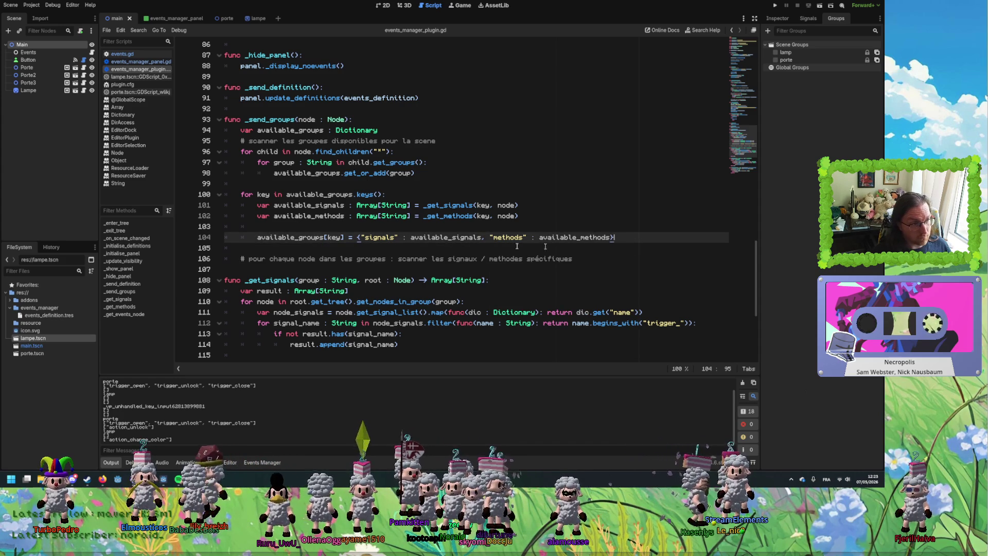
{"action": "left_click", "coordinate": [290, 247]}
{"action": "key", "text": "Return"}
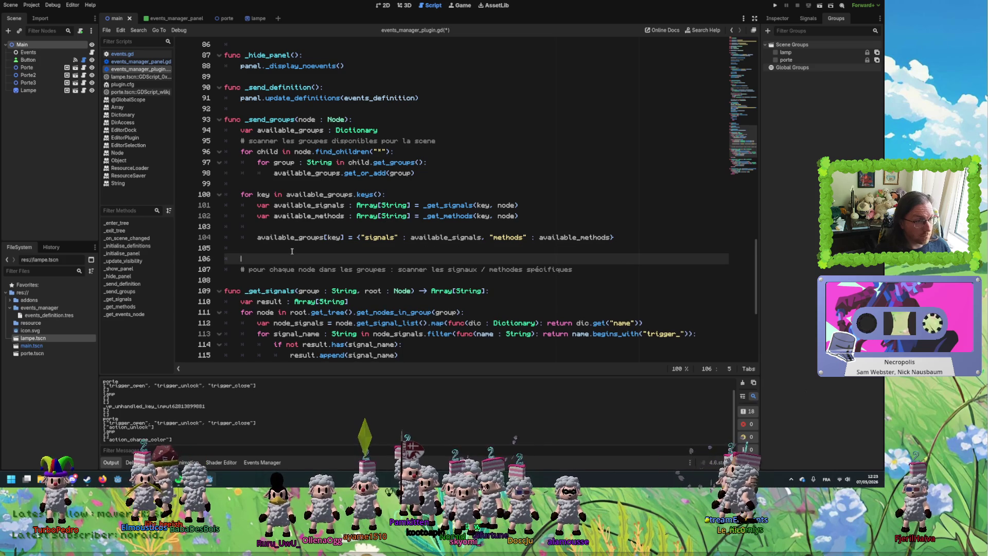
Move the signals/methods scanning comment above the groups loop, separated by a blank line.
{"action": "type", "text": "pr"}
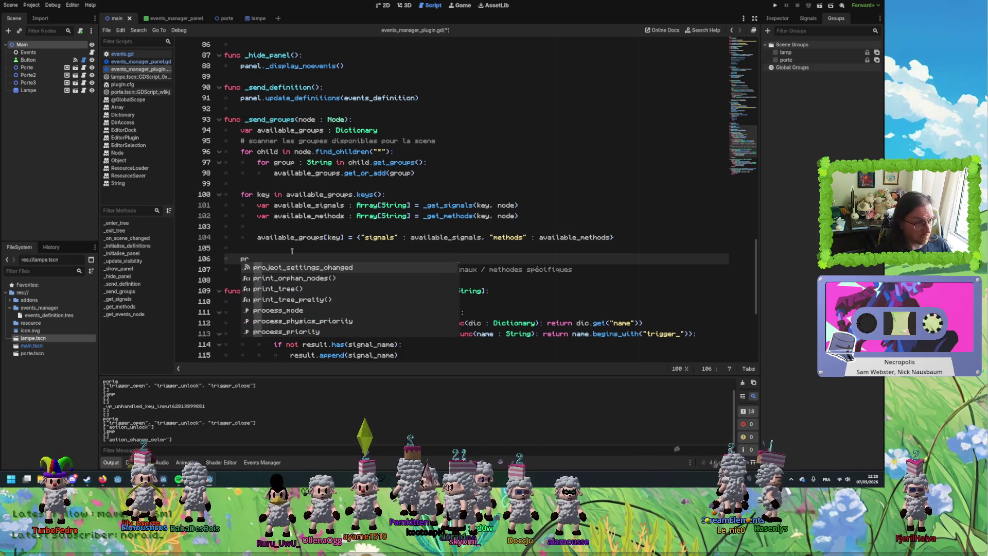
{"action": "mouse_move", "coordinate": [574, 270]}
{"action": "left_mouse_down"}
{"action": "mouse_move", "coordinate": [594, 269]}
{"action": "mouse_move", "coordinate": [240, 269]}
{"action": "mouse_move", "coordinate": [242, 184]}
{"action": "left_mouse_up"}
{"action": "left_click", "coordinate": [444, 173]}
{"action": "key", "text": "Return"}
Add print(available_groups) after the loop, save, and clear the Output panel.
{"action": "left_click", "coordinate": [262, 270]}
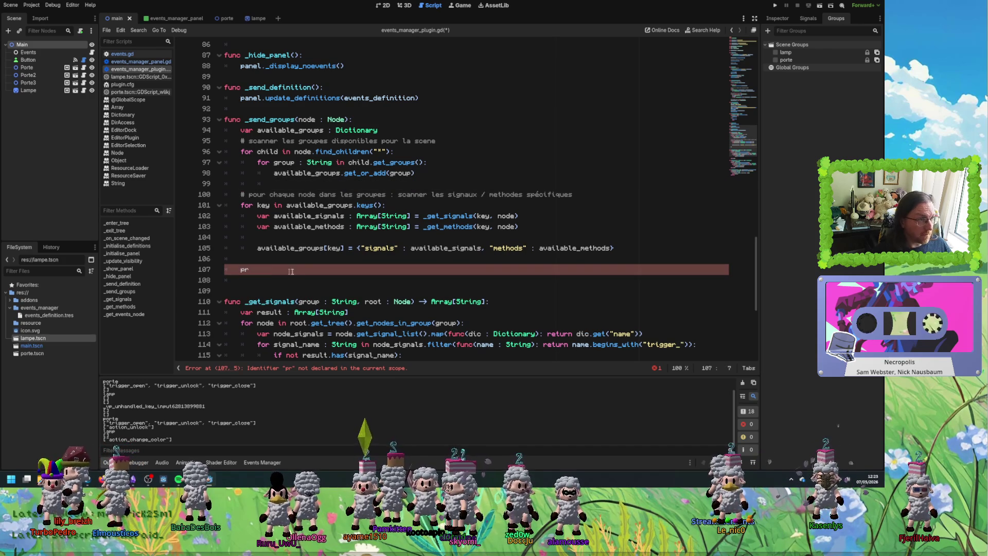
{"action": "type", "text": "int"}
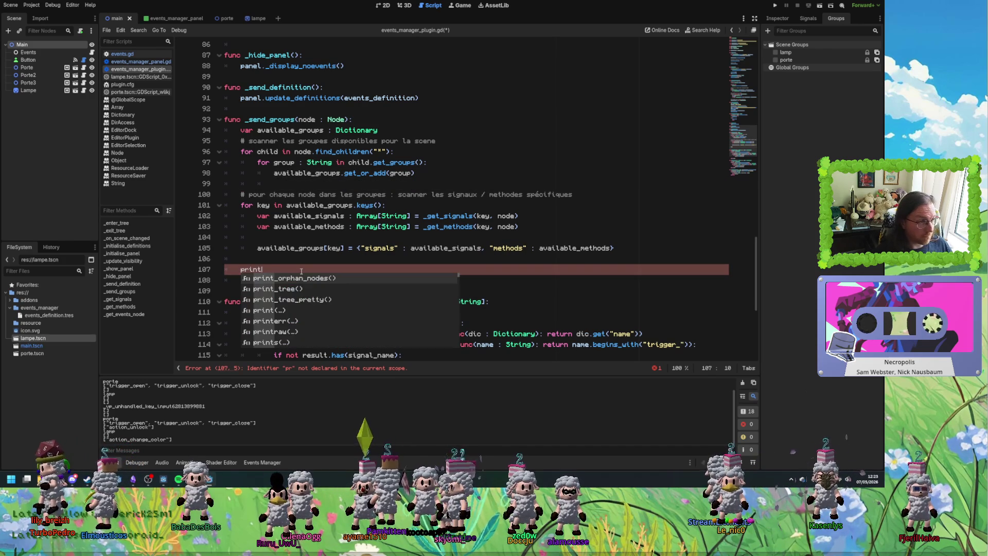
{"action": "key", "text": "Escape"}
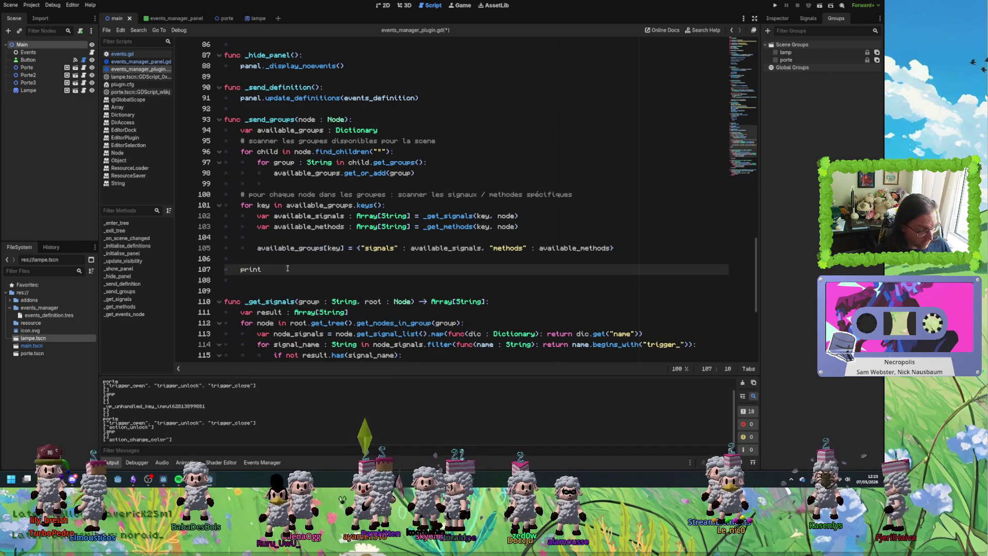
{"action": "type", "text": "(available_groups"}
{"action": "key", "text": "ctrl+s"}
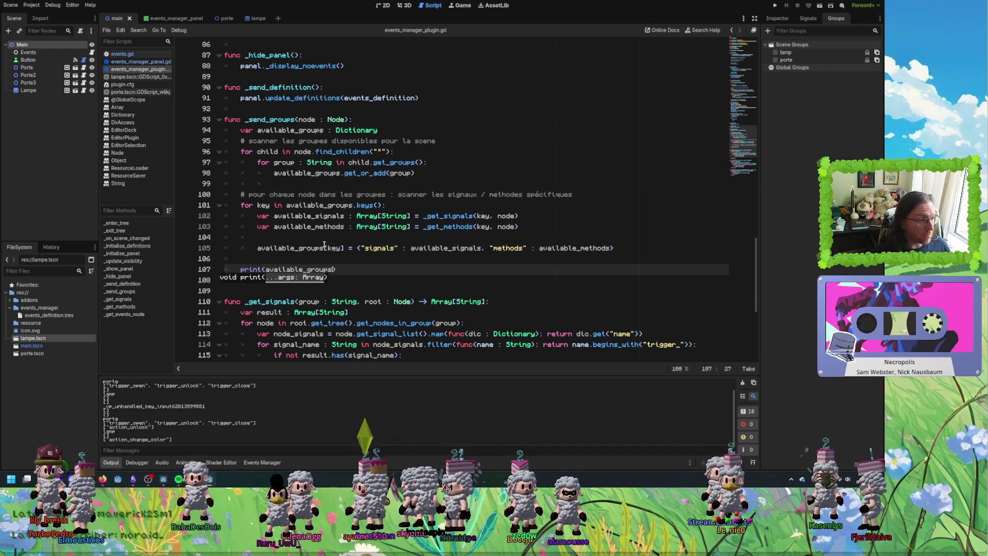
{"action": "left_click", "coordinate": [742, 383]}
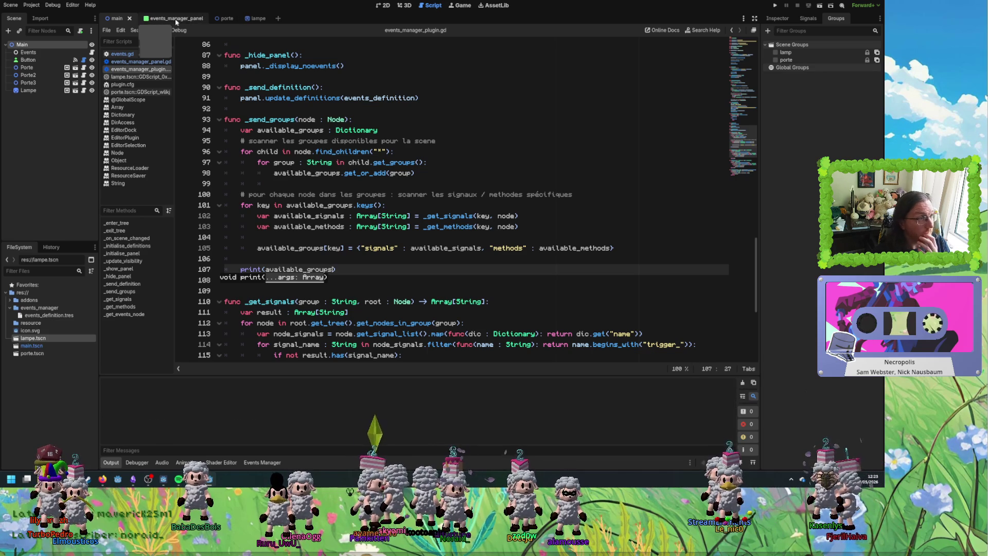
Reload the main scene to print the porte and lampe groups dictionary, then reopen the plugin script.
{"action": "left_click", "coordinate": [170, 18]}
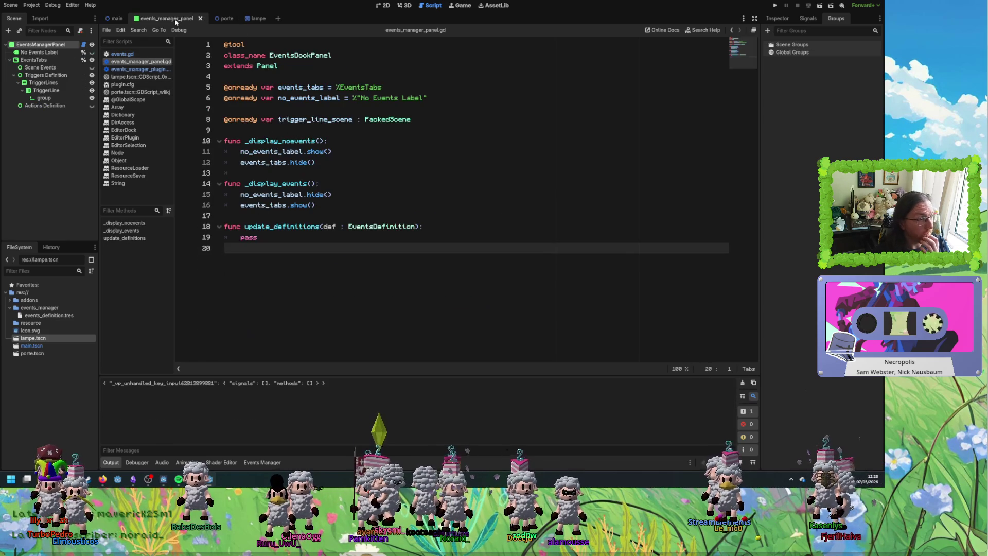
{"action": "left_click", "coordinate": [118, 19]}
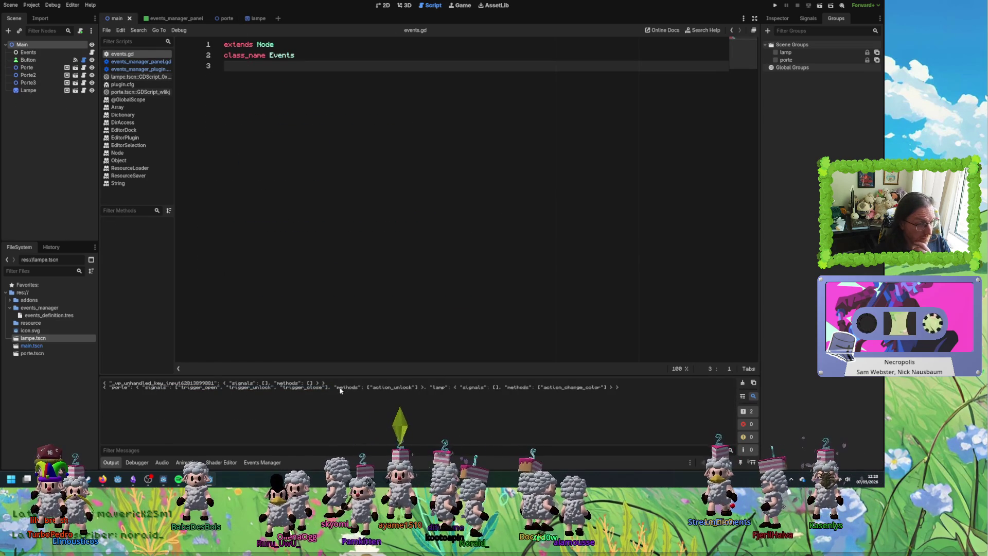
{"action": "left_click_drag", "start_coordinate": [118, 390], "coordinate": [277, 390]}
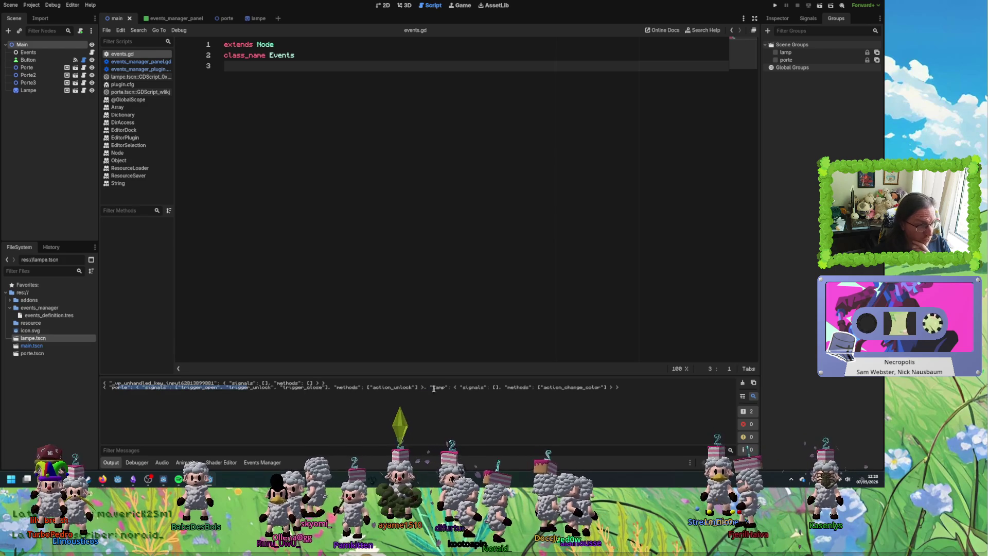
{"action": "left_click_drag", "start_coordinate": [643, 389], "coordinate": [105, 390]}
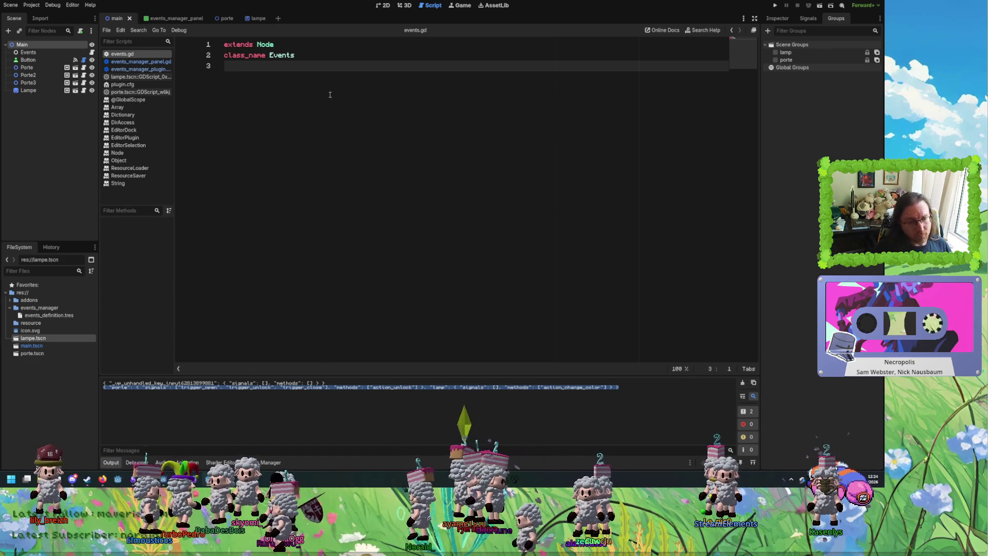
{"action": "left_click", "coordinate": [140, 62]}
{"action": "left_click", "coordinate": [140, 69]}
{"action": "type", "text": ")"}
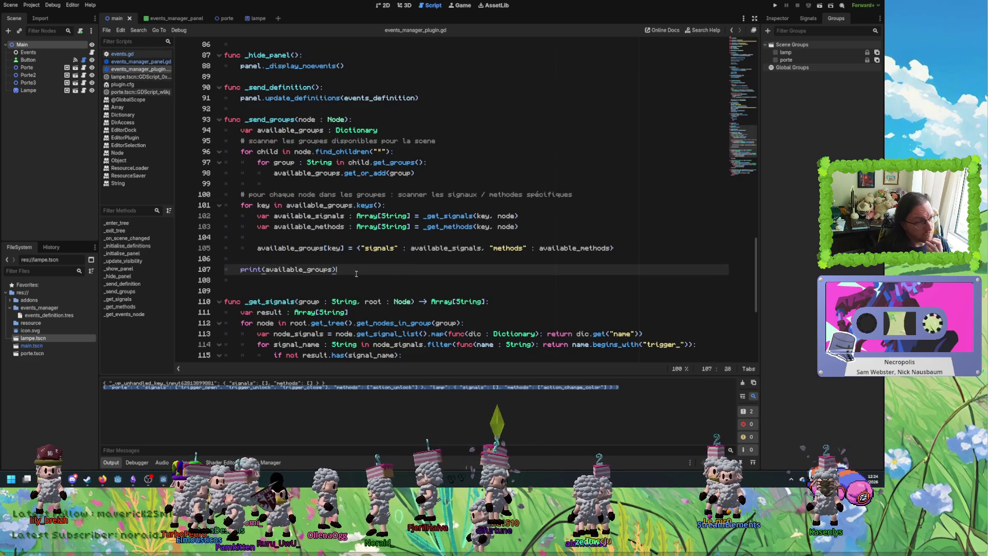
{"action": "double_click", "coordinate": [267, 151]}
{"action": "left_click", "coordinate": [355, 120]}
{"action": "left_click", "coordinate": [387, 131]}
{"action": "scroll", "coordinate": [365, 219], "scroll_direction": "up", "scroll_amount": 4}
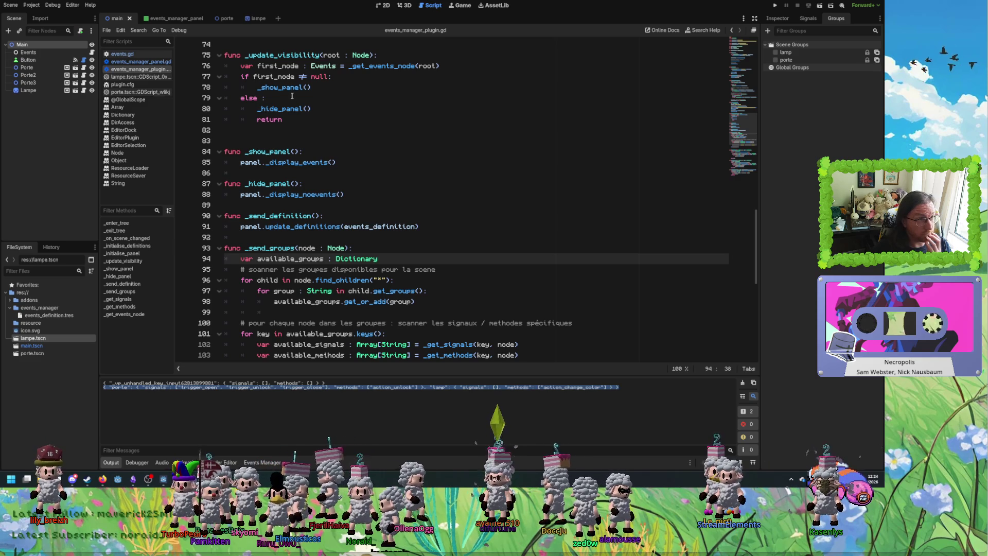
{"action": "left_click", "coordinate": [262, 76]}
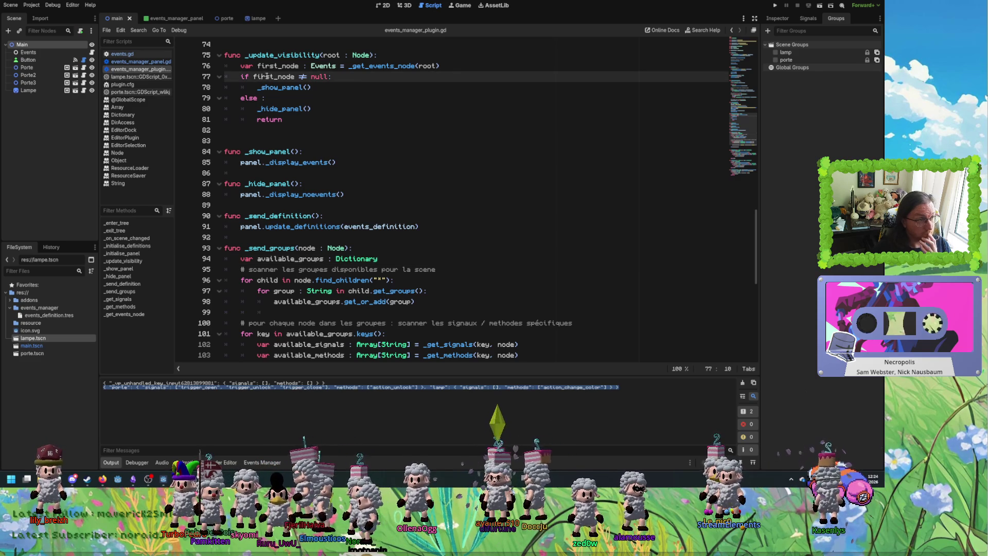
{"action": "mouse_move", "coordinate": [267, 76]}
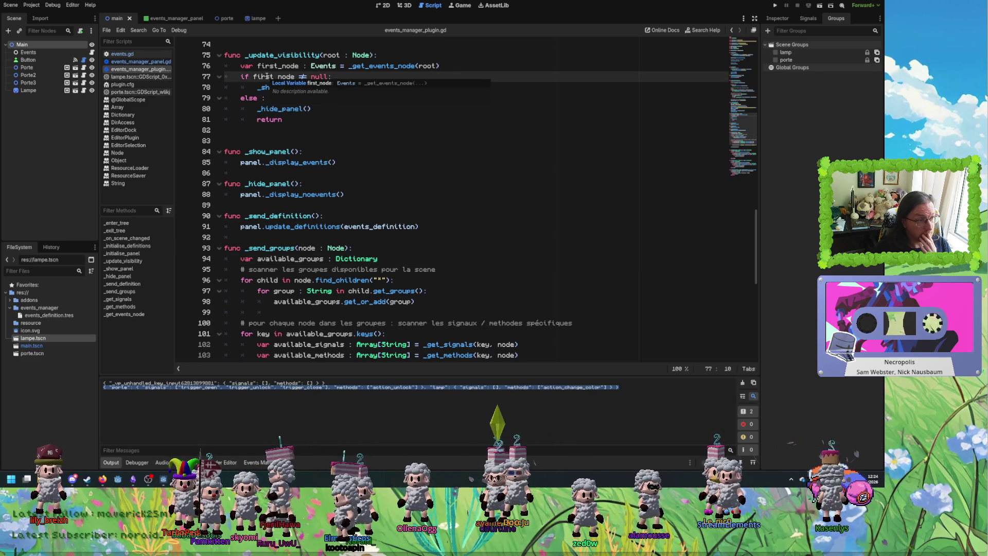
{"action": "double_click", "coordinate": [272, 66]}
{"action": "double_click", "coordinate": [324, 66]}
{"action": "double_click", "coordinate": [387, 66]}
{"action": "mouse_move", "coordinate": [406, 69]}
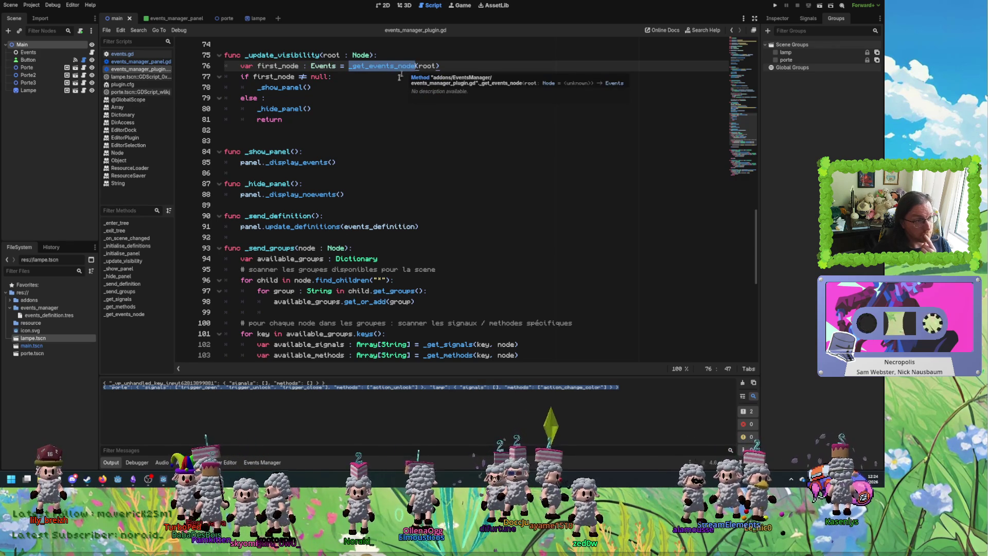
{"action": "scroll", "coordinate": [376, 172], "scroll_direction": "down", "scroll_amount": 3}
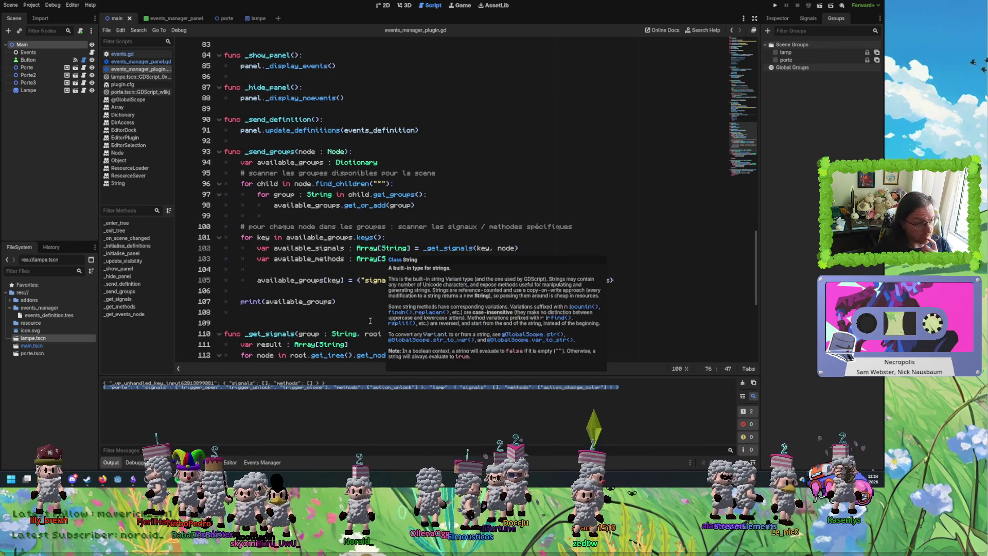
{"action": "left_click", "coordinate": [383, 304]}
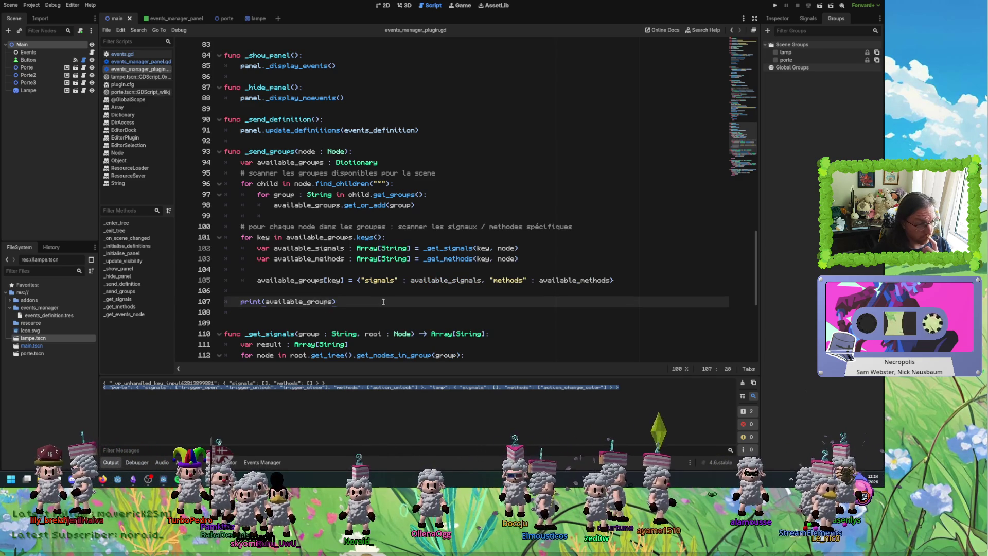
{"action": "left_click", "coordinate": [342, 280]}
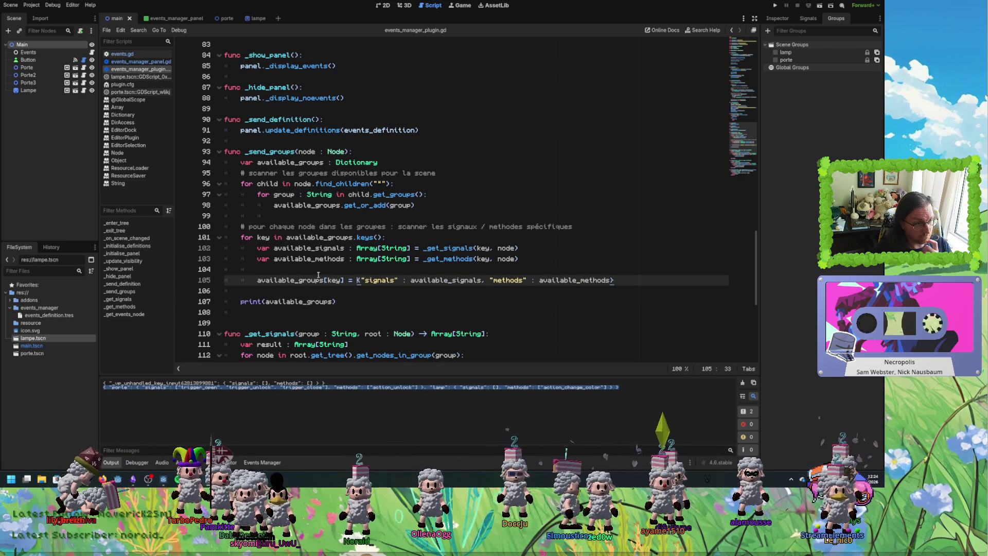
{"action": "left_click", "coordinate": [291, 281]}
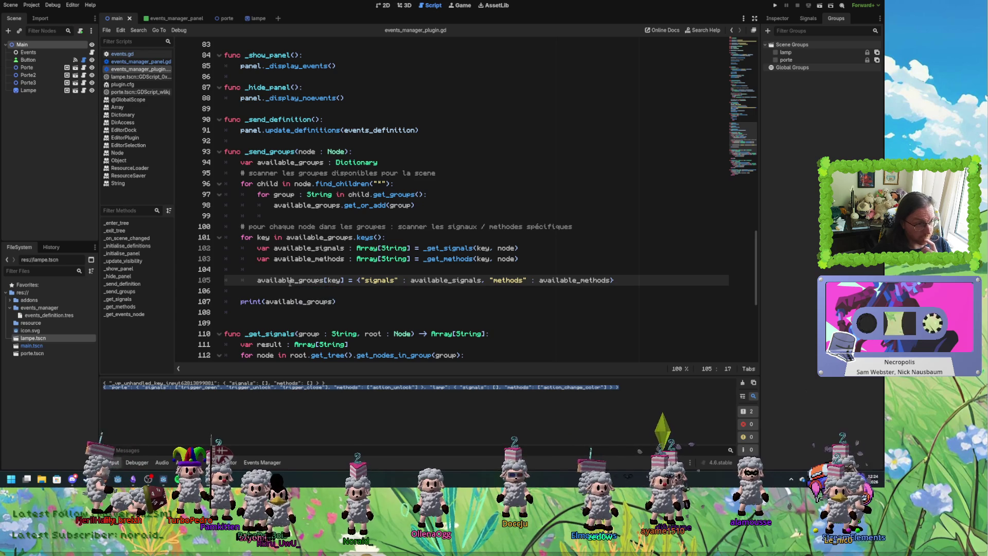
{"action": "left_click", "coordinate": [519, 259]}
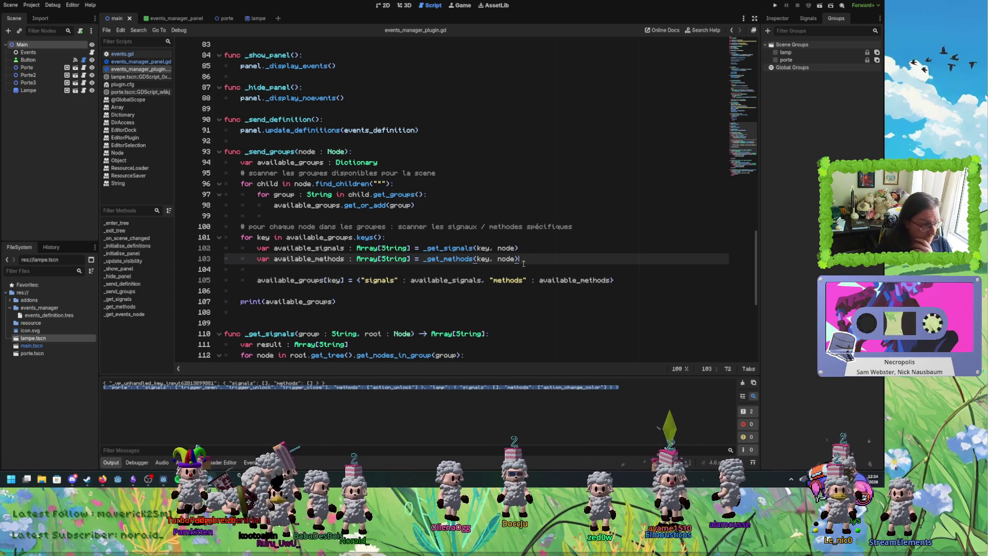
{"action": "double_click", "coordinate": [288, 281]}
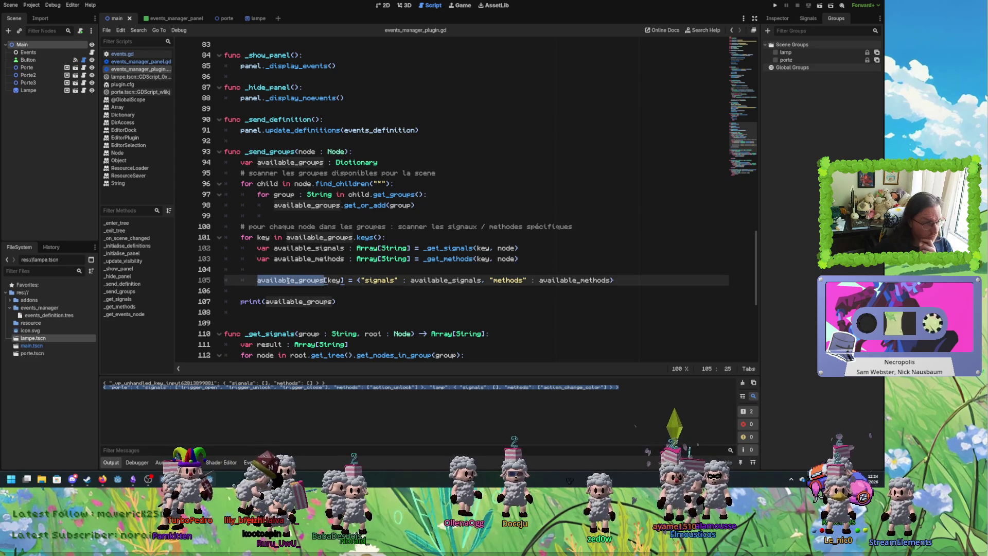
{"action": "left_click", "coordinate": [566, 257]}
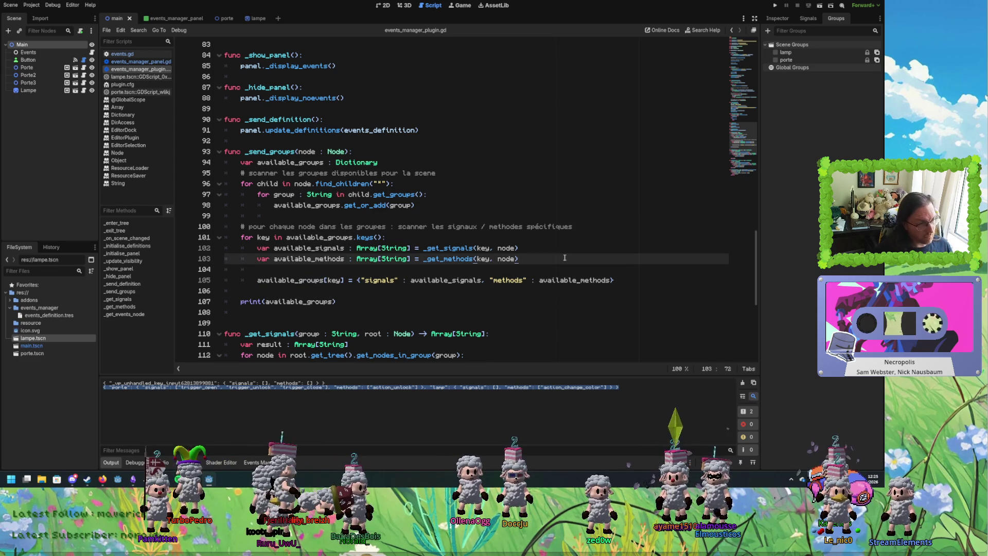
Write 'if available_signals.size() == 0 and available_methods.size() == 0:' on new line 105.
{"action": "key", "text": "Return"}
{"action": "key", "text": "Return"}
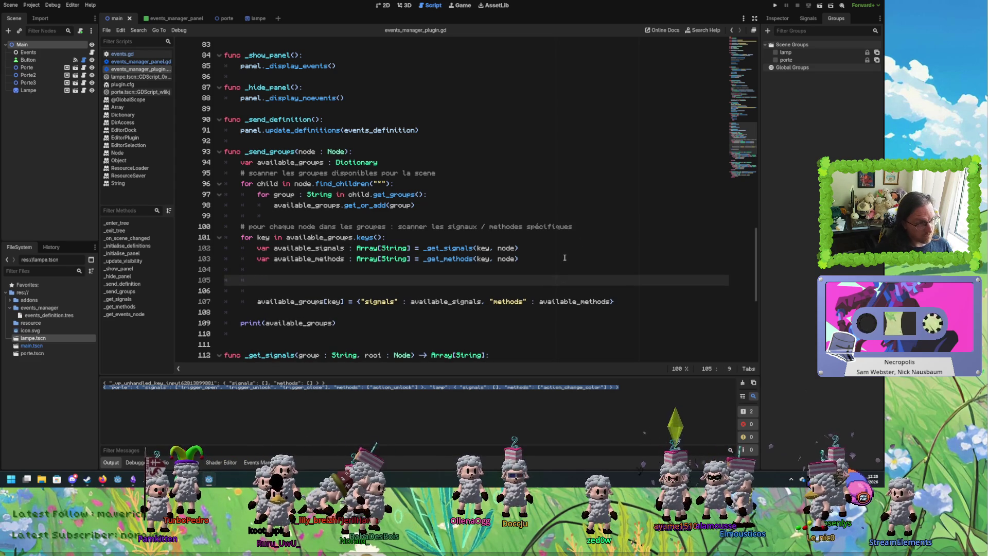
{"action": "type", "text": "if"}
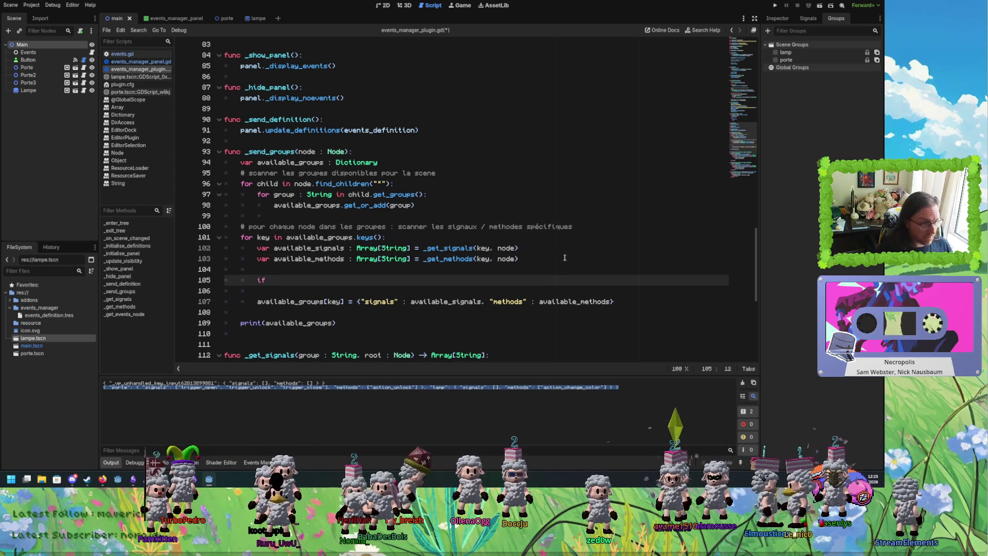
{"action": "double_click", "coordinate": [316, 249]}
{"action": "key", "text": "ctrl+c"}
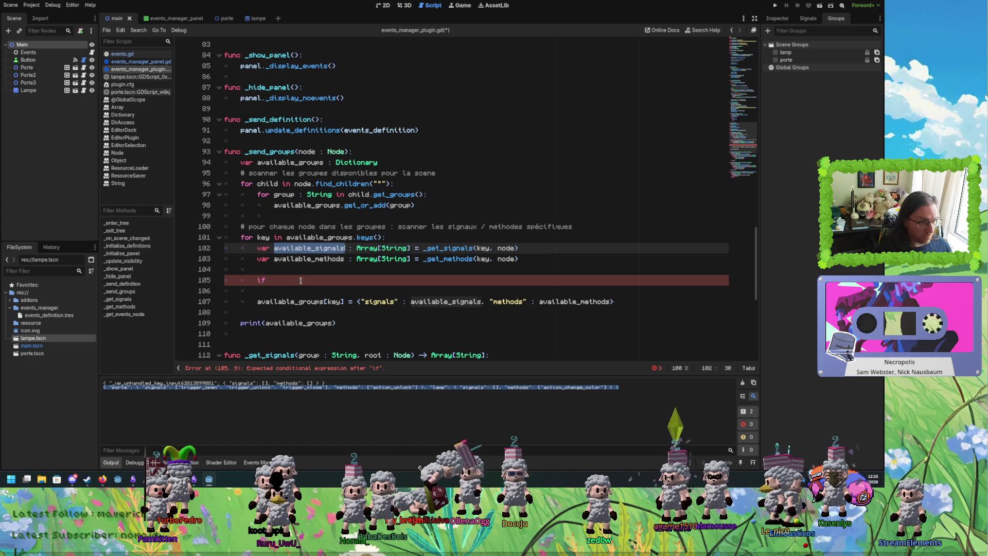
{"action": "left_click", "coordinate": [301, 282]}
{"action": "key", "text": "ctrl+v"}
{"action": "type", "text": ".si"}
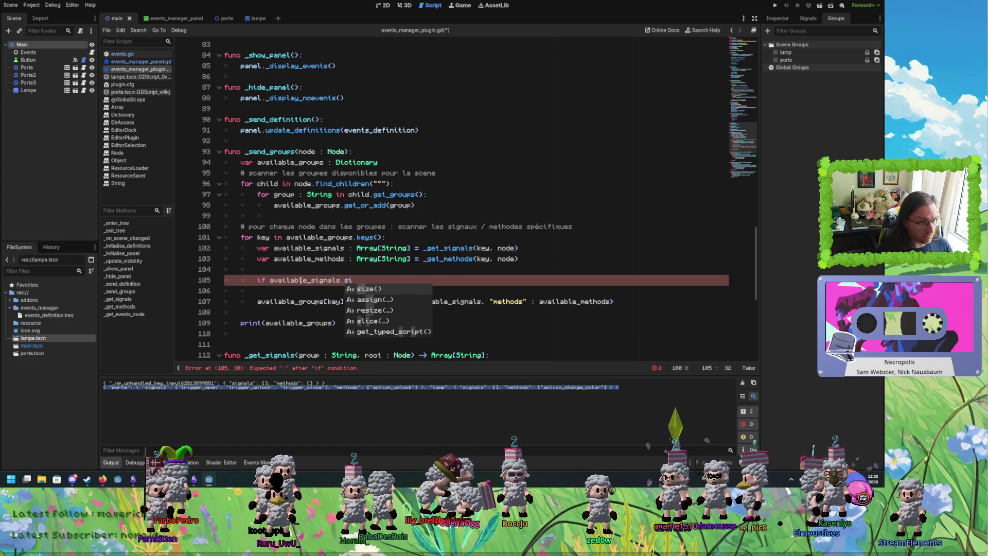
{"action": "key", "text": "Return"}
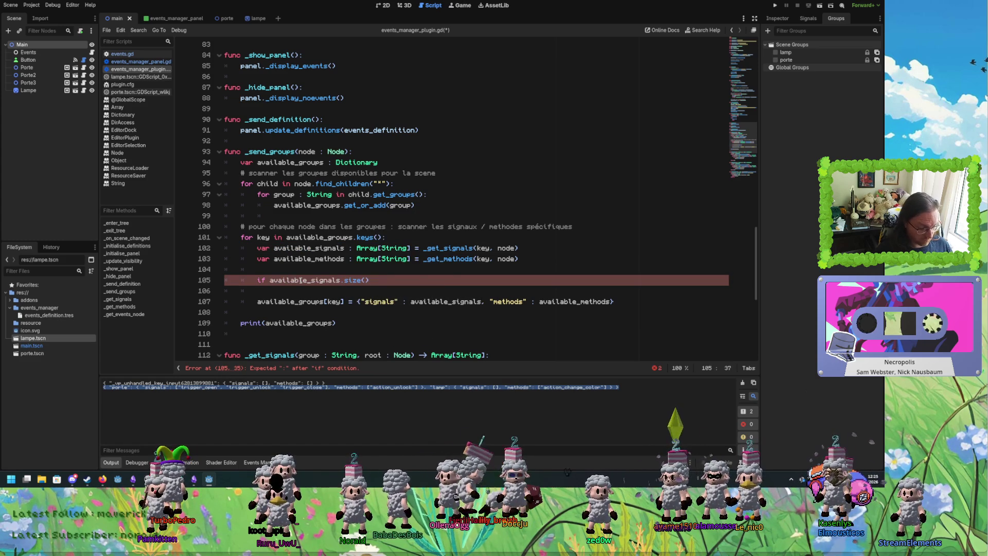
{"action": "type", "text": " == 0 and"}
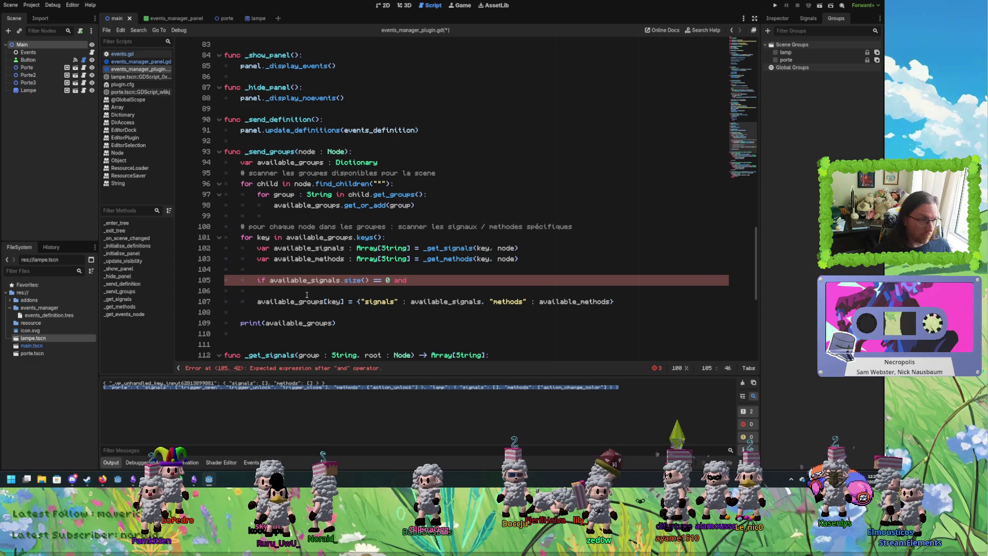
{"action": "double_click", "coordinate": [311, 259]}
{"action": "key", "text": "ctrl+c"}
{"action": "left_click", "coordinate": [439, 280]}
{"action": "key", "text": "ctrl+v"}
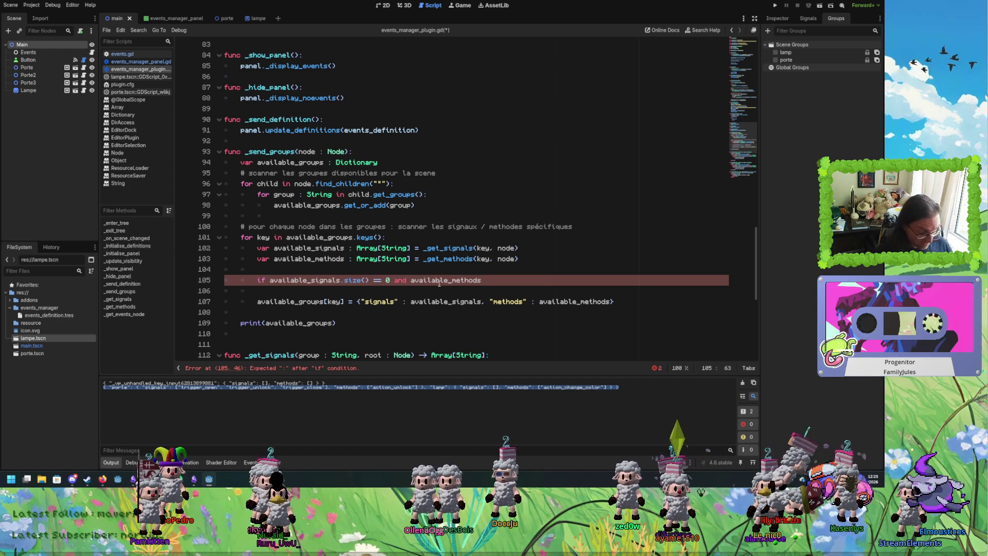
{"action": "type", "text": ".size() "}
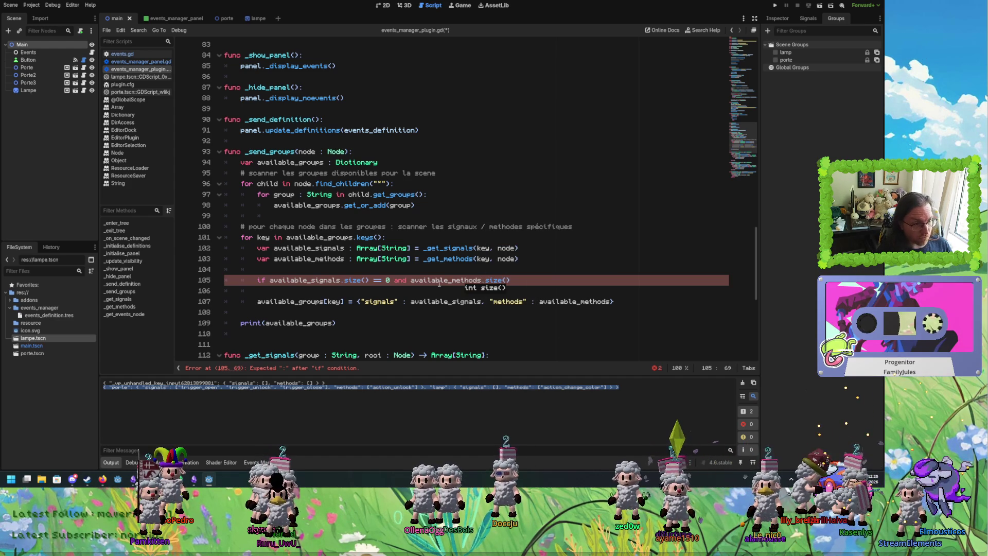
{"action": "type", "text": "==0"}
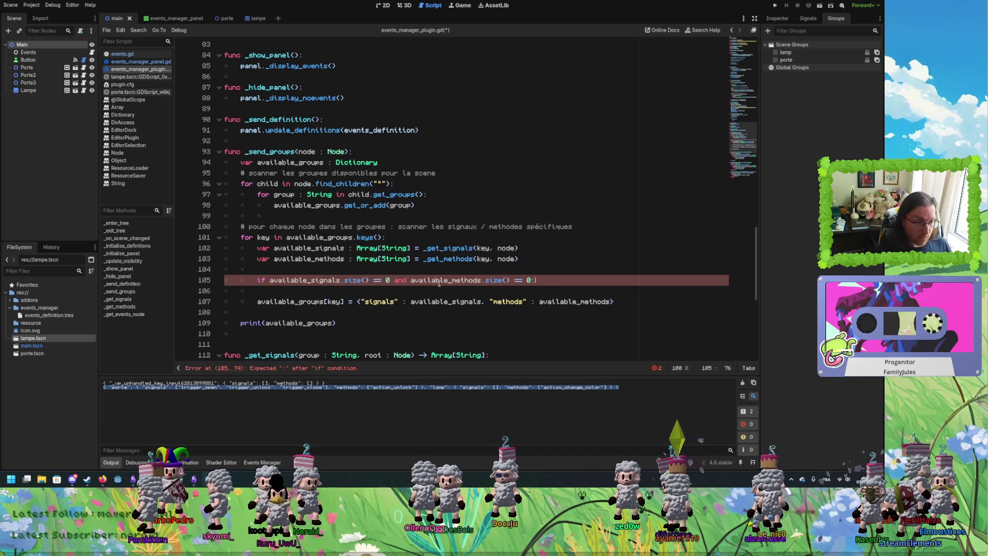
{"action": "key", "text": "Return"}
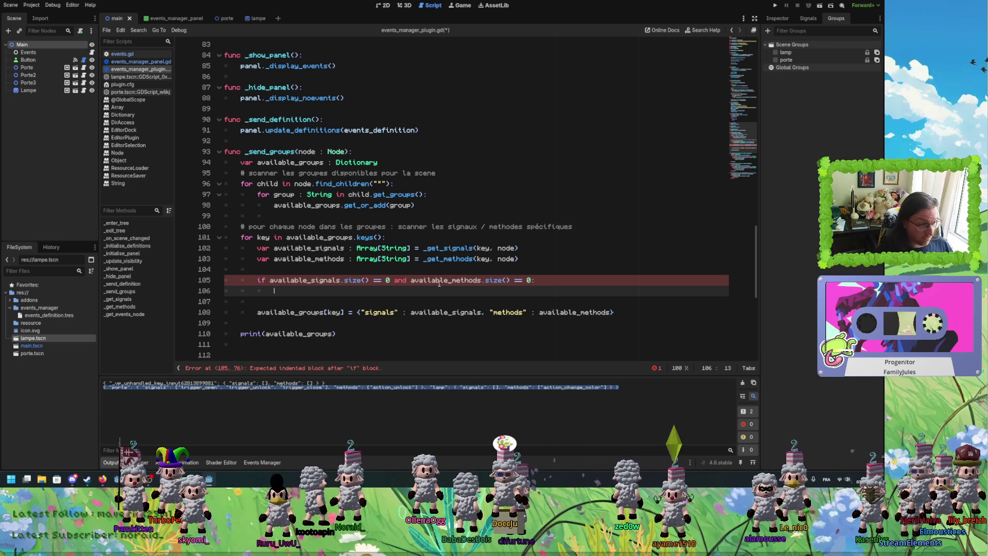
Write available_groups.erase(key) under the if and save the plugin script.
{"action": "double_click", "coordinate": [309, 311]}
{"action": "key", "text": "ctrl+c"}
{"action": "left_click", "coordinate": [300, 291]}
{"action": "key", "text": "ctrl+v"}
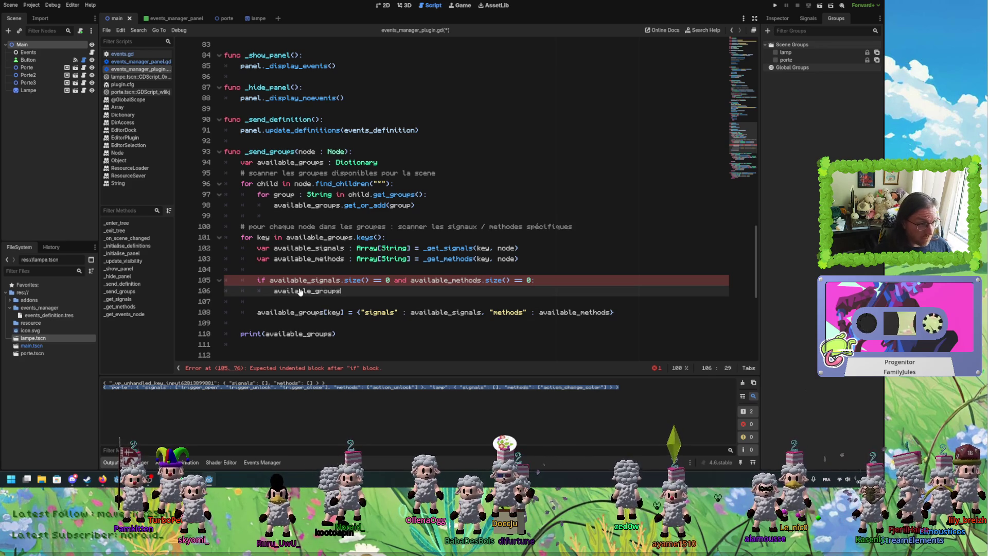
{"action": "type", "text": ".me"}
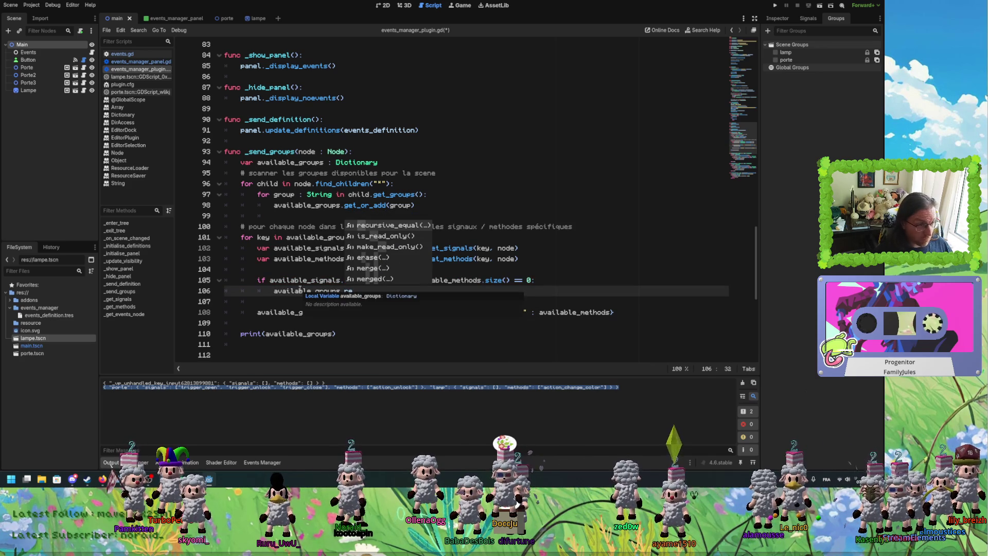
{"action": "key", "text": "Down"}
{"action": "key", "text": "Down"}
{"action": "key", "text": "Down"}
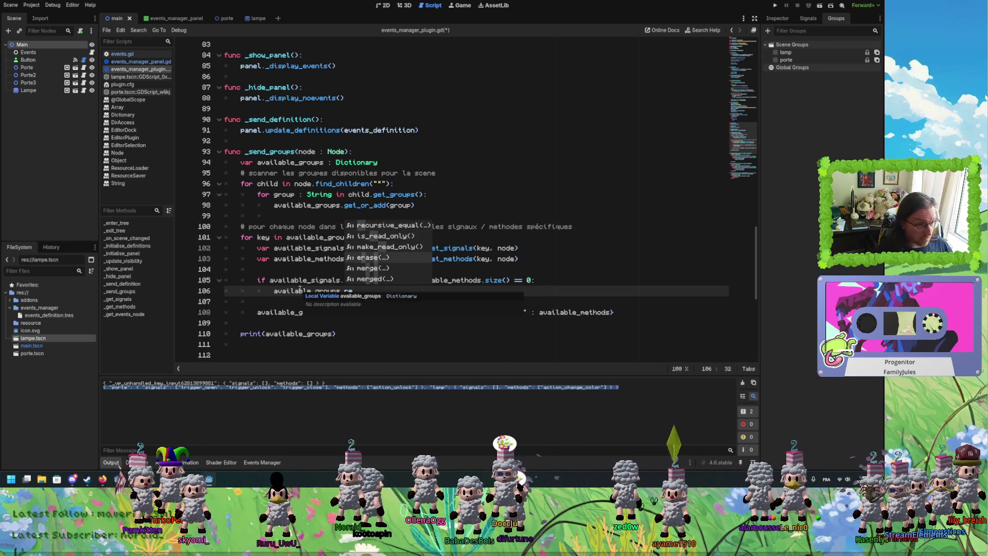
{"action": "key", "text": "Return"}
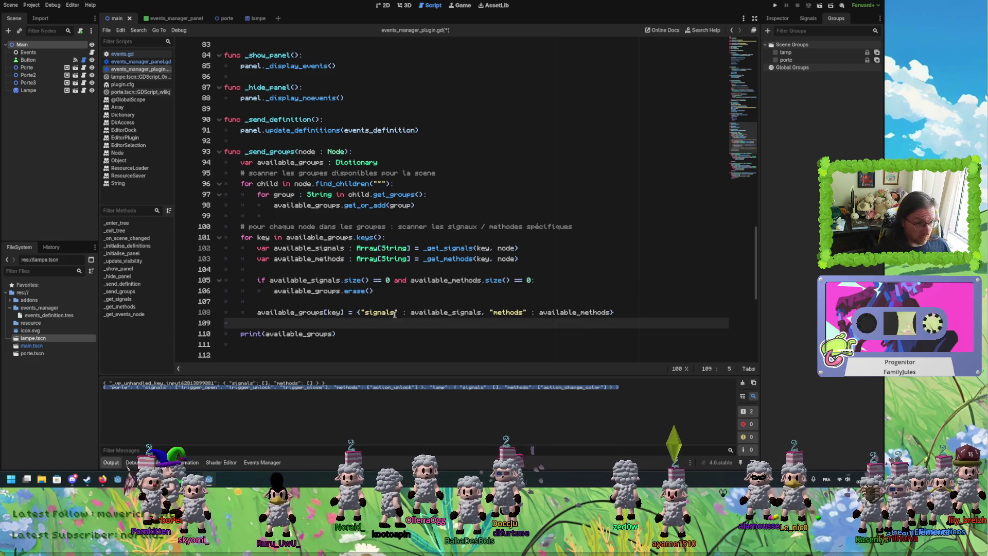
{"action": "left_click", "coordinate": [376, 313]}
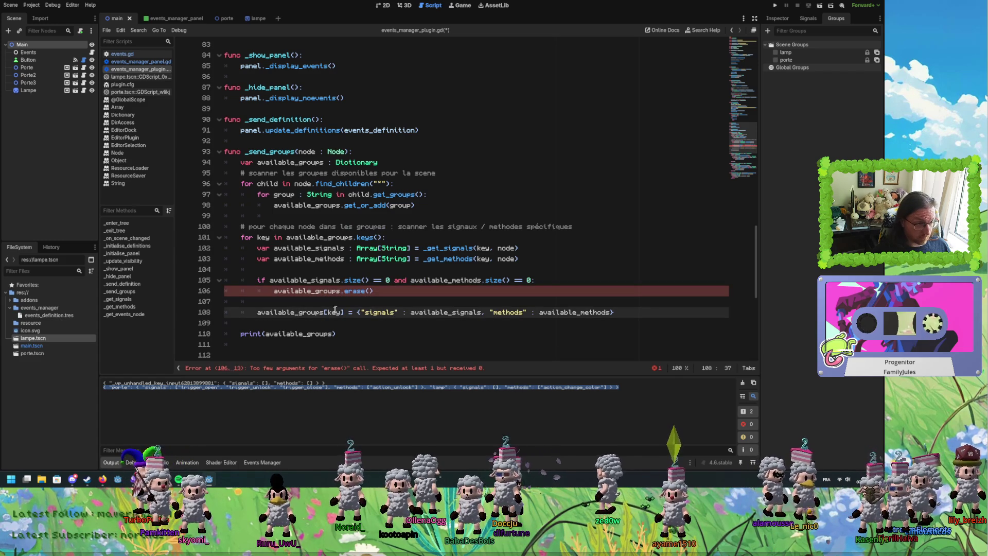
{"action": "left_click", "coordinate": [454, 294]}
{"action": "key", "text": "BackSpace"}
{"action": "type", "text": "key)"}
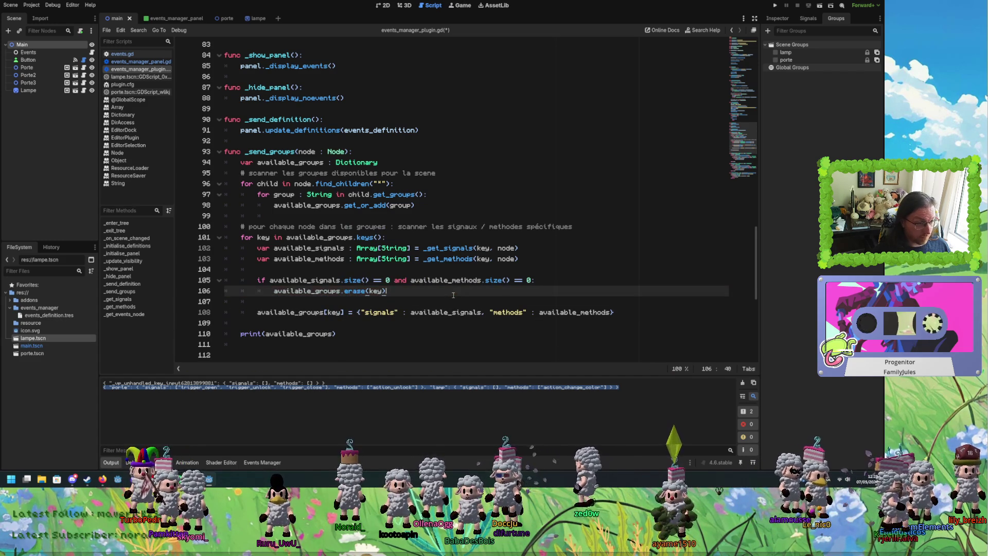
{"action": "key", "text": "ctrl+s"}
Check the print line, then select the Lampe and Button nodes in the scene tree.
{"action": "left_click", "coordinate": [343, 344]}
{"action": "left_click", "coordinate": [344, 335]}
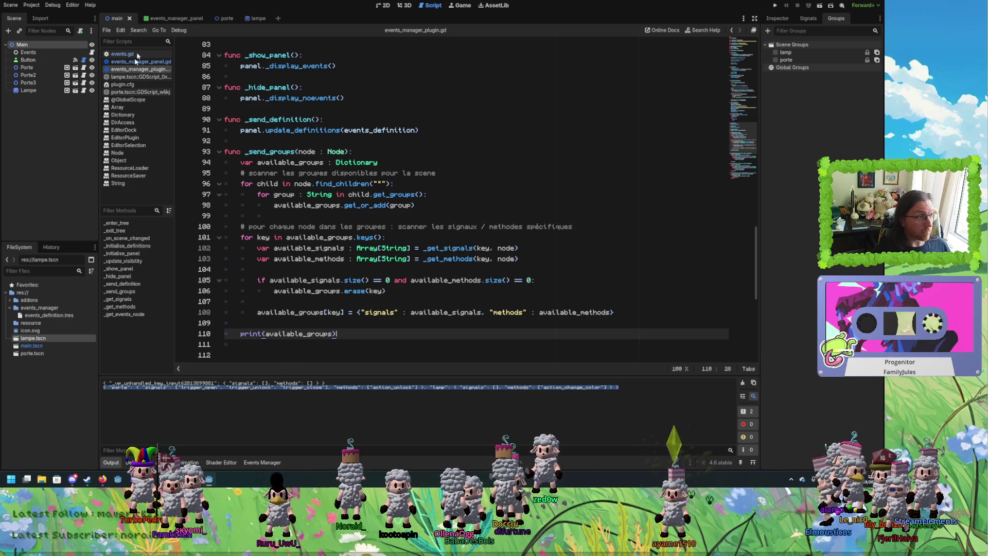
{"action": "left_click", "coordinate": [32, 90]}
{"action": "left_click", "coordinate": [30, 61]}
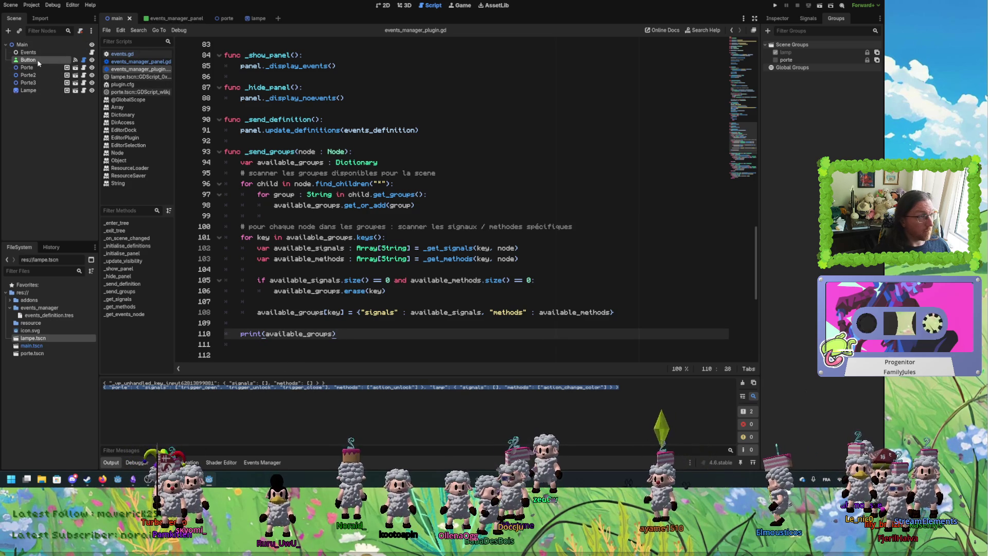
Add the Button node to a new group named 'button'.
{"action": "left_click", "coordinate": [802, 32]}
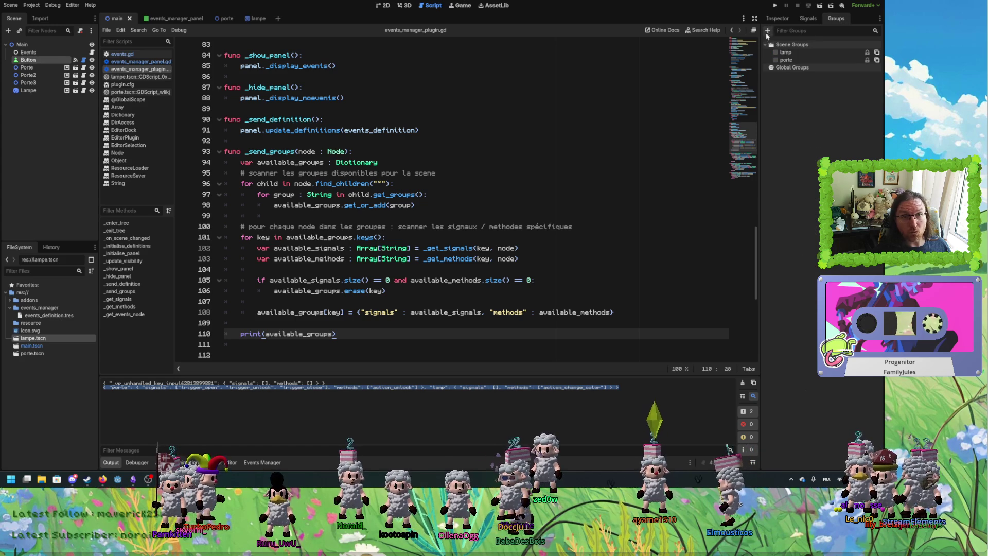
{"action": "key", "text": "Return"}
{"action": "type", "text": "button"}
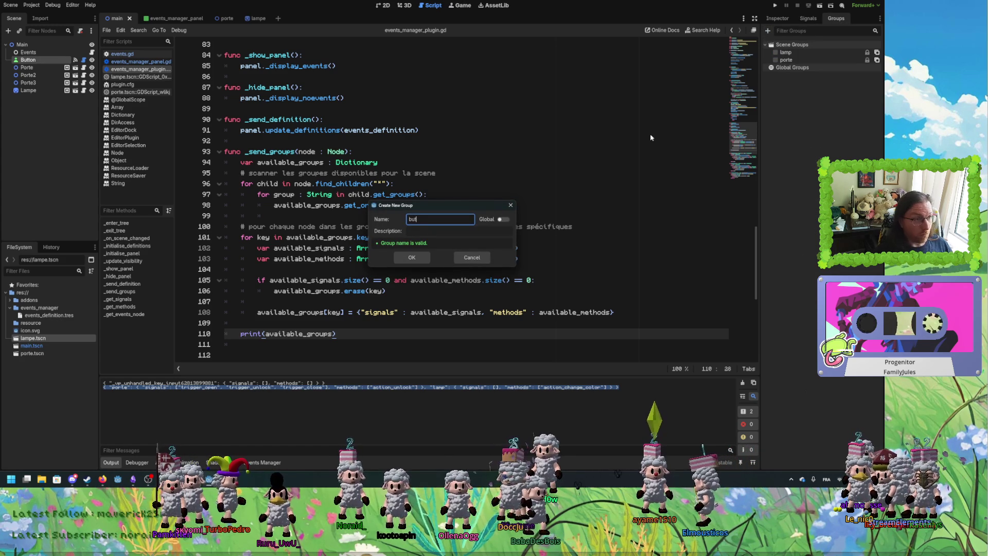
{"action": "left_click", "coordinate": [411, 257]}
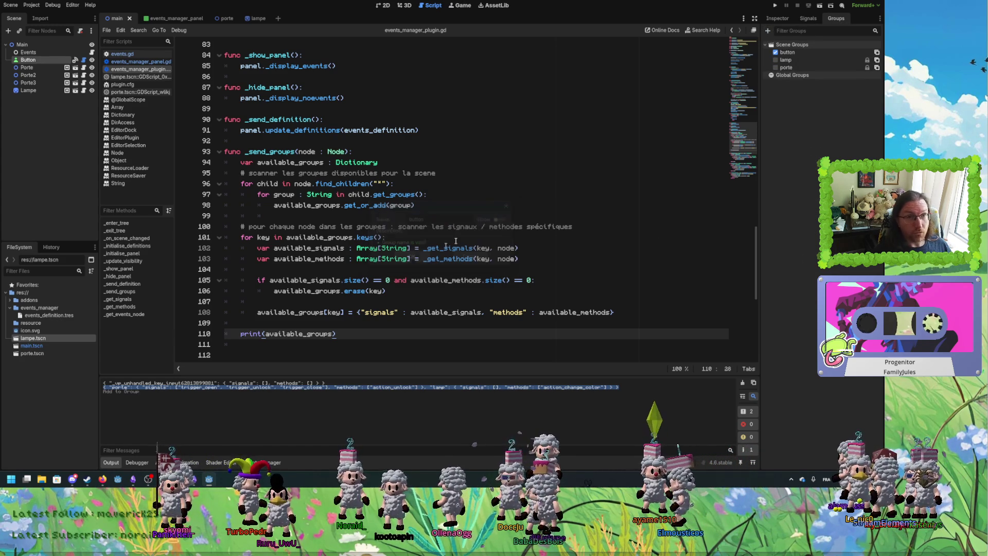
{"action": "left_click", "coordinate": [57, 116]}
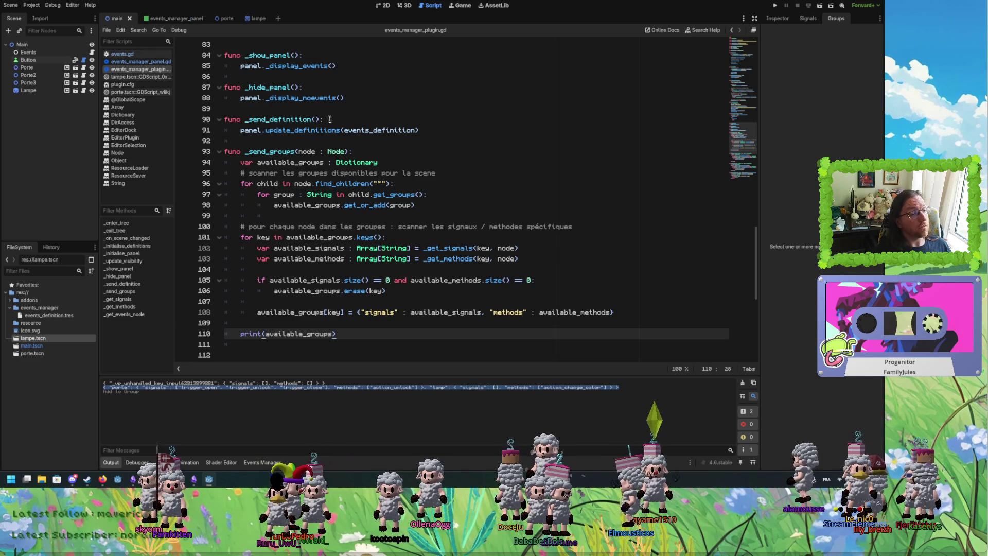
Reload the main scene and verify the printed output now lists a button group.
{"action": "left_click", "coordinate": [166, 15]}
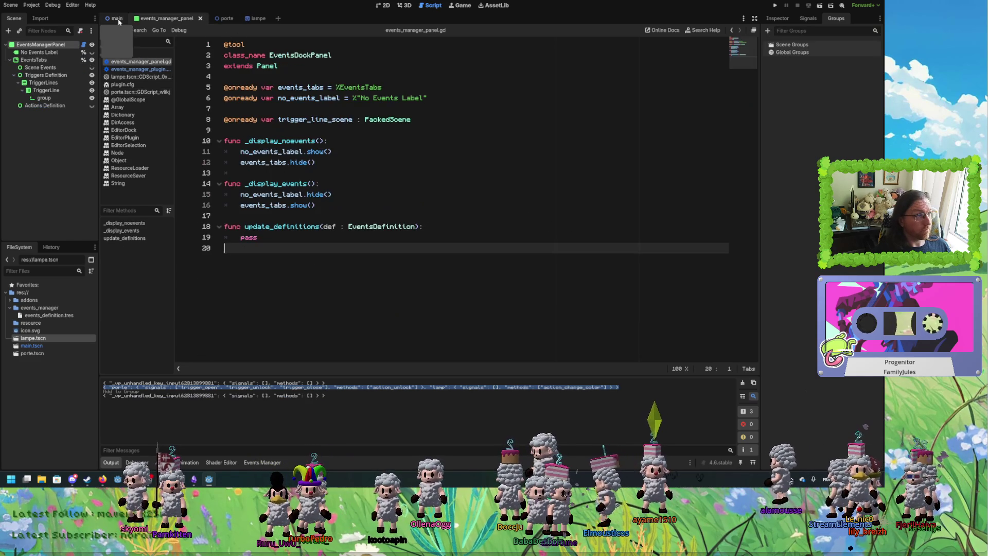
{"action": "left_click", "coordinate": [117, 18]}
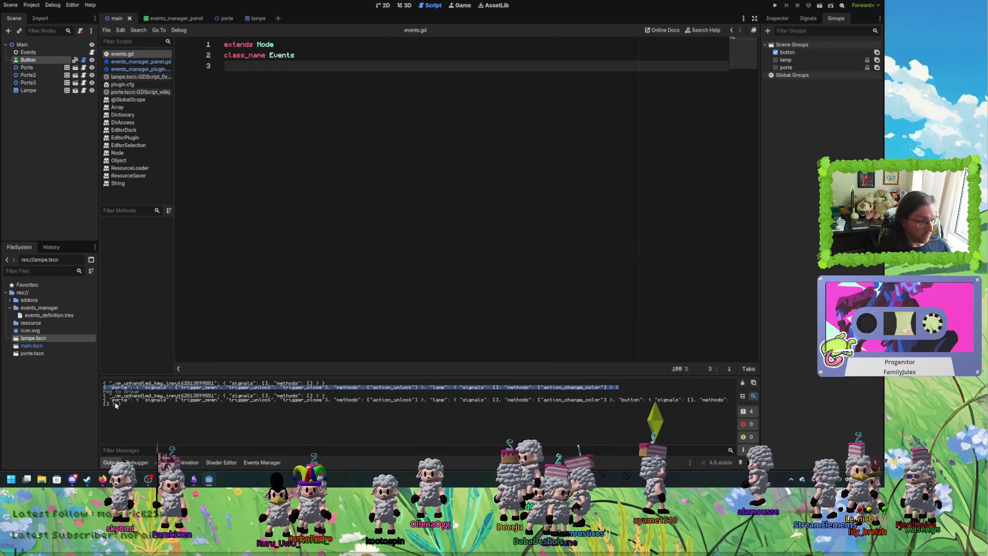
{"action": "left_click_drag", "start_coordinate": [619, 399], "coordinate": [631, 408]}
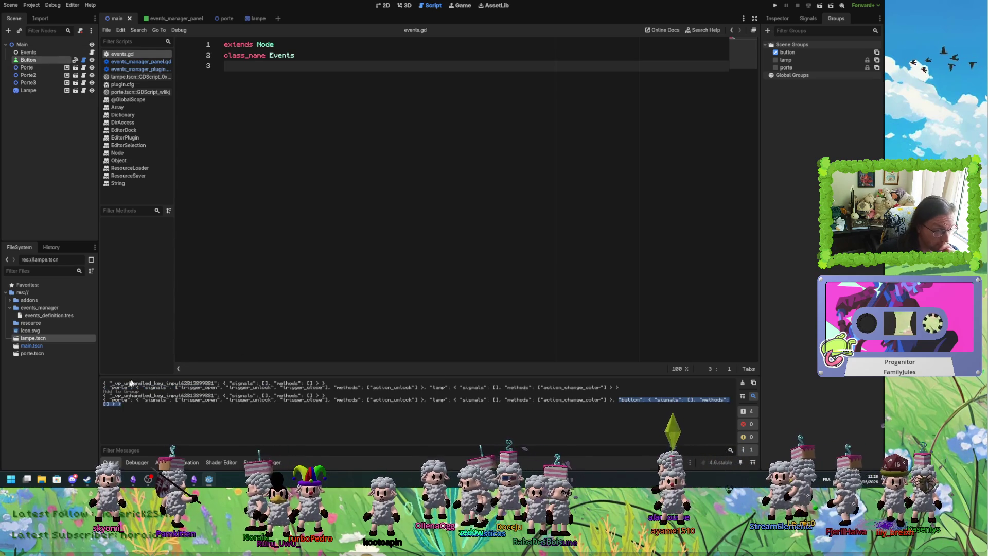
{"action": "left_click_drag", "start_coordinate": [135, 400], "coordinate": [382, 401]}
{"action": "left_click", "coordinate": [344, 400]}
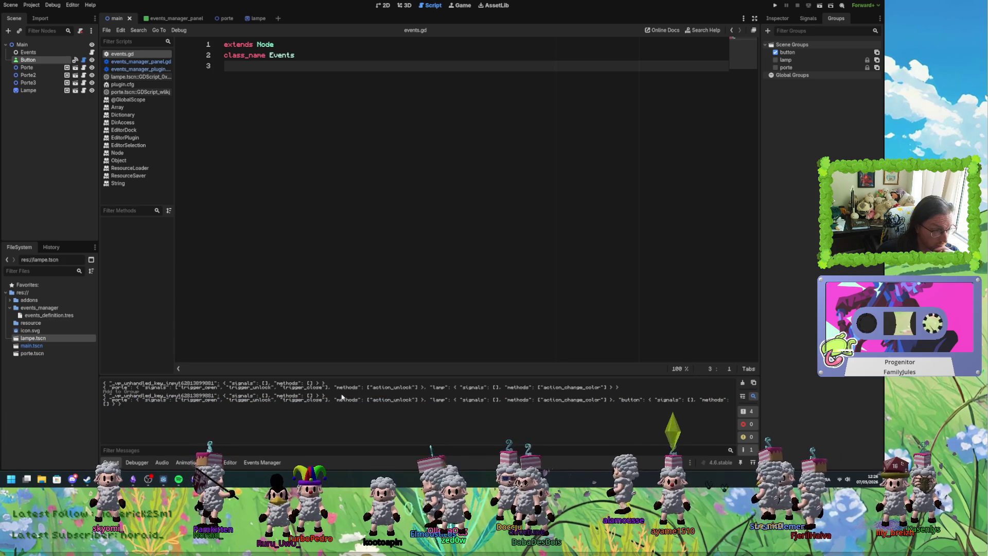
Add 'else:' on line 107 and indent the available_groups[key] assignment beneath it.
{"action": "left_click", "coordinate": [141, 69]}
{"action": "double_click", "coordinate": [377, 313]}
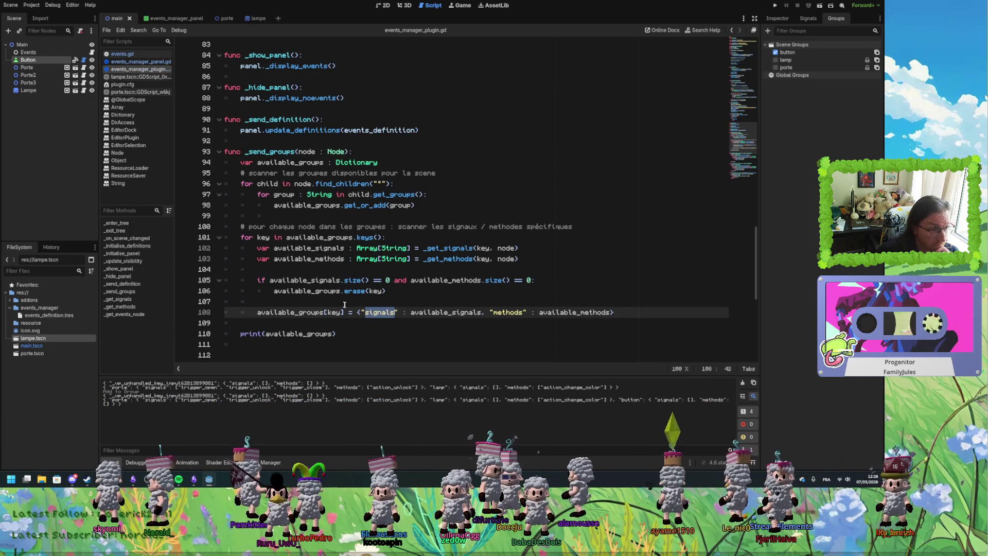
{"action": "double_click", "coordinate": [354, 291]}
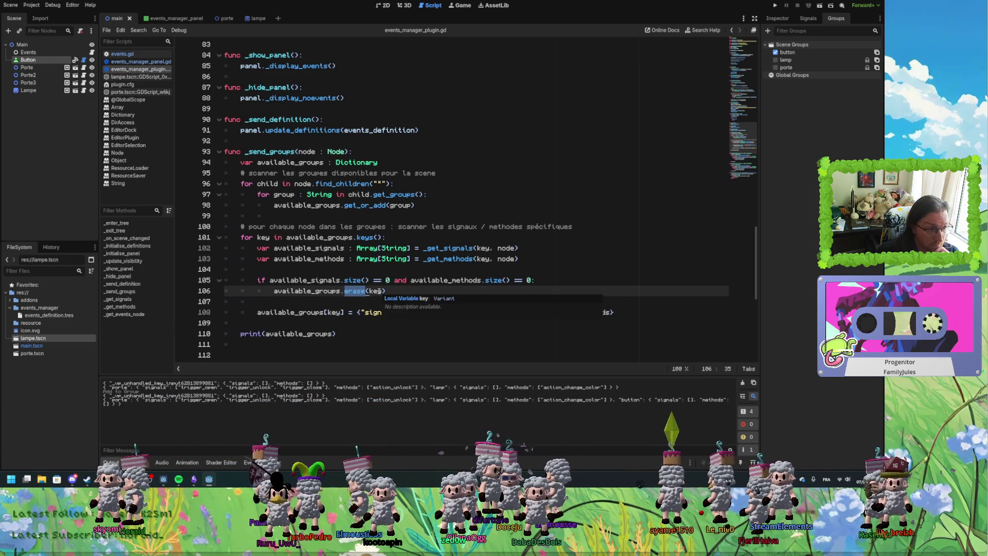
{"action": "left_click", "coordinate": [423, 290]}
{"action": "key", "text": "Down"}
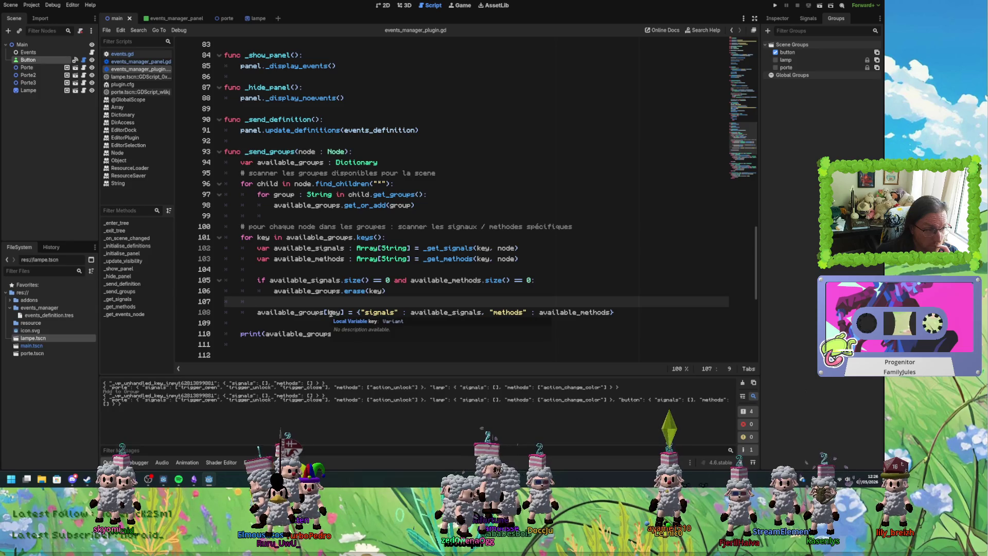
{"action": "left_click", "coordinate": [613, 313]}
{"action": "left_click", "coordinate": [351, 304]}
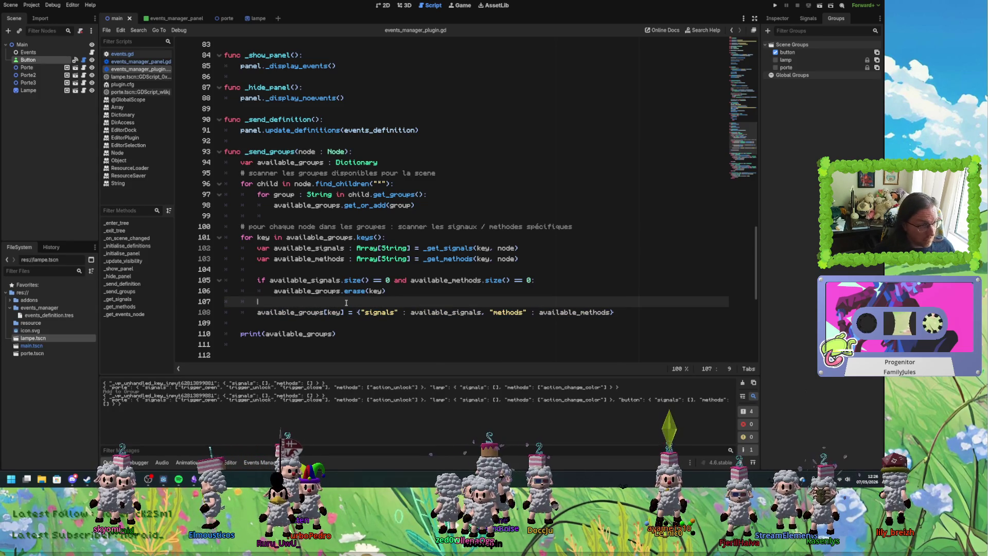
{"action": "type", "text": "else"}
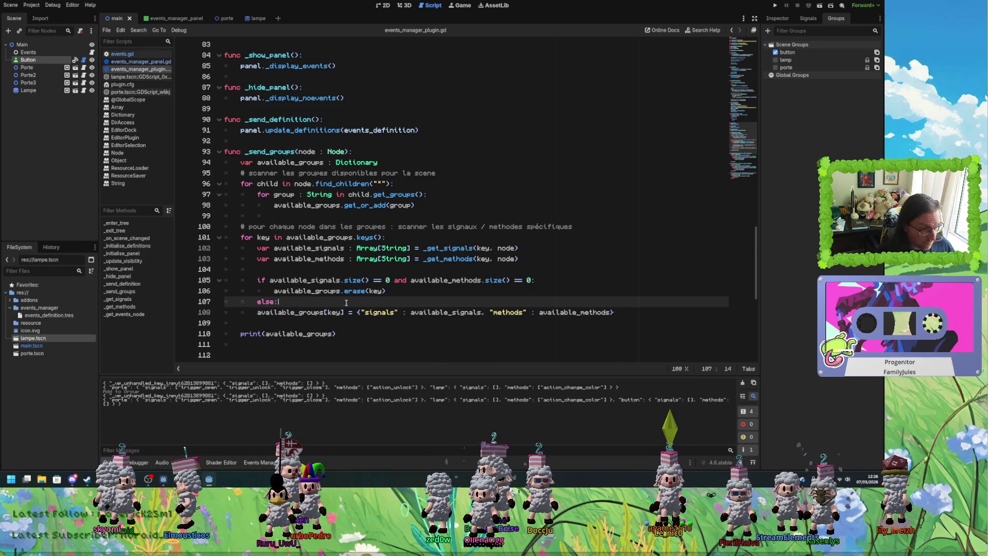
{"action": "type", "text": ":"}
{"action": "key", "text": "Down"}
{"action": "key", "text": "Home"}
{"action": "key", "text": "Home"}
{"action": "key", "text": "Tab"}
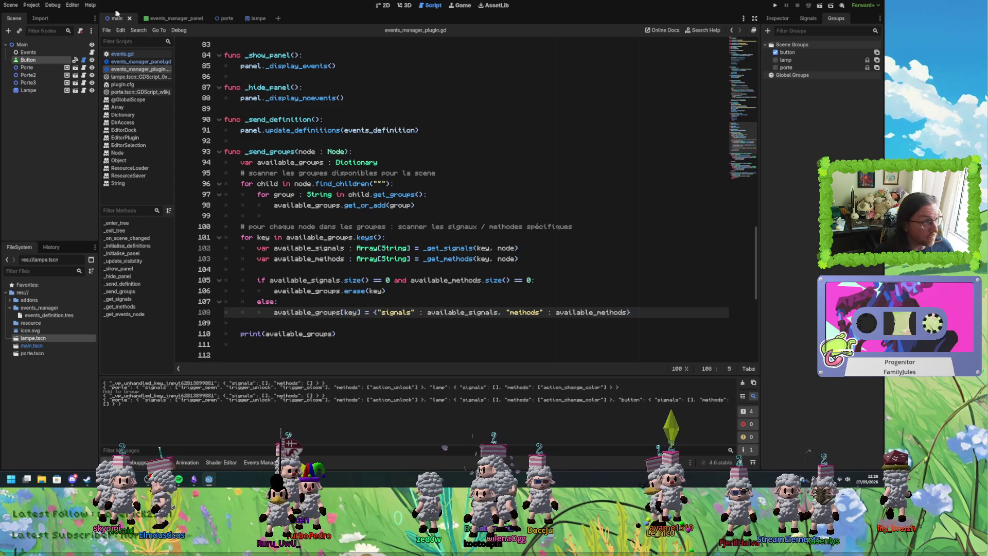
Reload the main scene to confirm button no longer prints, then reopen the plugin script.
{"action": "left_click", "coordinate": [173, 18]}
{"action": "left_click", "coordinate": [114, 19]}
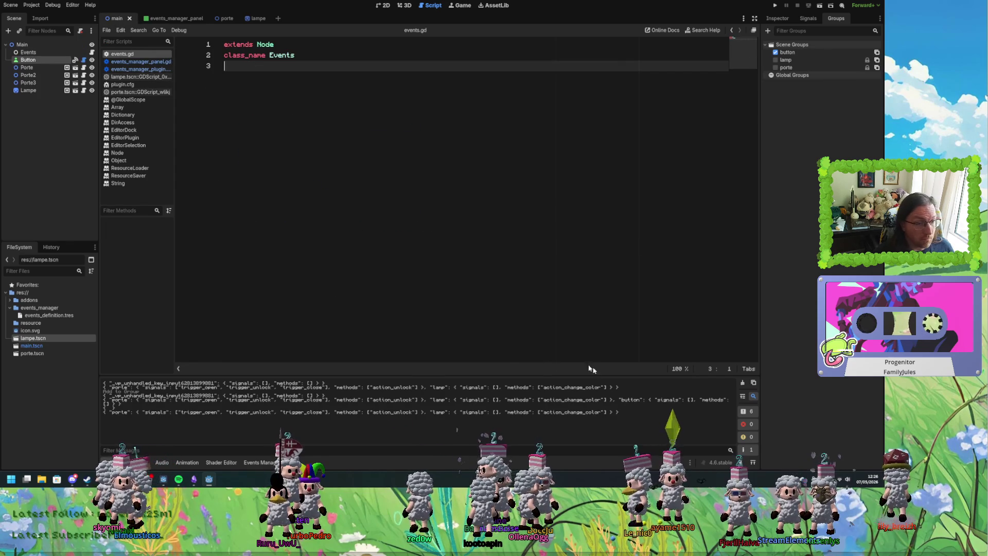
{"action": "left_click_drag", "start_coordinate": [620, 400], "coordinate": [664, 406]}
{"action": "left_click", "coordinate": [135, 18]}
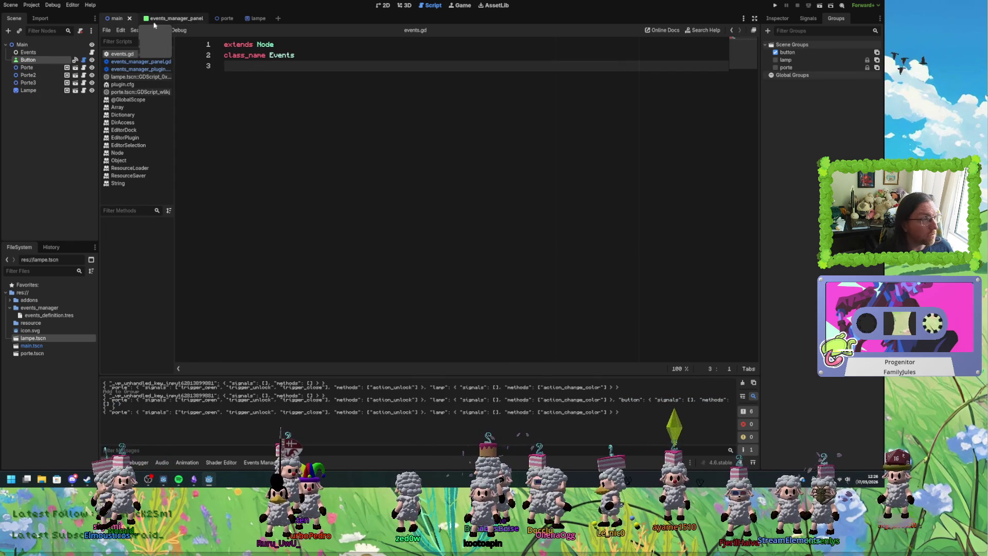
{"action": "left_click", "coordinate": [114, 19]}
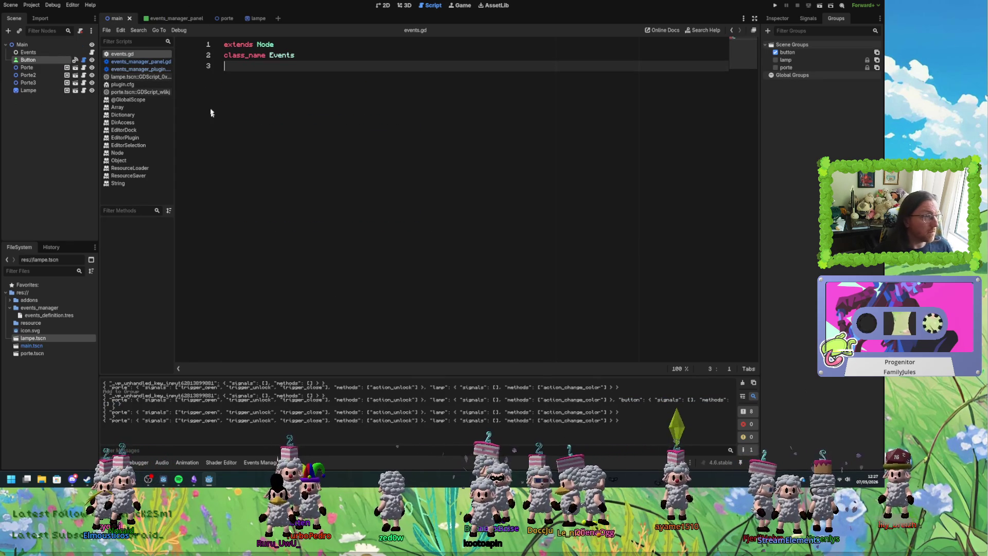
{"action": "left_click", "coordinate": [140, 69]}
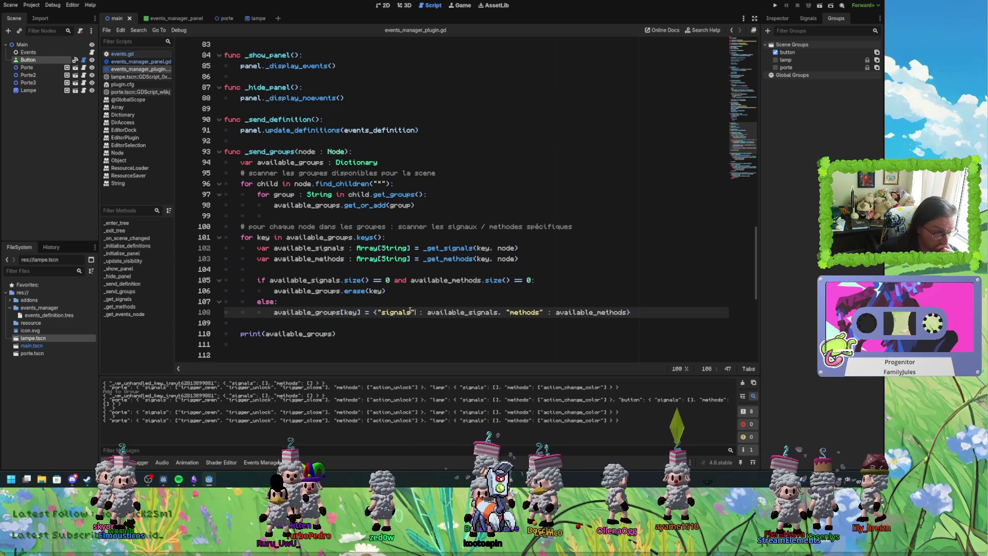
{"action": "scroll", "coordinate": [414, 312], "scroll_direction": "down", "scroll_amount": 1}
{"action": "left_click_drag", "start_coordinate": [337, 301], "coordinate": [236, 300]}
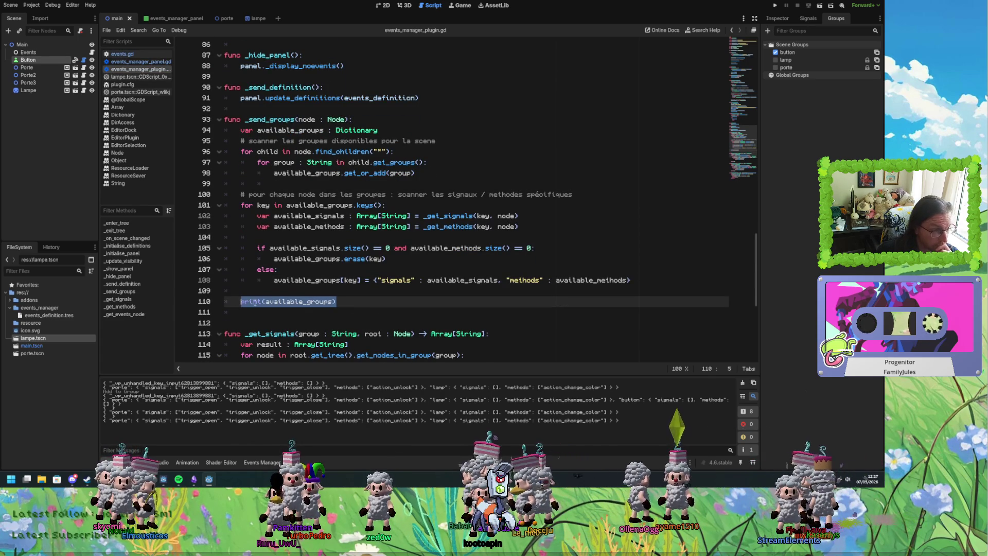
{"action": "scroll", "coordinate": [340, 302], "scroll_direction": "down", "scroll_amount": 1}
{"action": "scroll", "coordinate": [339, 302], "scroll_direction": "up", "scroll_amount": 1}
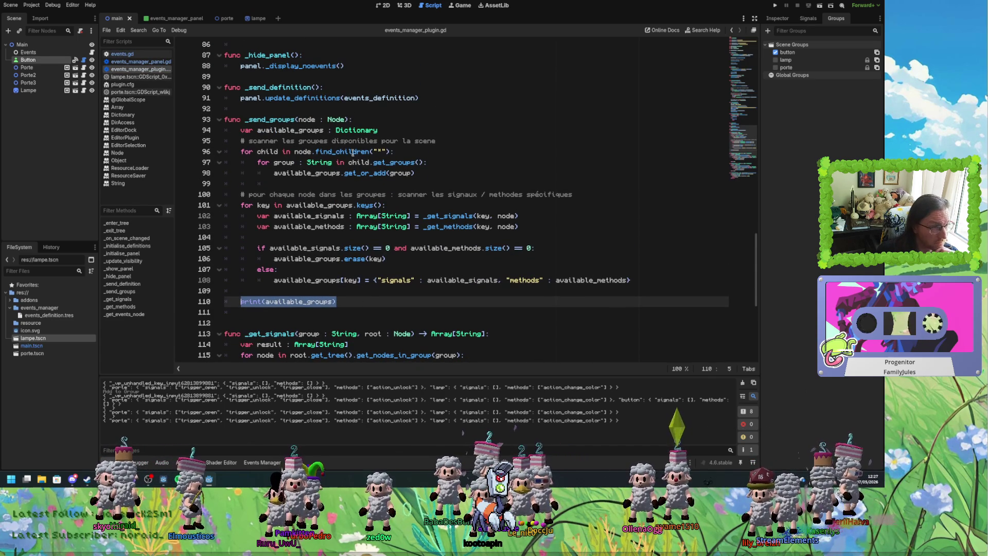
{"action": "double_click", "coordinate": [350, 130]}
{"action": "mouse_move", "coordinate": [348, 132]}
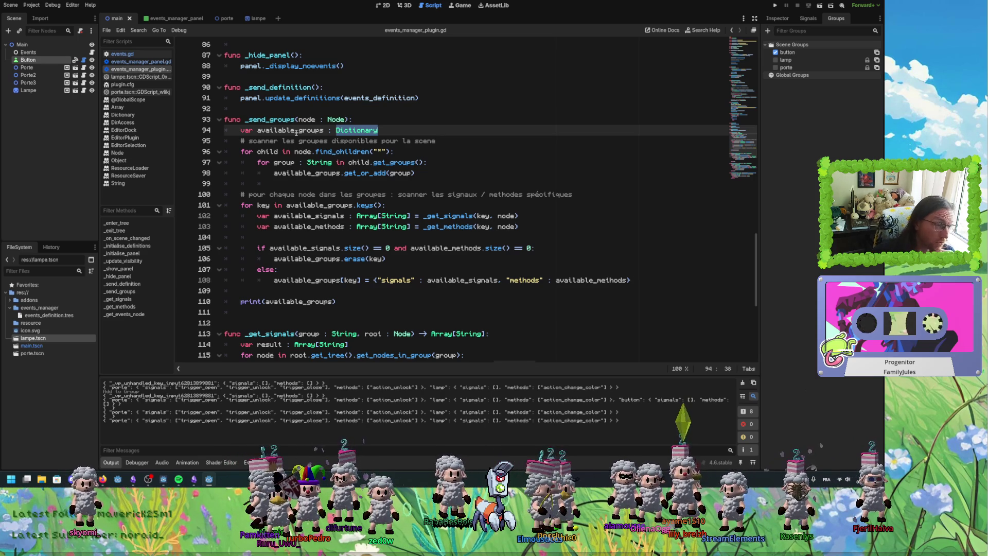
{"action": "mouse_move", "coordinate": [337, 302]}
{"action": "left_mouse_down"}
{"action": "mouse_move", "coordinate": [231, 301]}
{"action": "mouse_move", "coordinate": [241, 302]}
{"action": "left_mouse_up"}
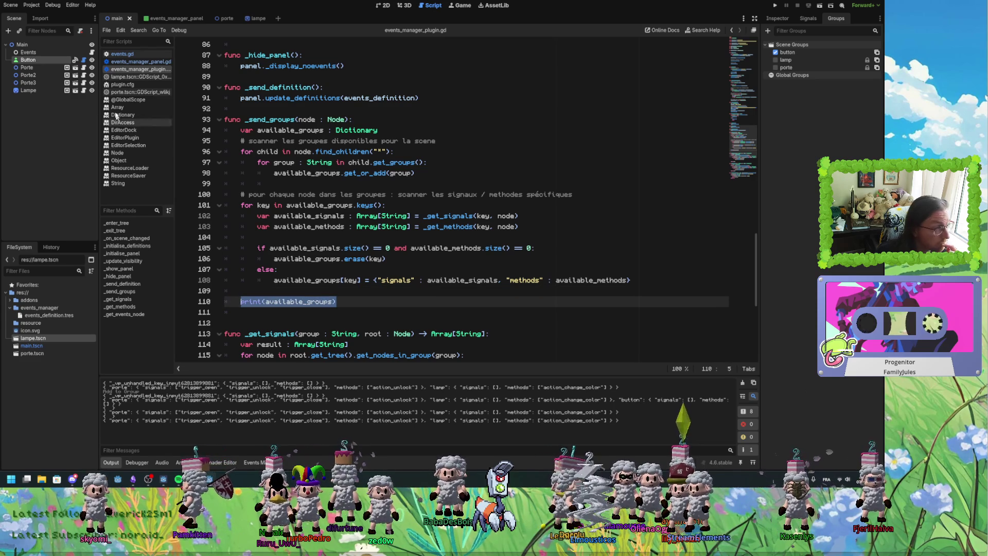
{"action": "left_click_drag", "start_coordinate": [338, 302], "coordinate": [241, 303]}
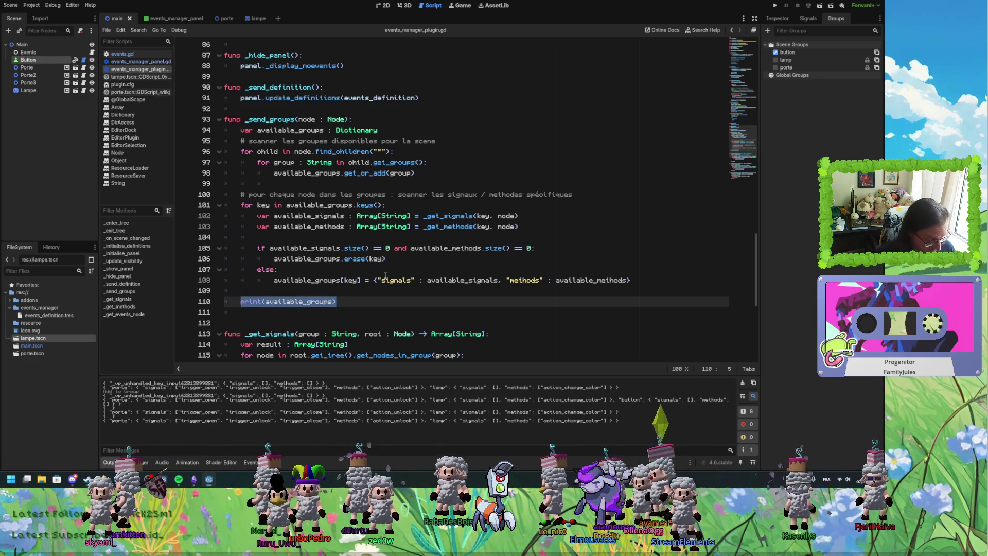
Check the panel's member suggestions, then go to the empty line below update_definitions in events_manager_panel.gd.
{"action": "type", "text": "panel."}
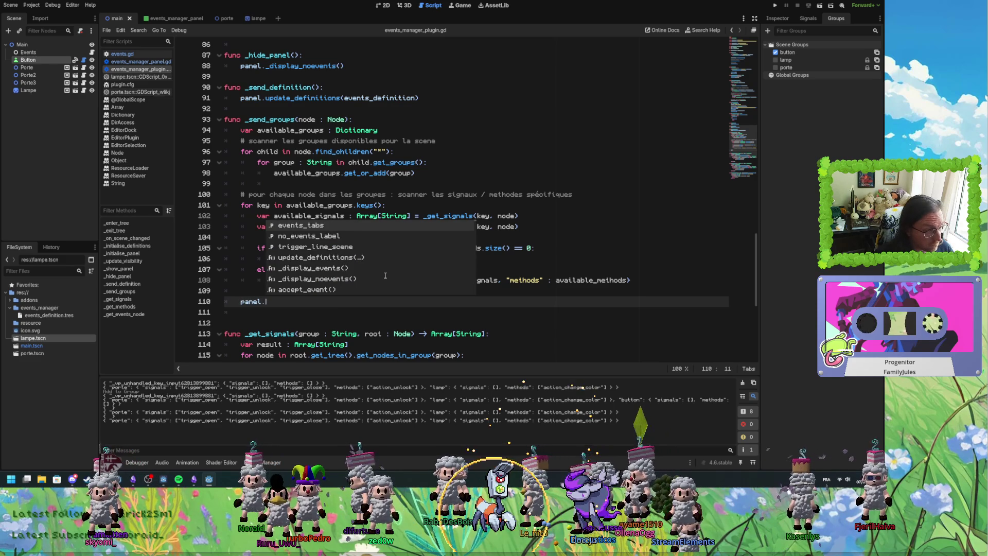
{"action": "key", "text": "Up"}
{"action": "key", "text": "Down"}
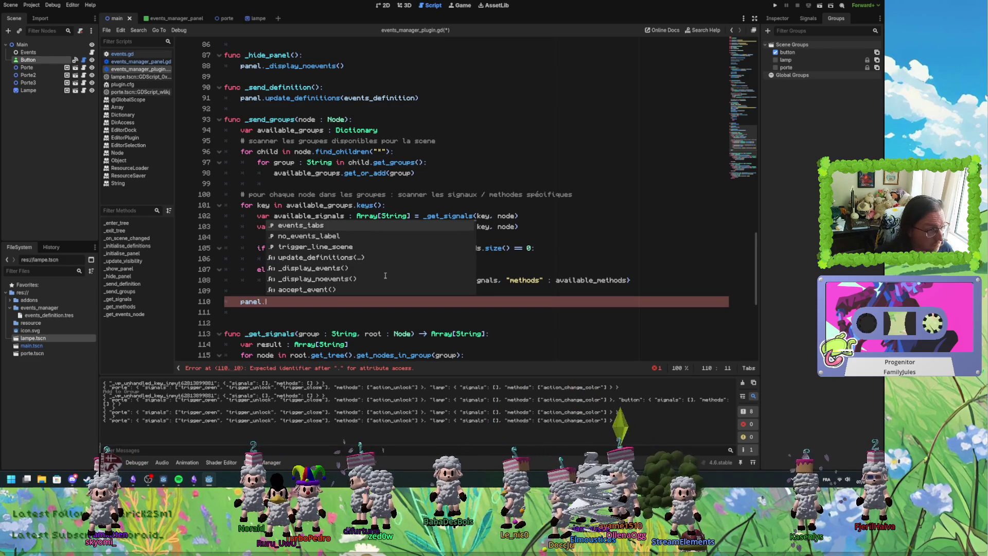
{"action": "left_click", "coordinate": [174, 19]}
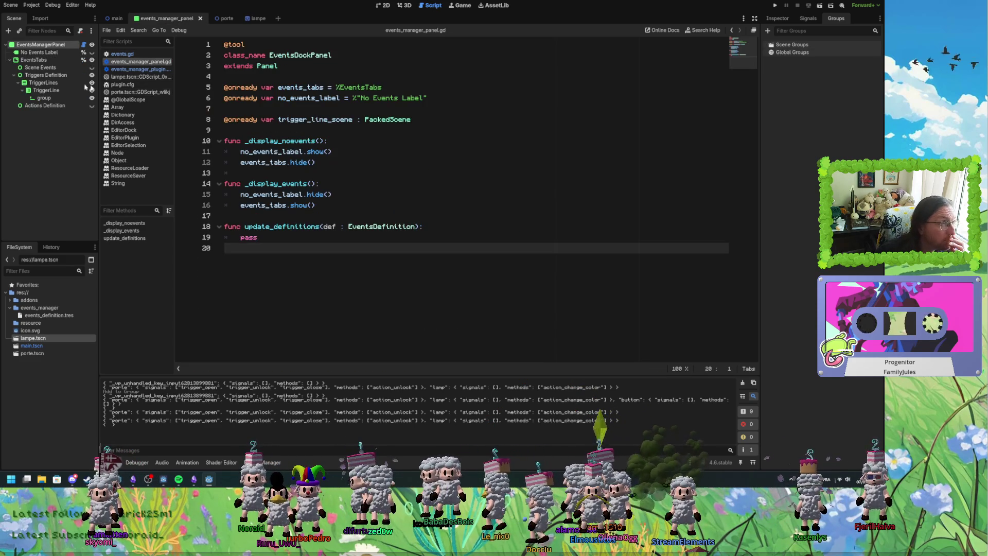
{"action": "double_click", "coordinate": [284, 227]}
{"action": "left_click", "coordinate": [274, 251]}
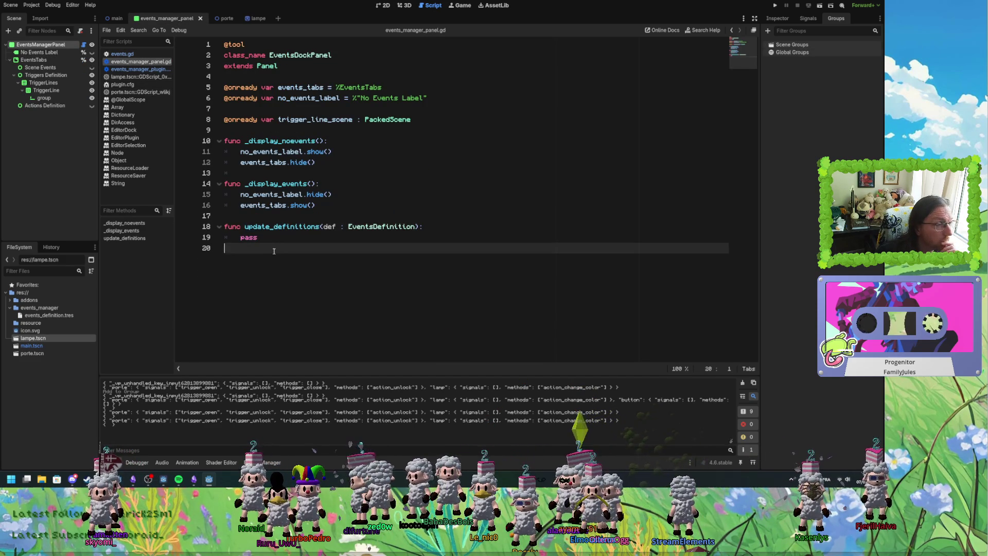
Write a new 'func update_groups(groups : Dictionary)' stub with a 'pass' body.
{"action": "key", "text": "Return"}
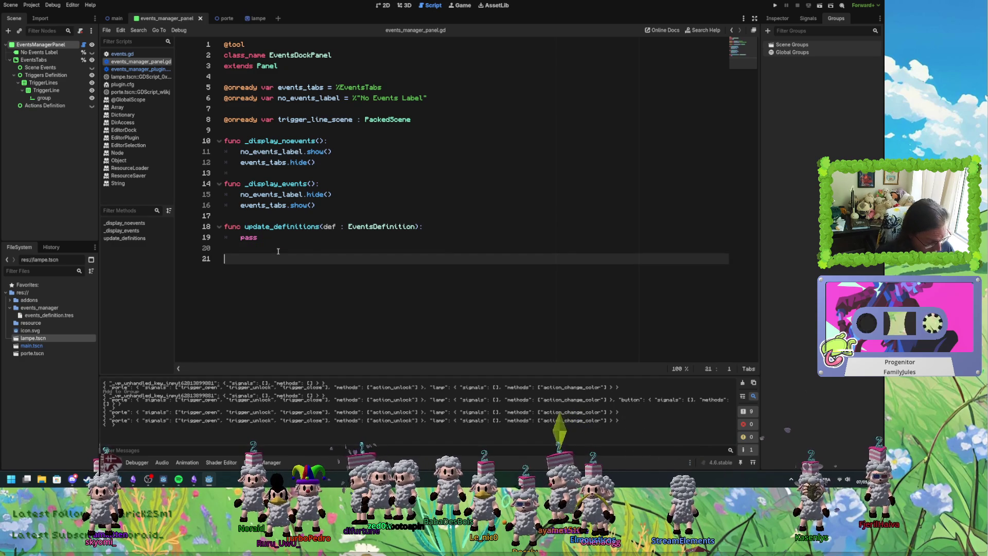
{"action": "type", "text": "func "}
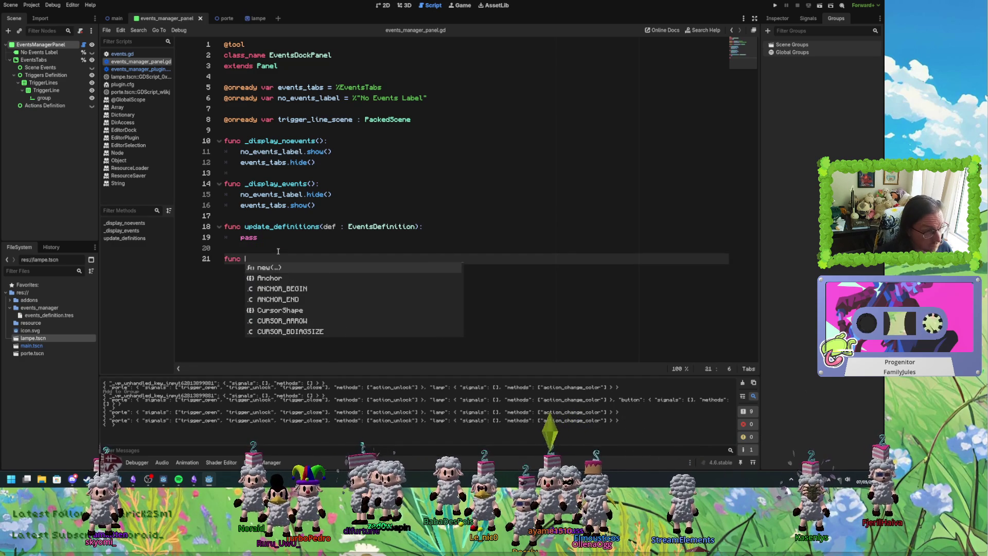
{"action": "type", "text": "update_groups("}
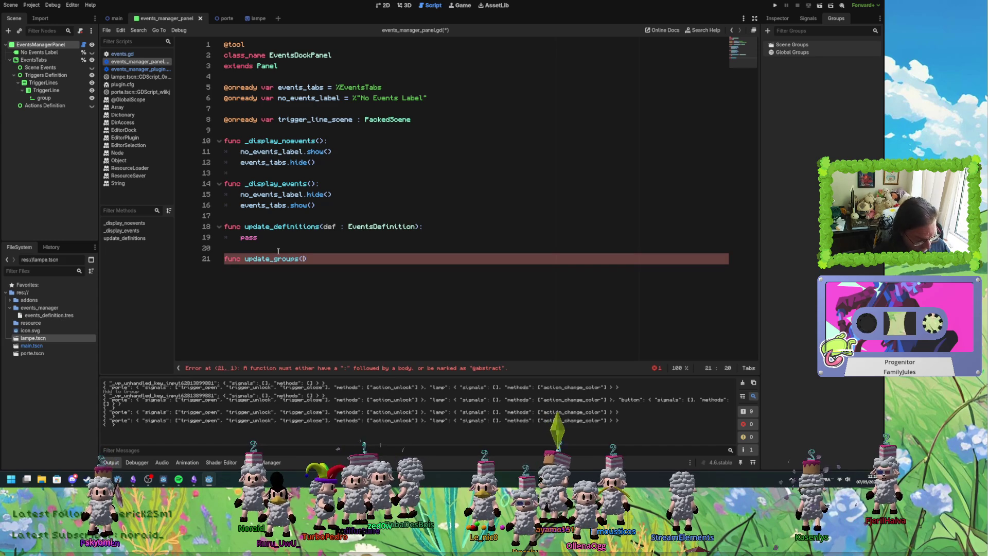
{"action": "type", "text": "groups : "}
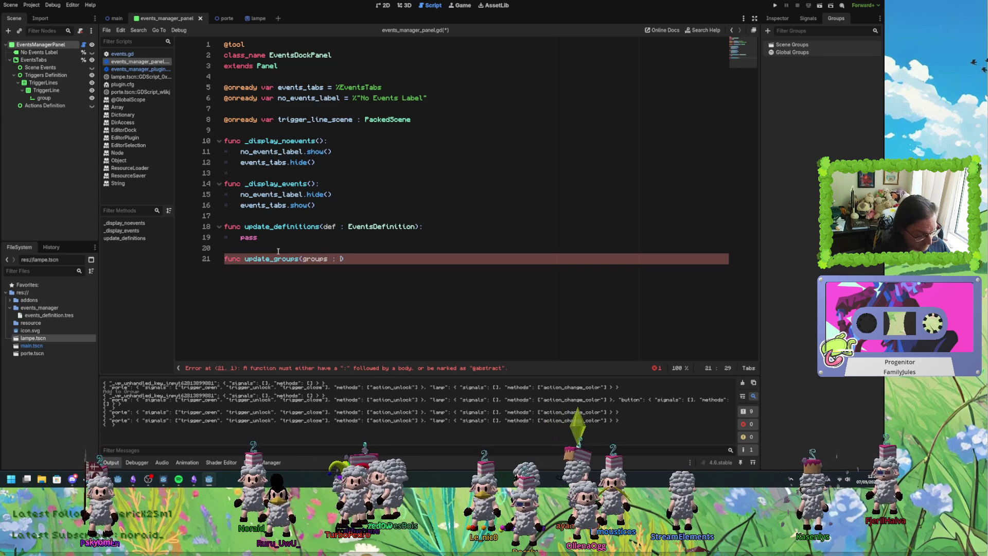
{"action": "type", "text": "Dictionary"}
{"action": "key", "text": "BackSpace"}
{"action": "key", "text": "End"}
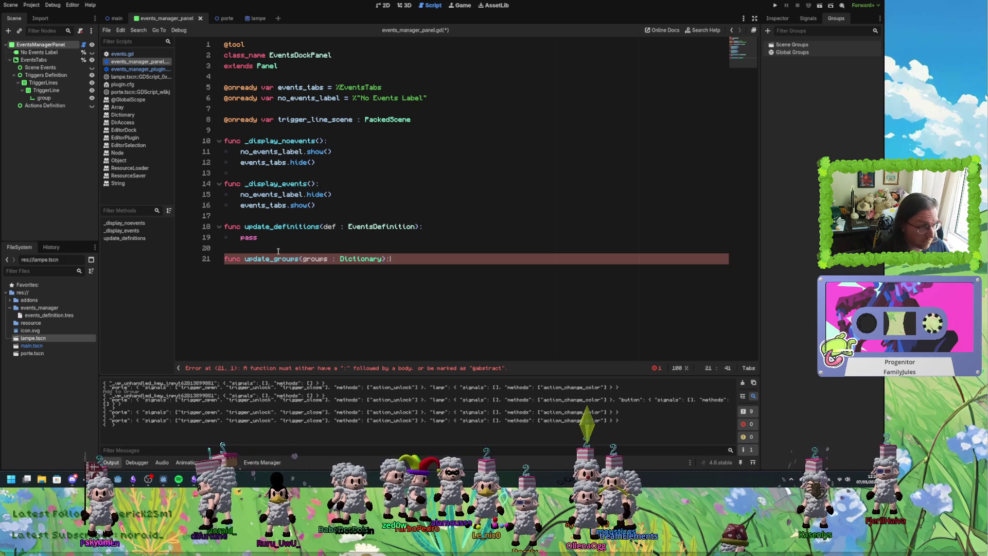
{"action": "key", "text": "Return"}
{"action": "type", "text": "pass"}
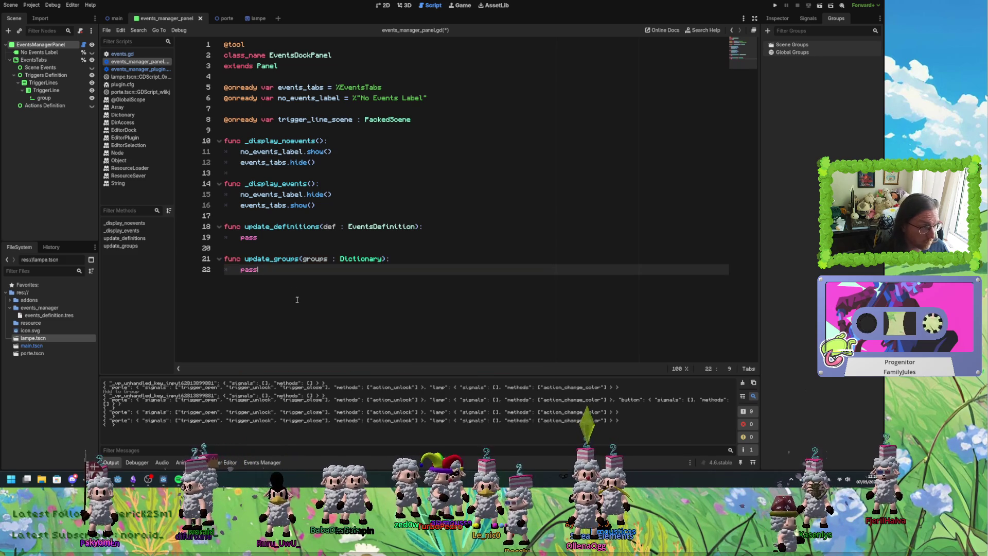
{"action": "double_click", "coordinate": [272, 258]}
{"action": "key", "text": "ctrl+c"}
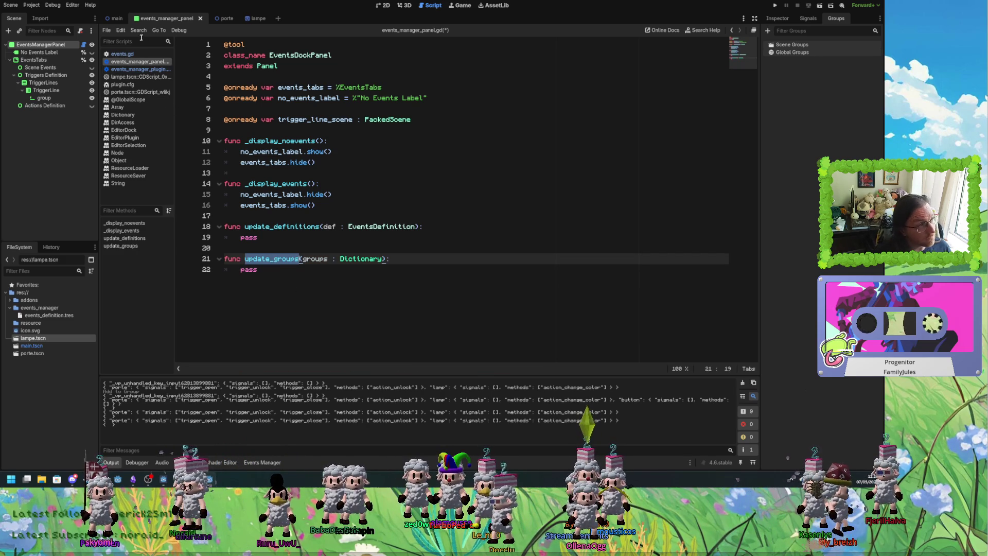
In events_manager_plugin.gd, call panel.update_groups(available_groups) on line 110 and save the script.
{"action": "left_click", "coordinate": [140, 69]}
{"action": "left_click", "coordinate": [281, 303]}
{"action": "key", "text": "ctrl+v"}
{"action": "type", "text": "("}
{"action": "double_click", "coordinate": [326, 281]}
{"action": "key", "text": "ctrl+c"}
{"action": "left_click", "coordinate": [324, 302]}
{"action": "key", "text": "ctrl+v"}
{"action": "left_click", "coordinate": [432, 302]}
{"action": "key", "text": "ctrl+s"}
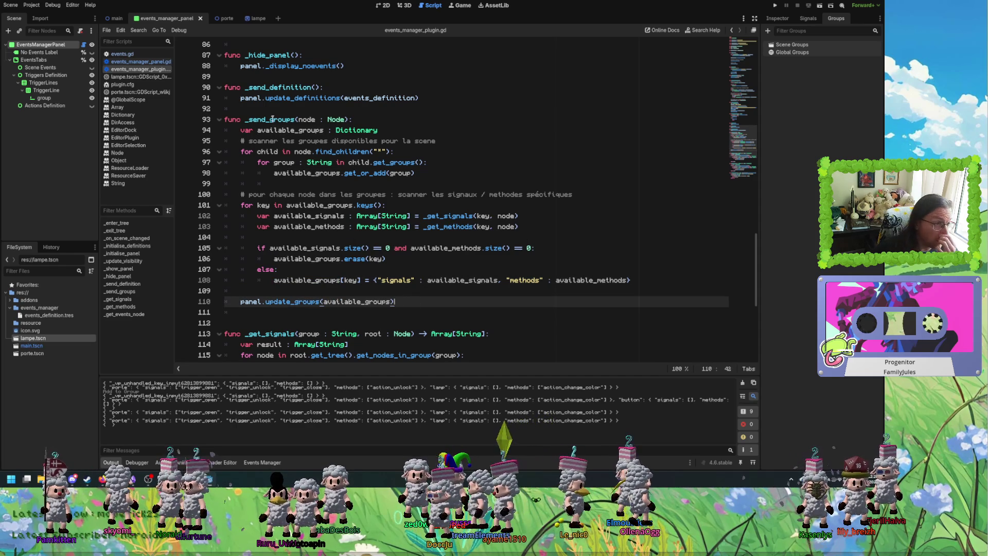
Review _send_groups and its new panel.update_groups(available_groups) call.
{"action": "left_click", "coordinate": [300, 120]}
{"action": "left_click", "coordinate": [291, 121]}
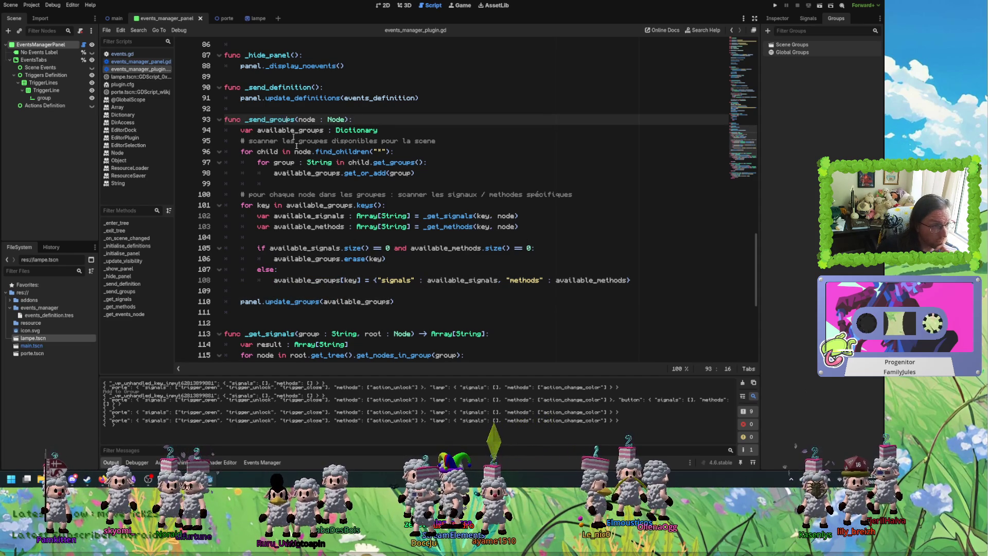
{"action": "double_click", "coordinate": [257, 301]}
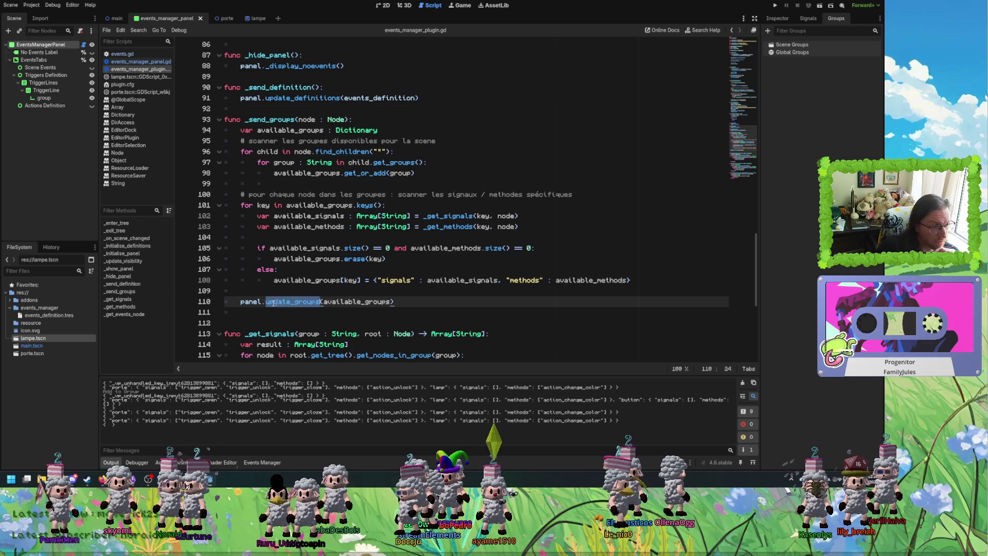
{"action": "double_click", "coordinate": [292, 303]}
{"action": "double_click", "coordinate": [352, 302]}
{"action": "left_click", "coordinate": [422, 304]}
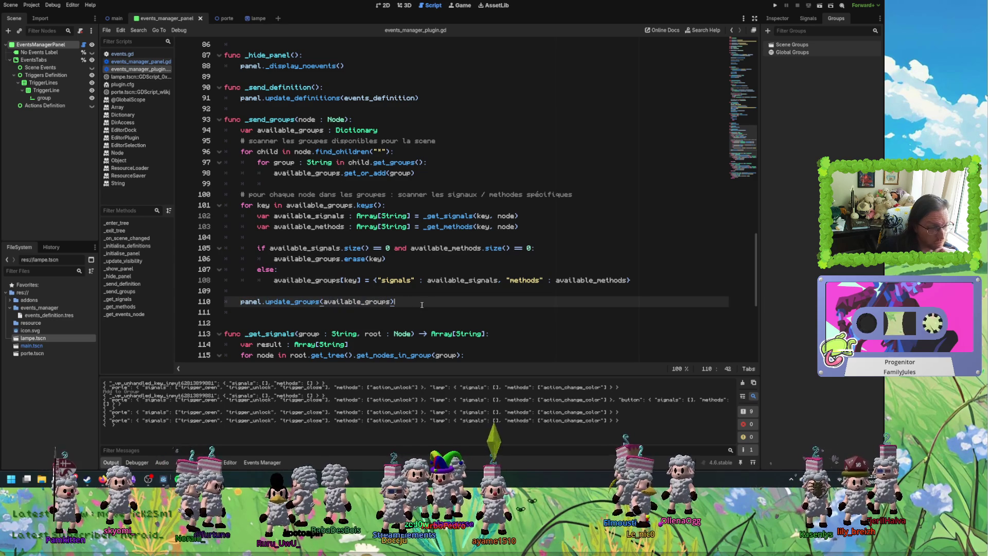
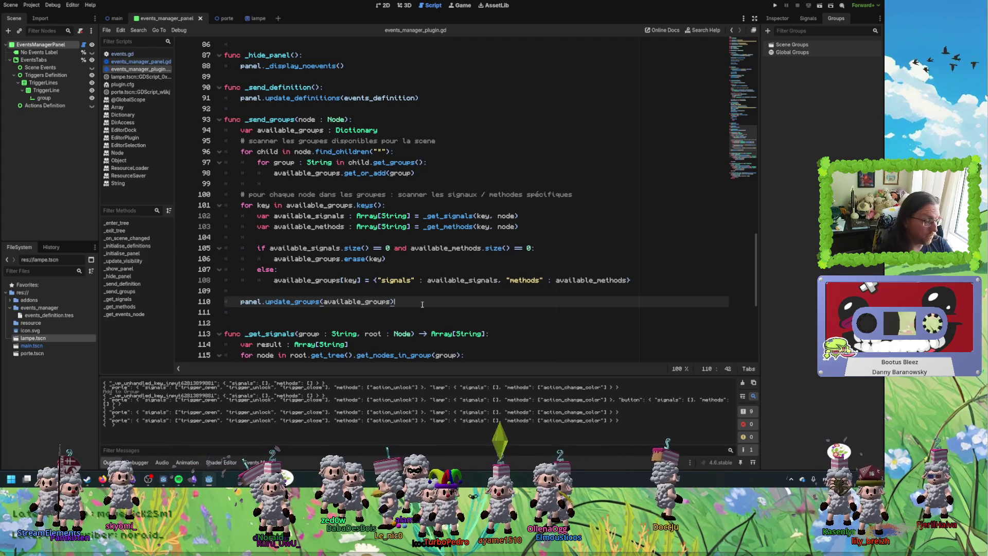
Show the Events Manager dock and switch to the main scene.
{"action": "left_click", "coordinate": [245, 462]}
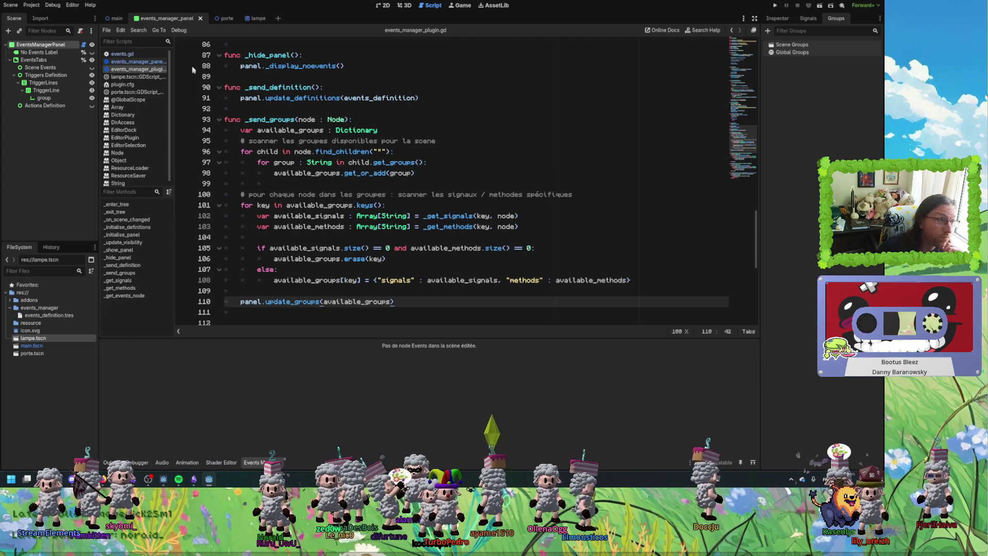
{"action": "left_click", "coordinate": [116, 18]}
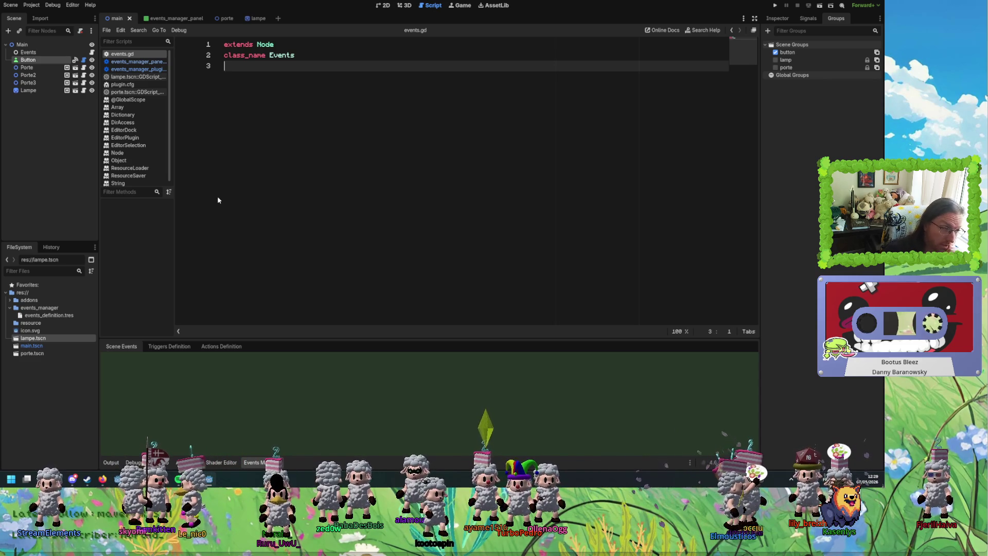
View the Triggers Definition section, then the Actions Definition section, of the Events Manager dock.
{"action": "left_click", "coordinate": [180, 348]}
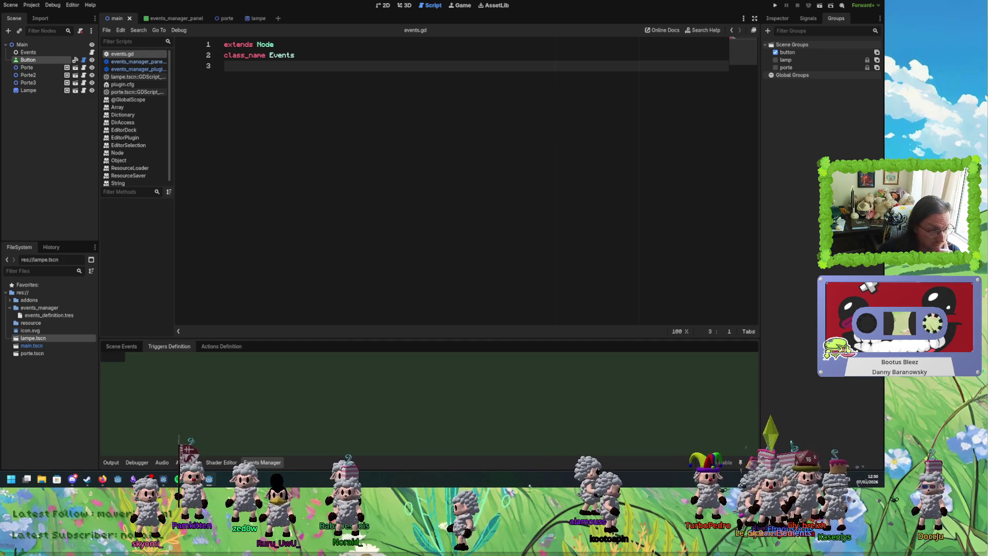
{"action": "left_click", "coordinate": [216, 347]}
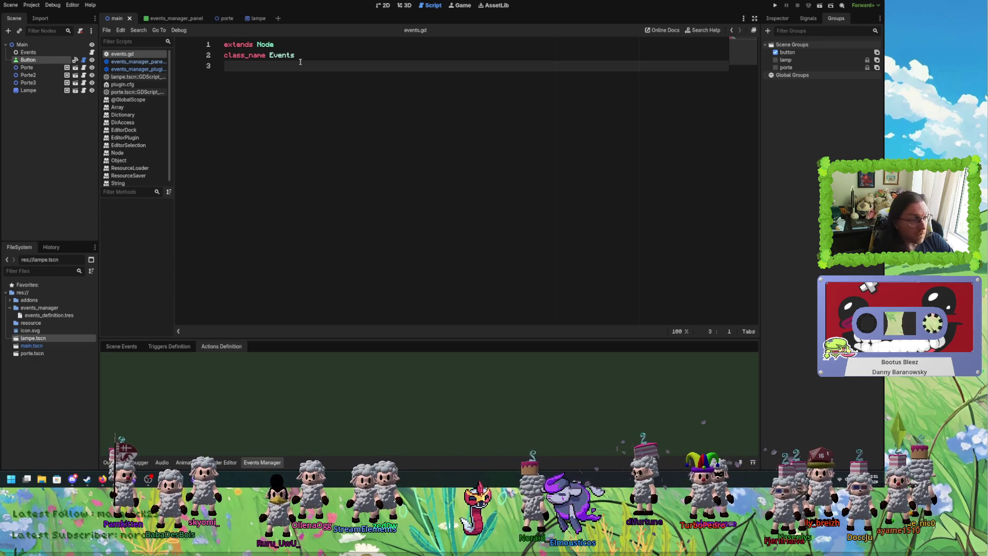
Return to Triggers Definition and switch to the events_manager_panel scene.
{"action": "left_click", "coordinate": [167, 346]}
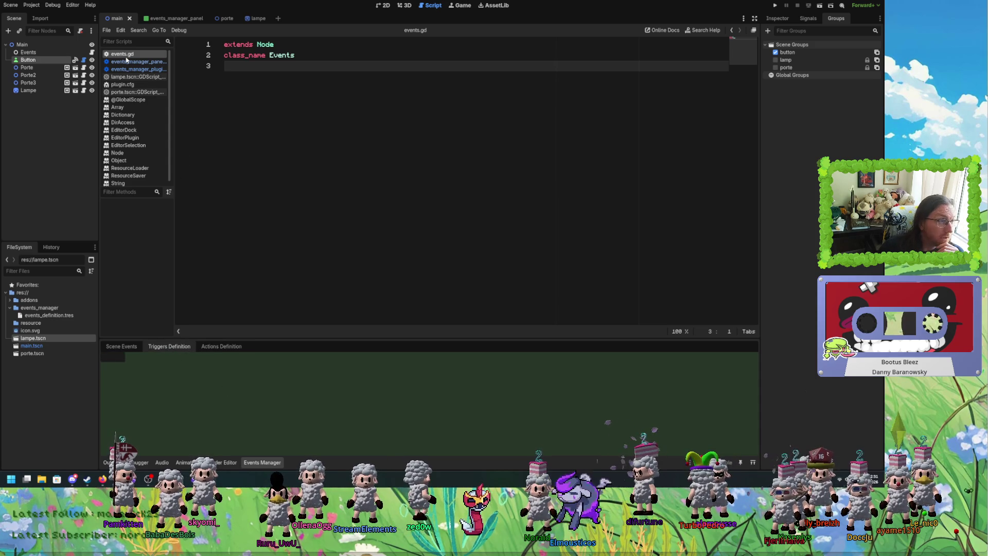
{"action": "left_click", "coordinate": [158, 18]}
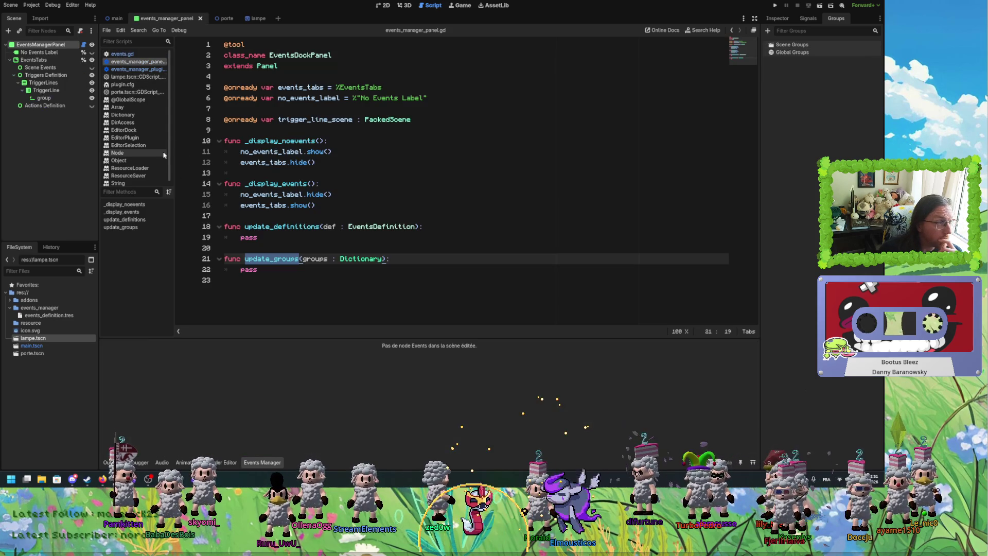
Collapse the TriggerLine and TriggerLines nodes and view the panel layout in the 2D workspace.
{"action": "key", "text": "Left"}
{"action": "key", "text": "Left"}
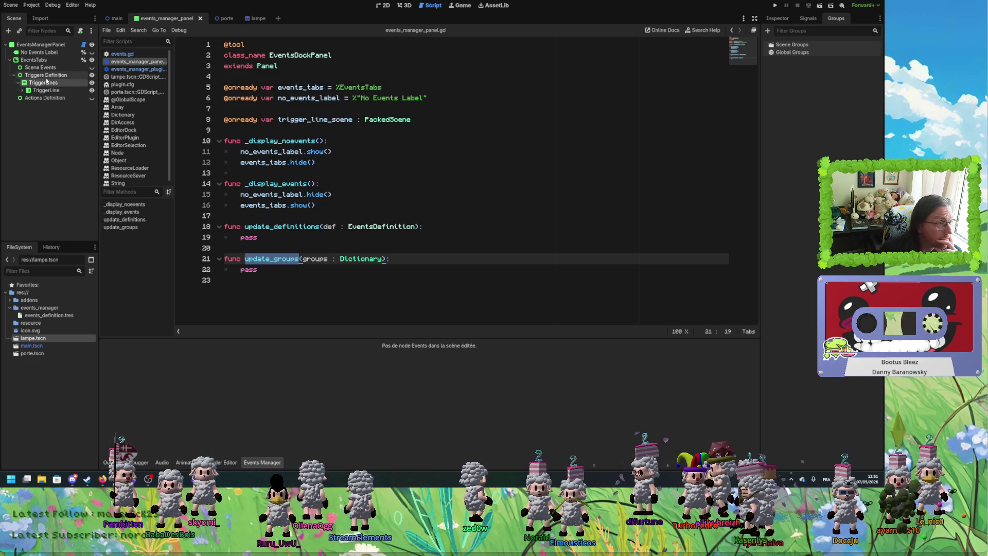
{"action": "left_click", "coordinate": [35, 90]}
{"action": "left_click", "coordinate": [48, 84]}
{"action": "key", "text": "Left"}
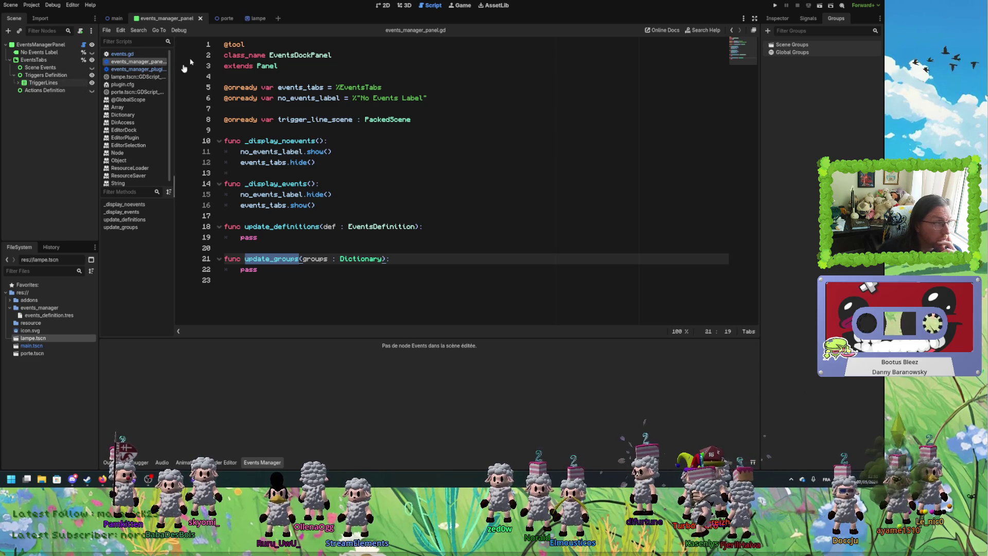
{"action": "left_click", "coordinate": [384, 5]}
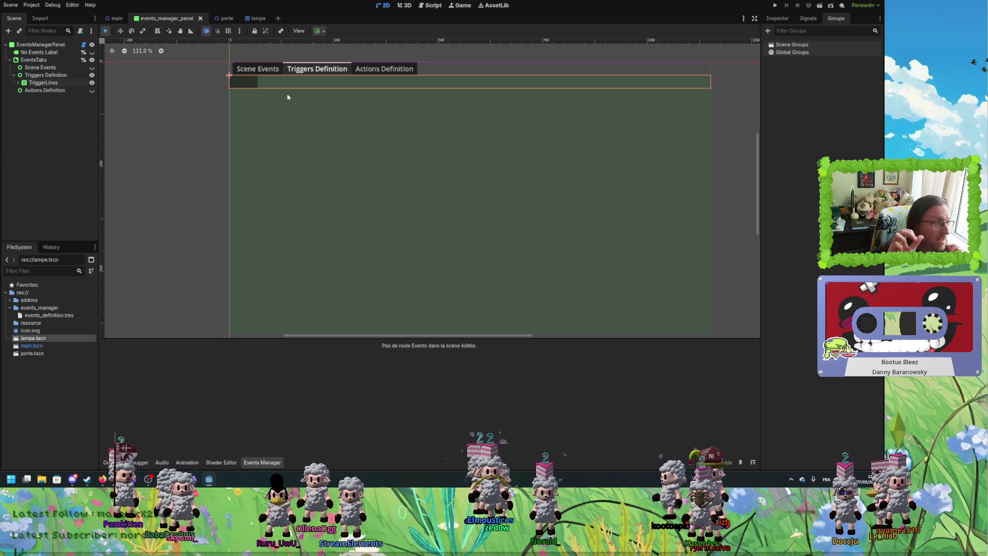
Expand EventsTabs down to TriggerLine and delete the TriggerLine node with its children.
{"action": "left_click", "coordinate": [11, 61]}
{"action": "left_click", "coordinate": [11, 60]}
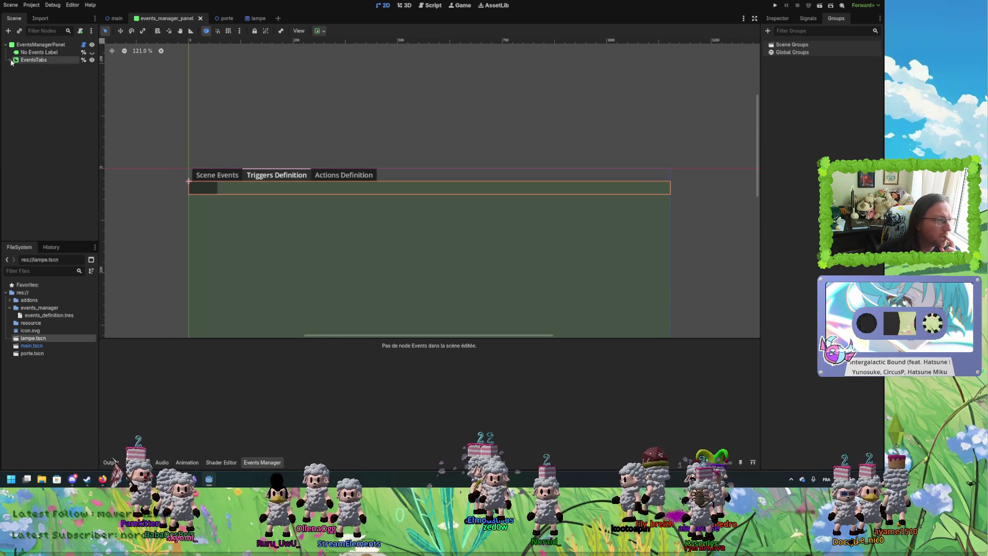
{"action": "scroll", "coordinate": [176, 212], "scroll_direction": "up", "scroll_amount": 2}
{"action": "scroll", "coordinate": [180, 182], "scroll_direction": "down", "scroll_amount": 2}
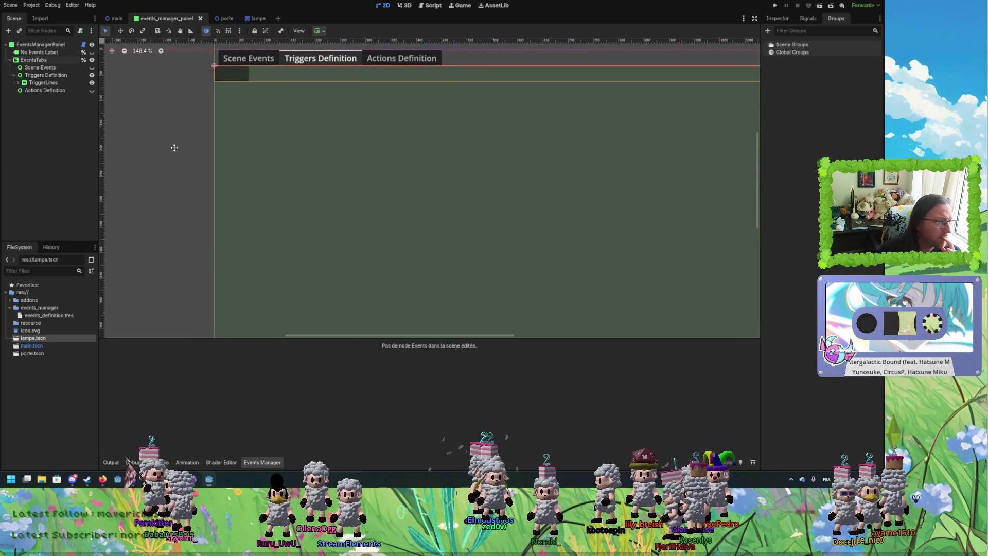
{"action": "left_click", "coordinate": [45, 82]}
{"action": "left_click", "coordinate": [18, 82]}
{"action": "left_click", "coordinate": [45, 90]}
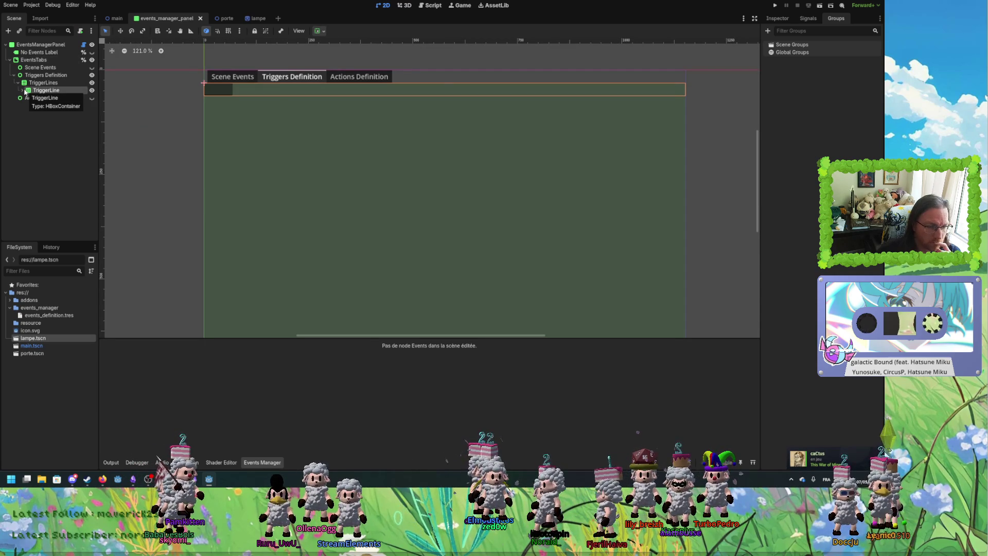
{"action": "left_click", "coordinate": [41, 75]}
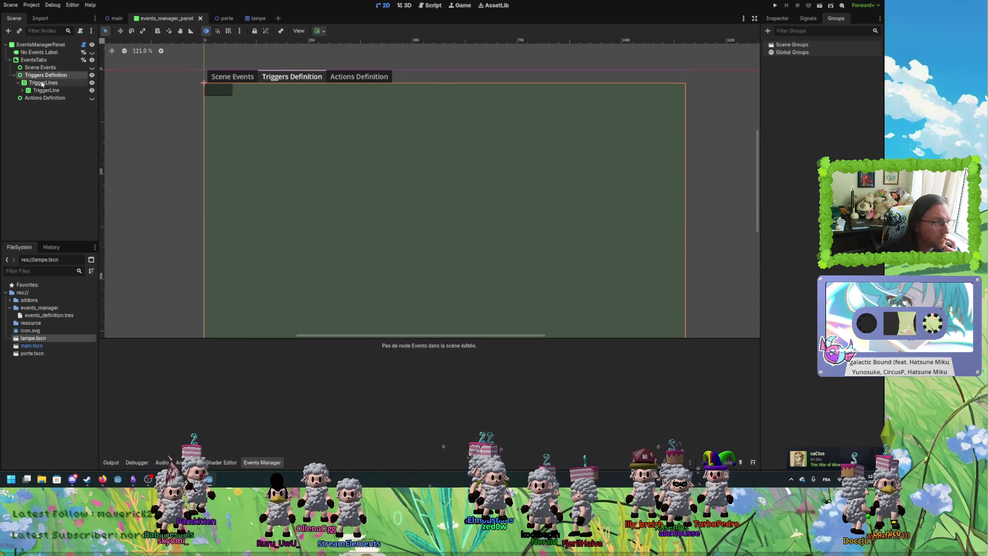
{"action": "left_click", "coordinate": [41, 83]}
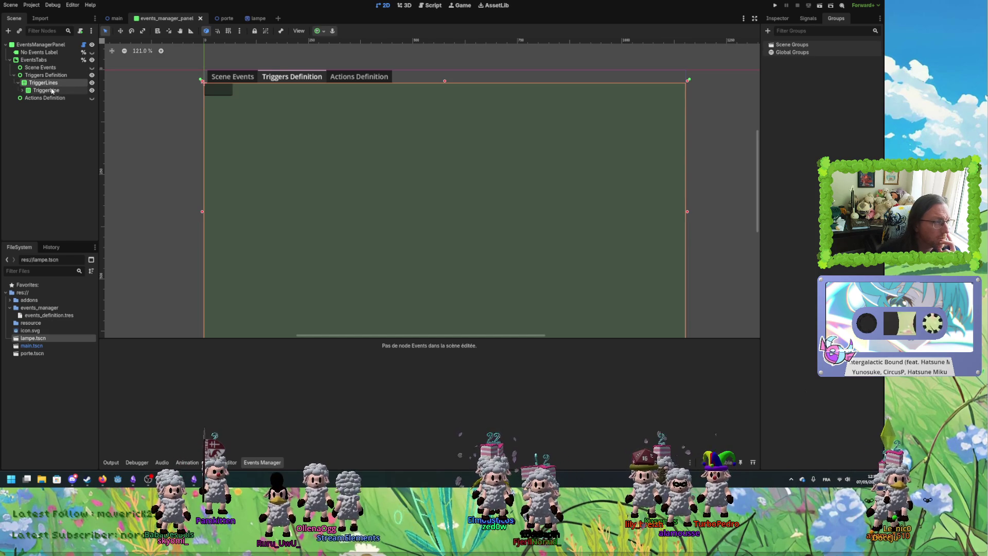
{"action": "left_click", "coordinate": [51, 91]}
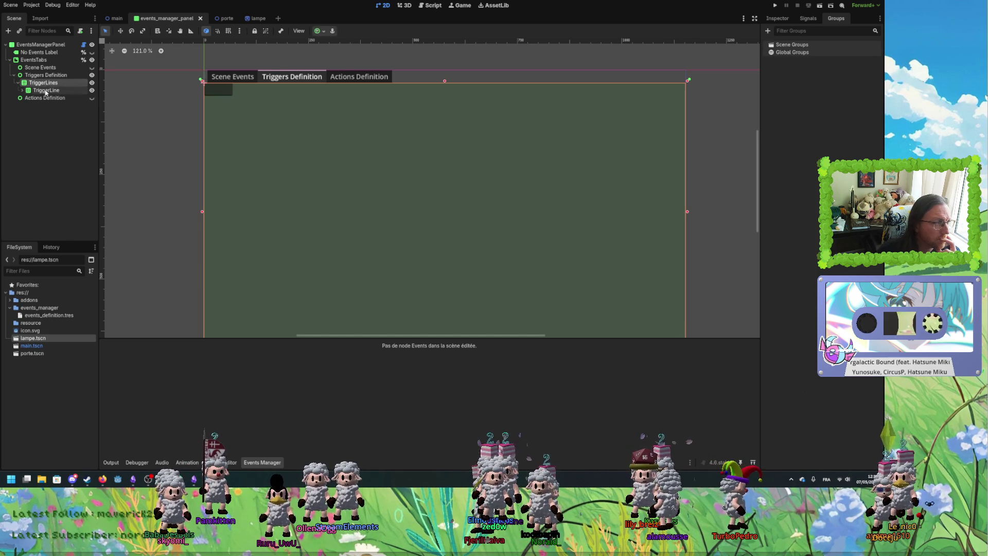
{"action": "key", "text": "Delete"}
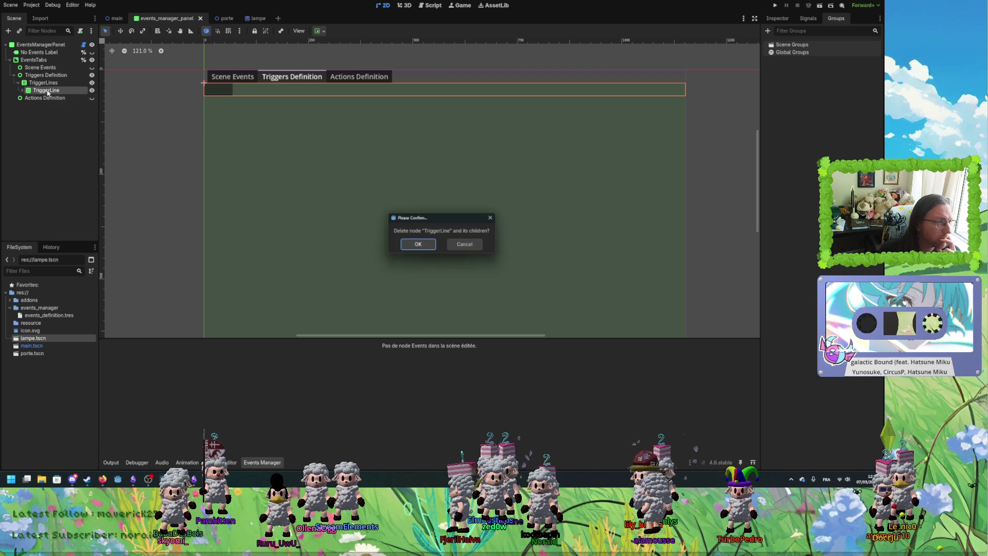
{"action": "left_click", "coordinate": [401, 245]}
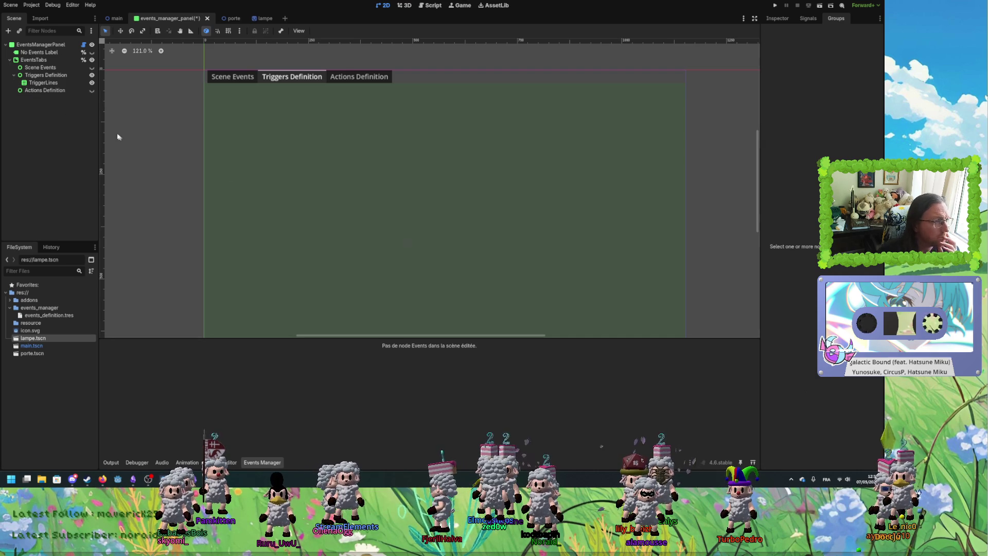
{"action": "left_click", "coordinate": [47, 87]}
Rename the TriggerLines container to GroupLines.
{"action": "double_click", "coordinate": [48, 82]}
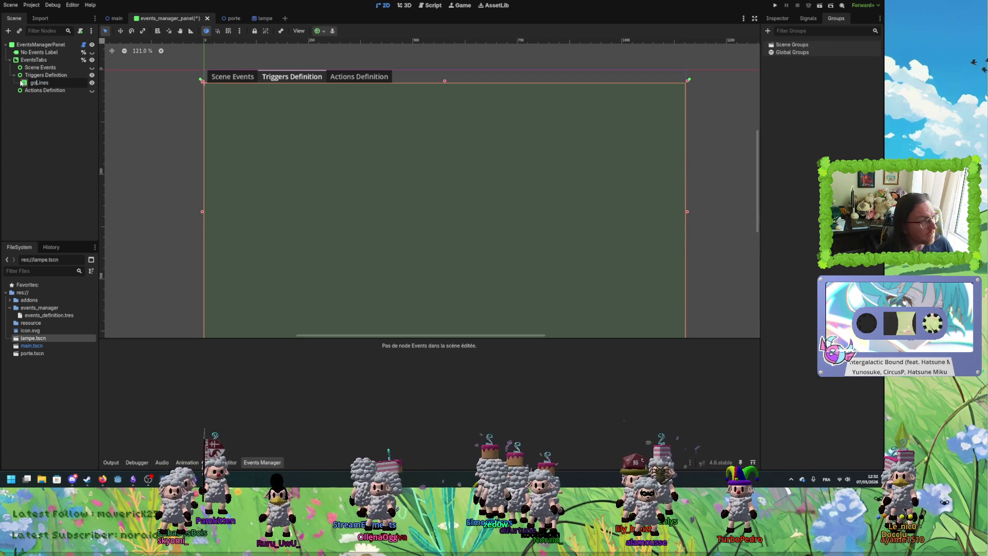
{"action": "type", "text": "oup"}
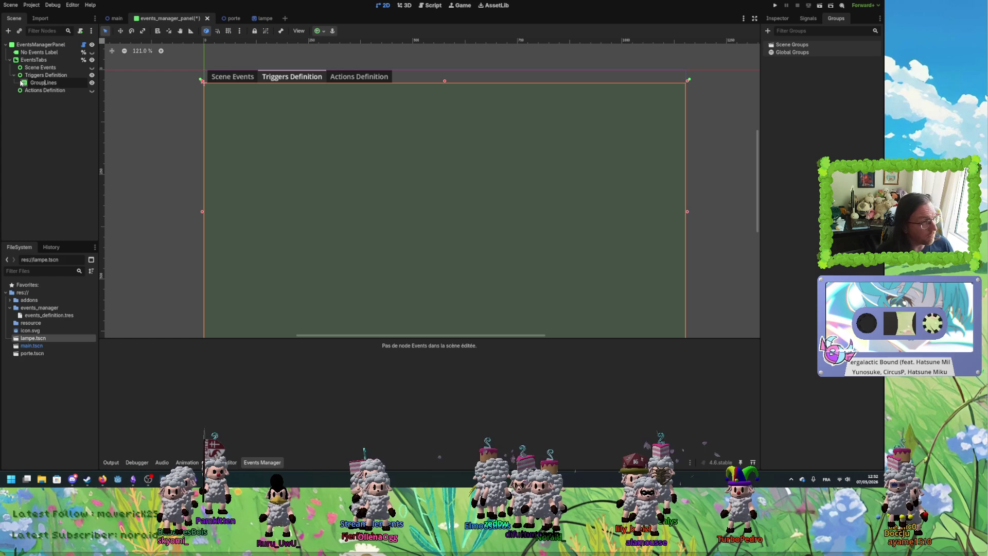
{"action": "double_click", "coordinate": [35, 83]}
{"action": "key", "text": "Return"}
{"action": "right_click", "coordinate": [37, 83]}
Start adding a child to GroupLines, browsing the Control, Range, Panel and Container node types.
{"action": "left_click", "coordinate": [59, 91]}
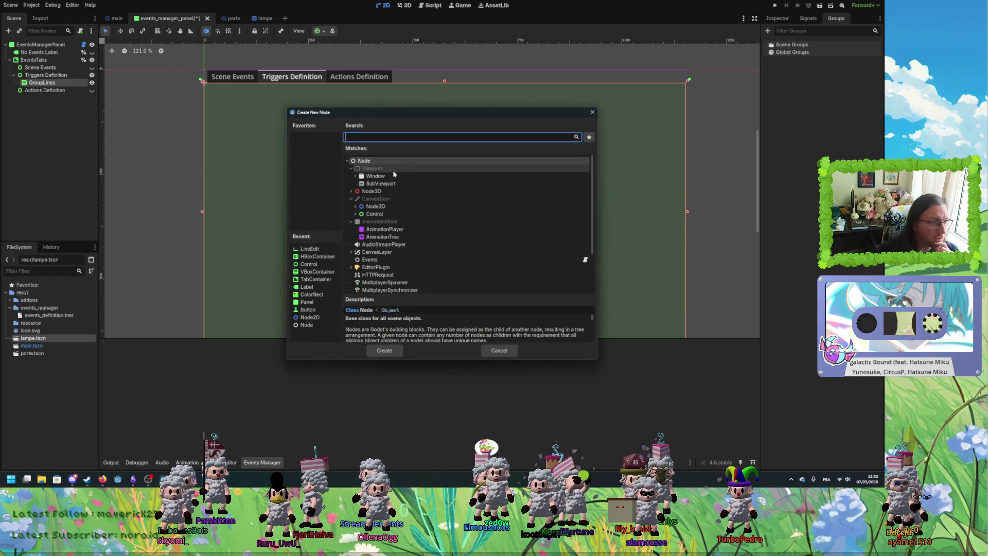
{"action": "left_click", "coordinate": [355, 213]}
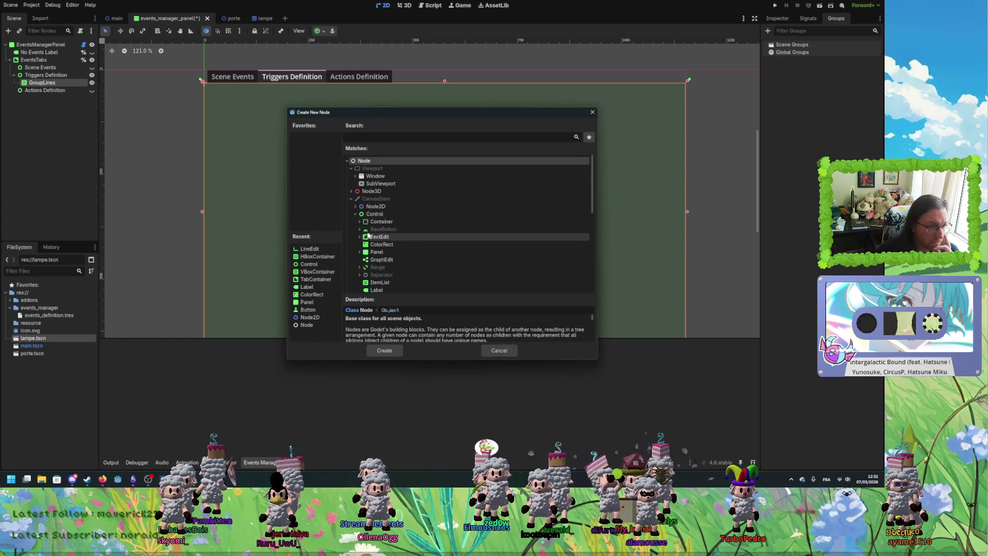
{"action": "scroll", "coordinate": [368, 245], "scroll_direction": "down", "scroll_amount": 1}
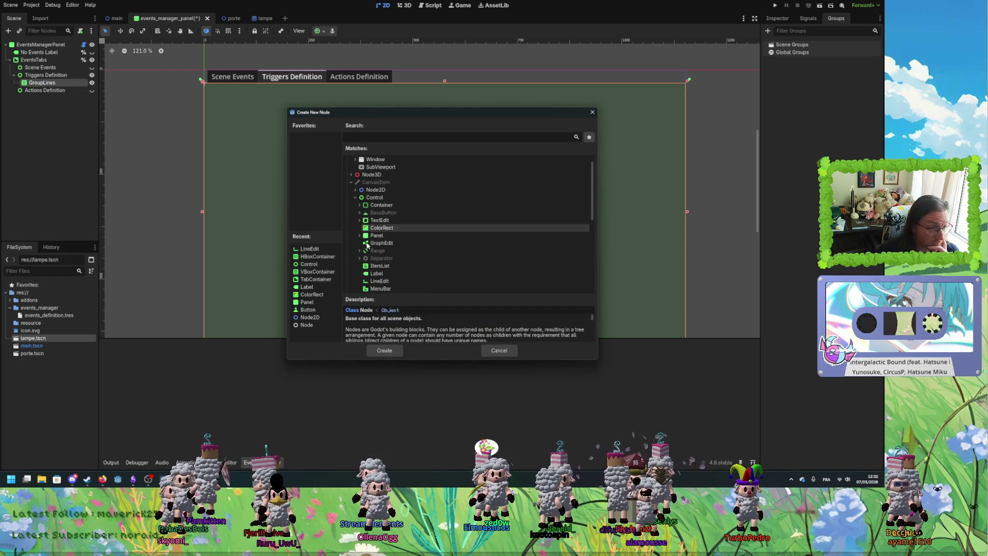
{"action": "scroll", "coordinate": [366, 242], "scroll_direction": "down", "scroll_amount": 2}
{"action": "left_click", "coordinate": [359, 225]}
{"action": "left_click", "coordinate": [359, 225]}
{"action": "left_click", "coordinate": [360, 219]}
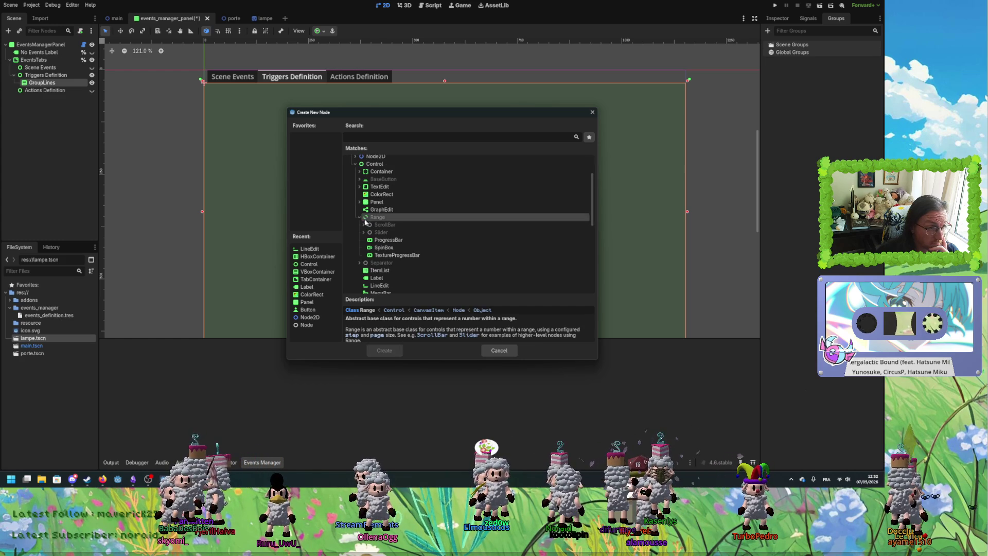
{"action": "scroll", "coordinate": [363, 227], "scroll_direction": "up", "scroll_amount": 1}
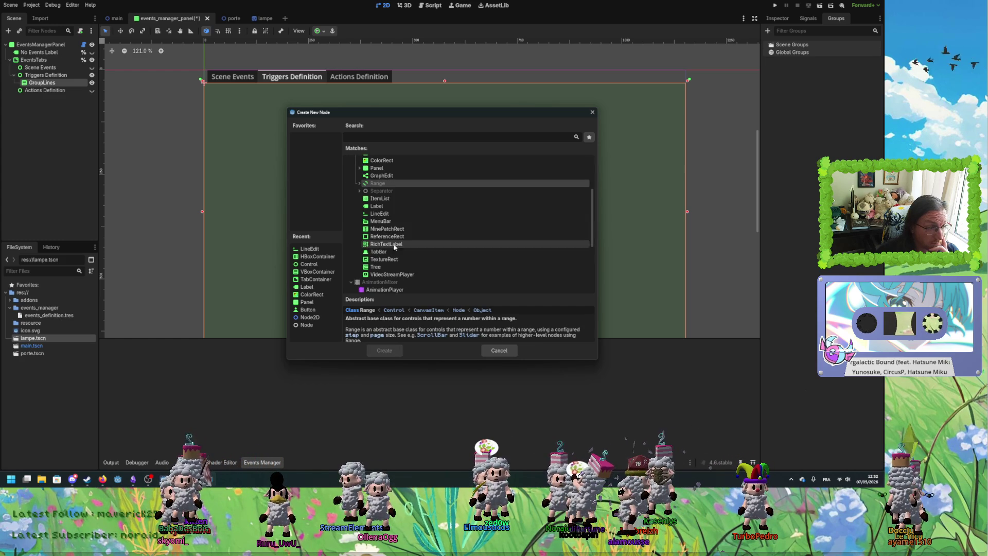
{"action": "scroll", "coordinate": [378, 273], "scroll_direction": "up", "scroll_amount": 1}
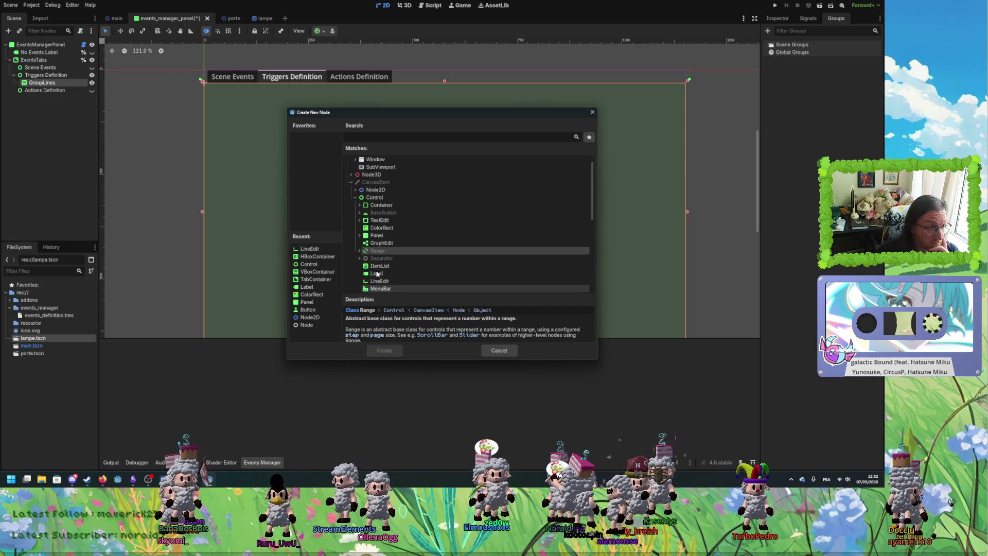
{"action": "left_click", "coordinate": [359, 236]}
{"action": "left_click", "coordinate": [359, 236]}
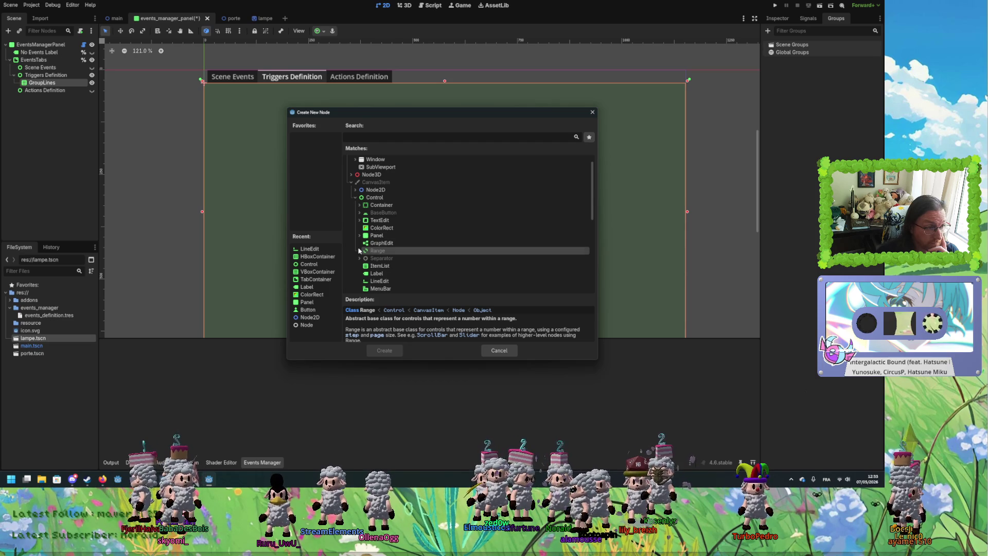
{"action": "left_click", "coordinate": [359, 206]}
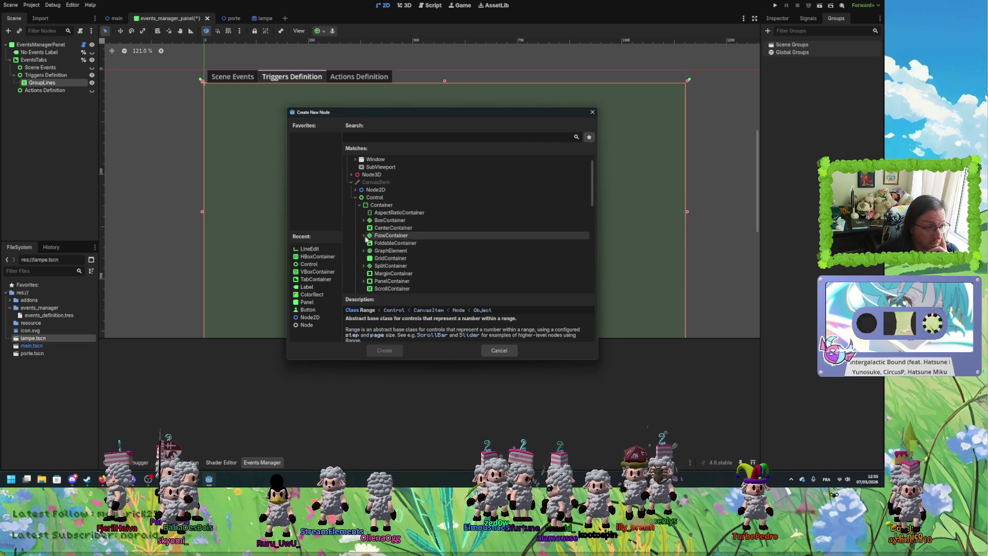
{"action": "scroll", "coordinate": [411, 258], "scroll_direction": "down", "scroll_amount": 1}
{"action": "scroll", "coordinate": [429, 255], "scroll_direction": "down", "scroll_amount": 1}
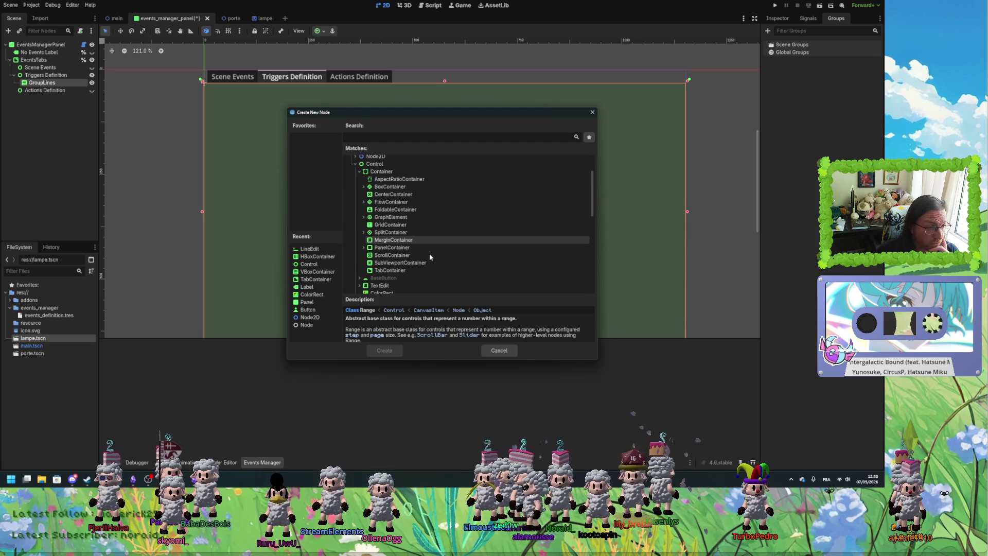
{"action": "left_click", "coordinate": [363, 217]}
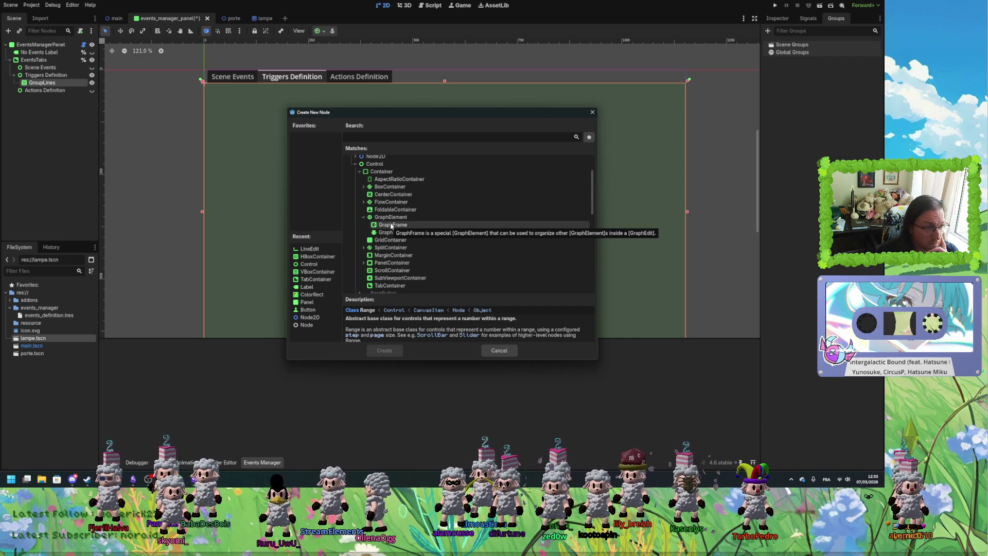
Pick Tree from the Control node types and create it under GroupLines.
{"action": "left_click", "coordinate": [364, 216]}
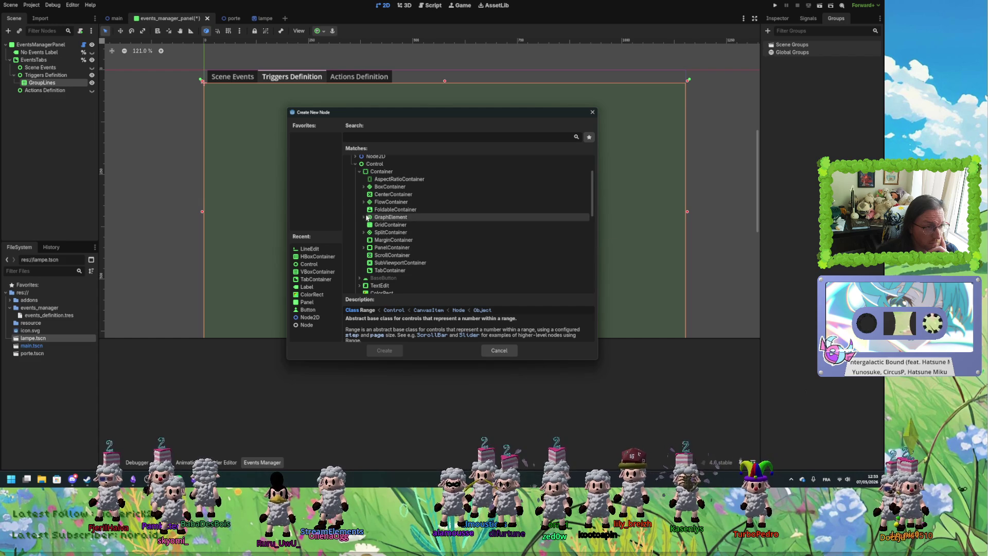
{"action": "left_click", "coordinate": [363, 201]}
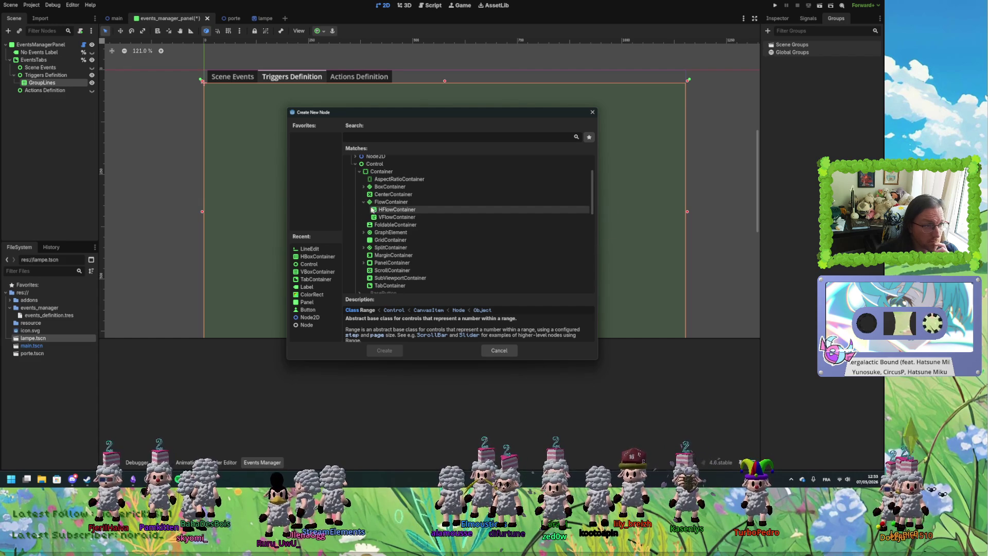
{"action": "left_click", "coordinate": [364, 202]}
{"action": "scroll", "coordinate": [394, 250], "scroll_direction": "down", "scroll_amount": 1}
{"action": "left_click", "coordinate": [363, 230]}
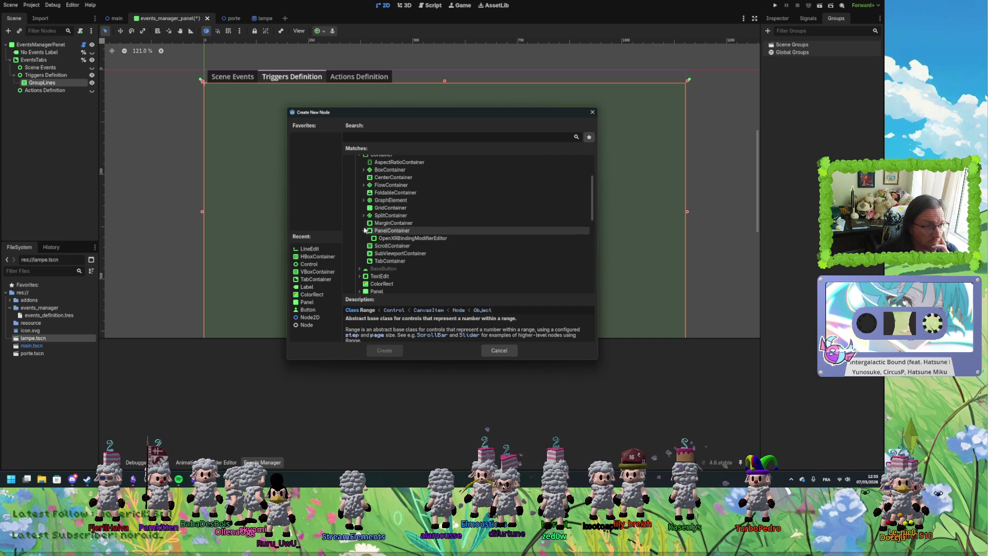
{"action": "scroll", "coordinate": [380, 236], "scroll_direction": "down", "scroll_amount": 2}
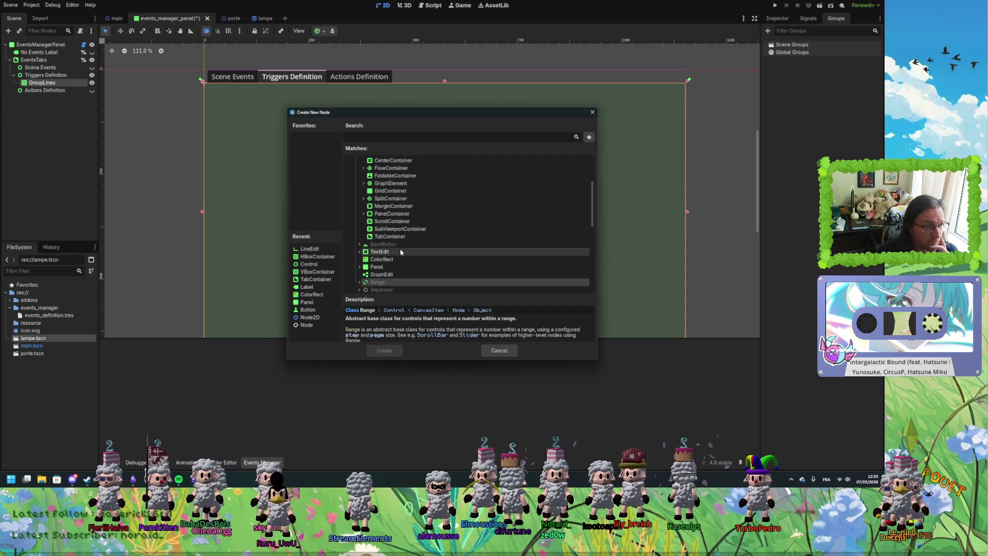
{"action": "scroll", "coordinate": [383, 256], "scroll_direction": "down", "scroll_amount": 1}
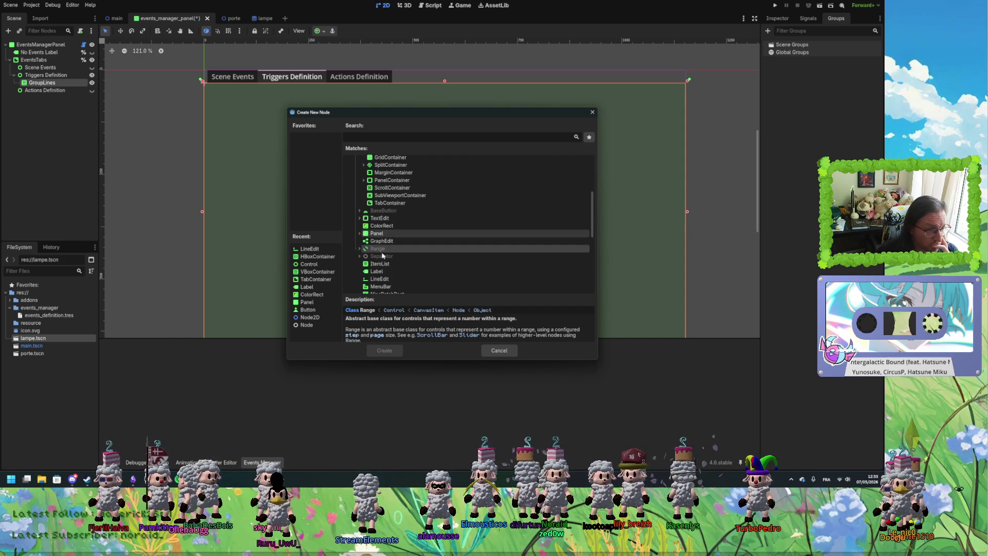
{"action": "left_click", "coordinate": [382, 241]}
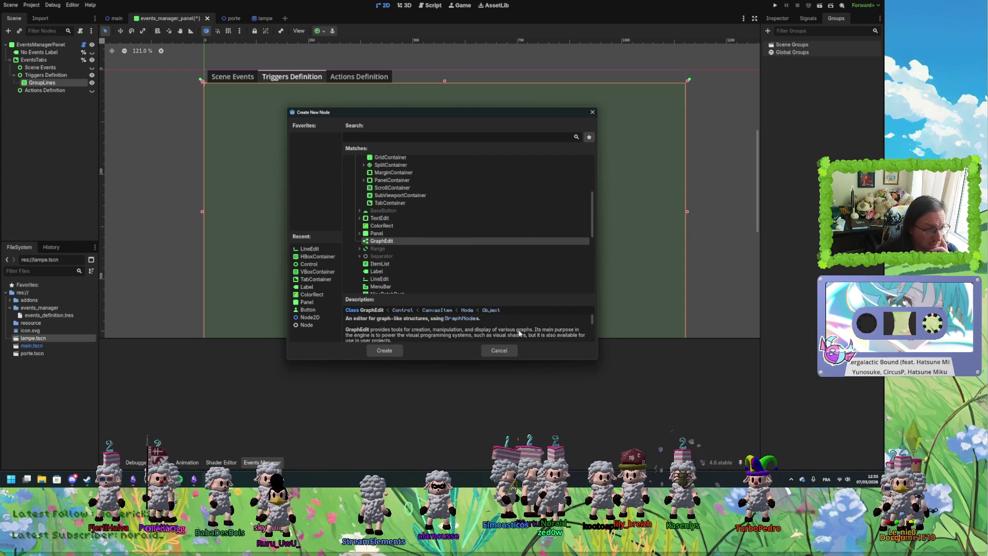
{"action": "scroll", "coordinate": [519, 333], "scroll_direction": "down", "scroll_amount": 1}
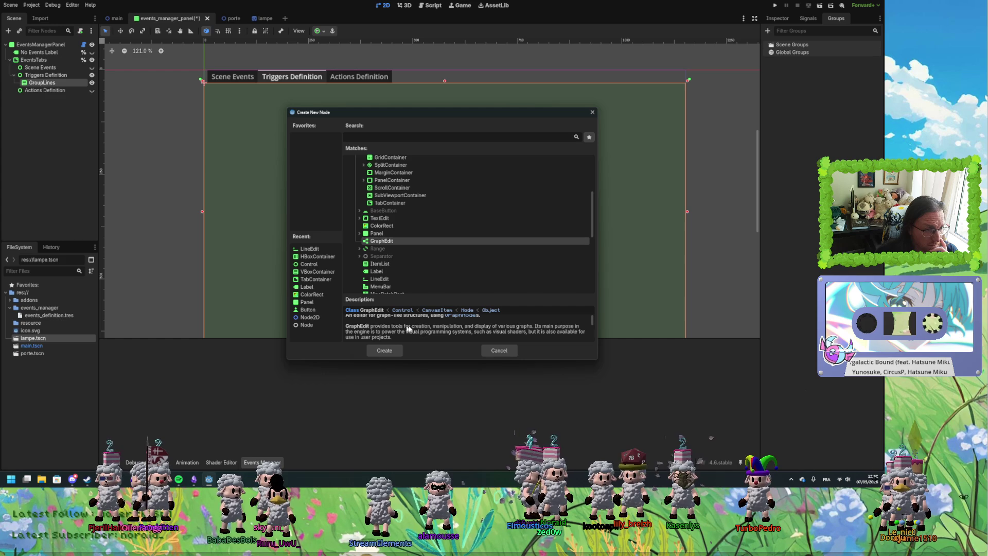
{"action": "scroll", "coordinate": [569, 332], "scroll_direction": "down", "scroll_amount": 2}
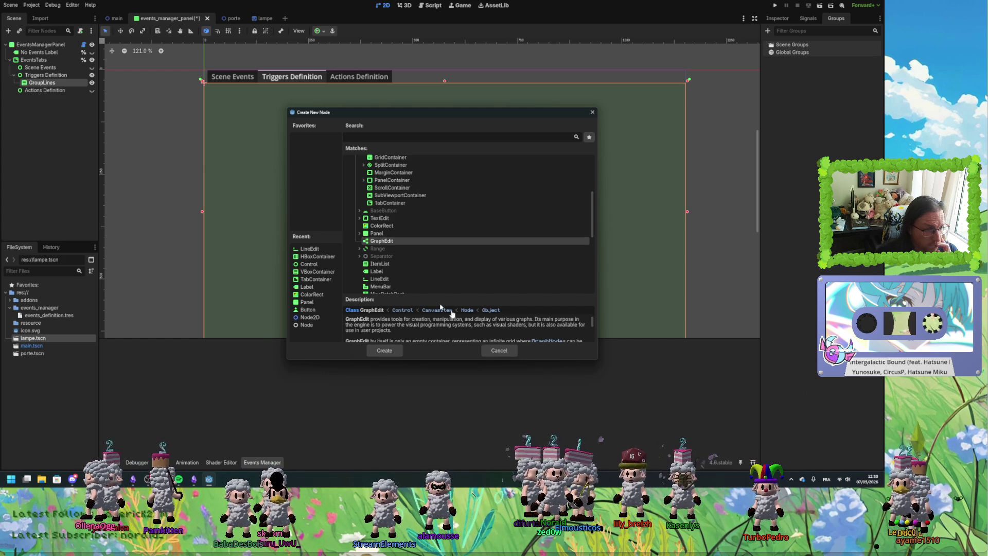
{"action": "scroll", "coordinate": [381, 254], "scroll_direction": "down", "scroll_amount": 1}
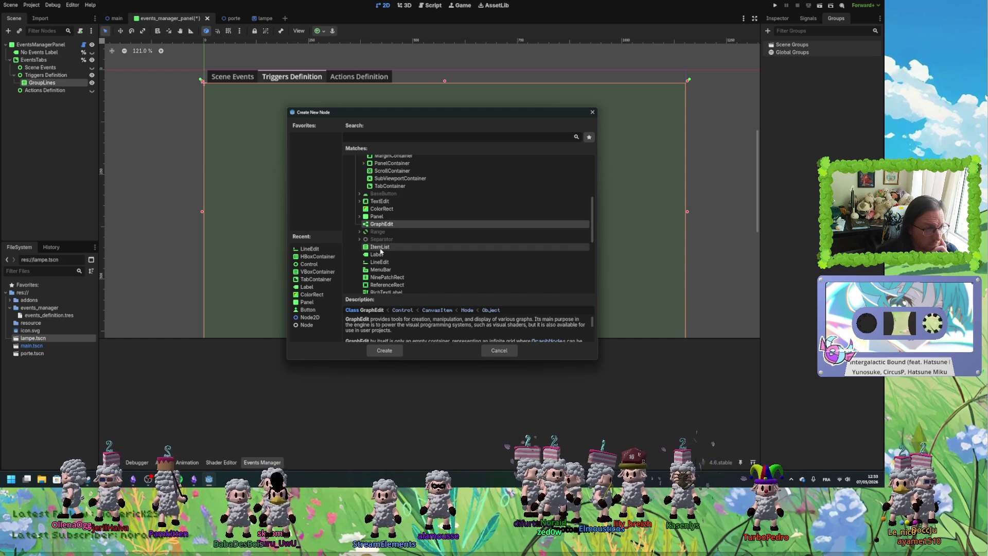
{"action": "scroll", "coordinate": [382, 252], "scroll_direction": "down", "scroll_amount": 2}
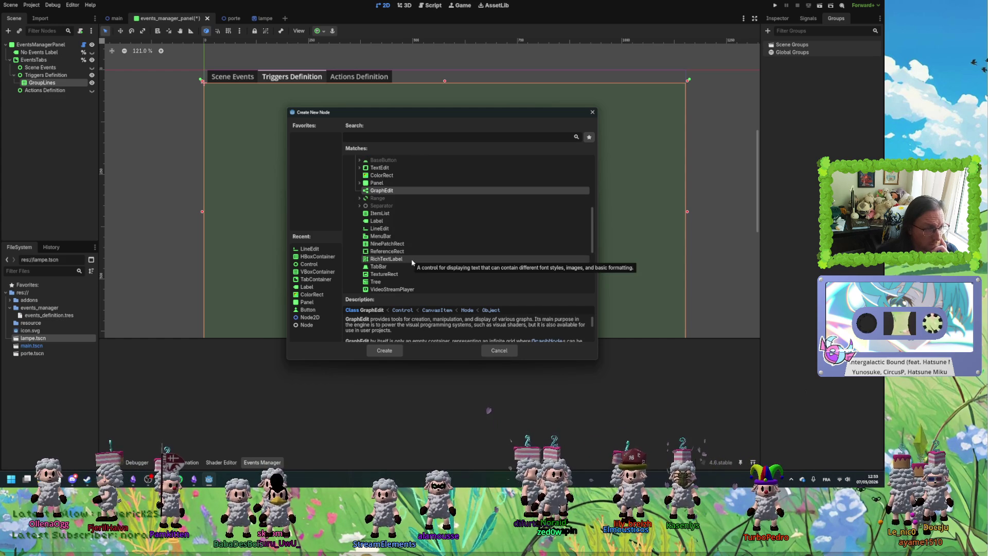
{"action": "scroll", "coordinate": [412, 261], "scroll_direction": "down", "scroll_amount": 2}
{"action": "left_click", "coordinate": [391, 248]}
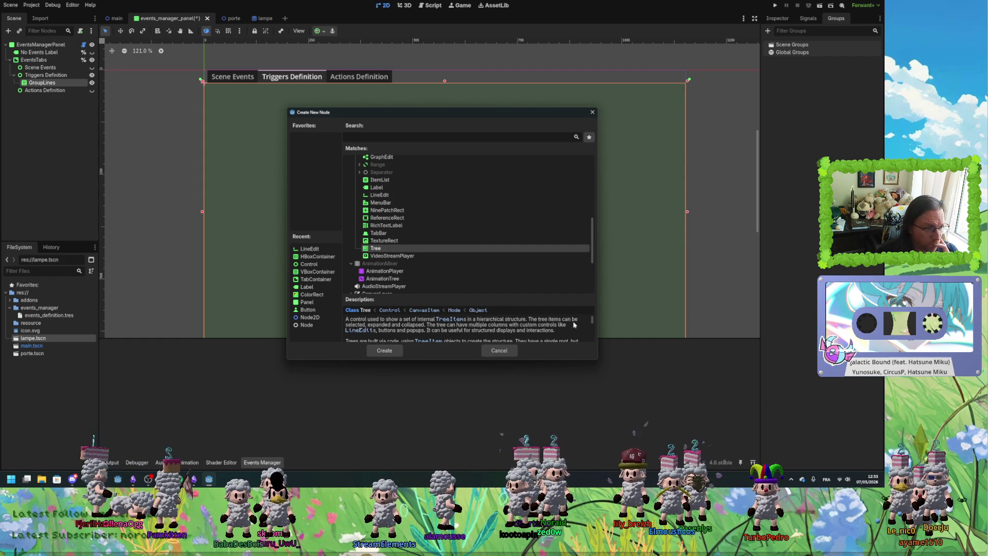
{"action": "left_click", "coordinate": [391, 350]}
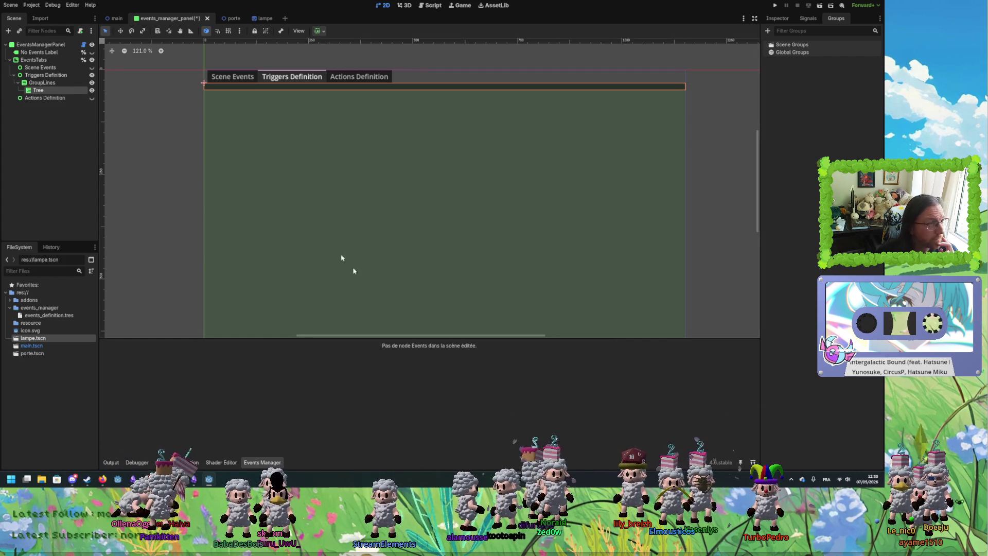
Enable Column Titles Visible on the Tree in the Inspector and review its Scroll and Layout settings.
{"action": "left_click", "coordinate": [777, 18]}
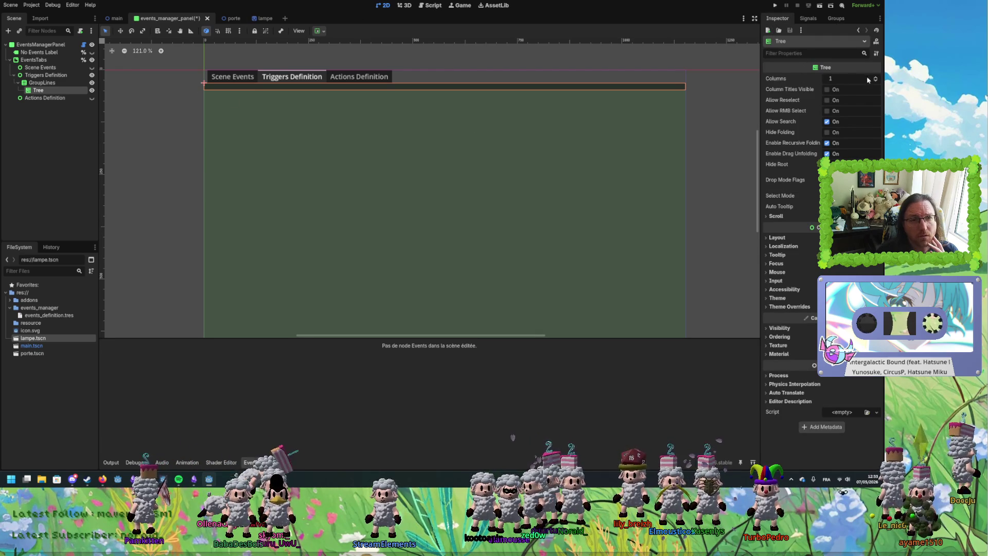
{"action": "left_click", "coordinate": [828, 90]}
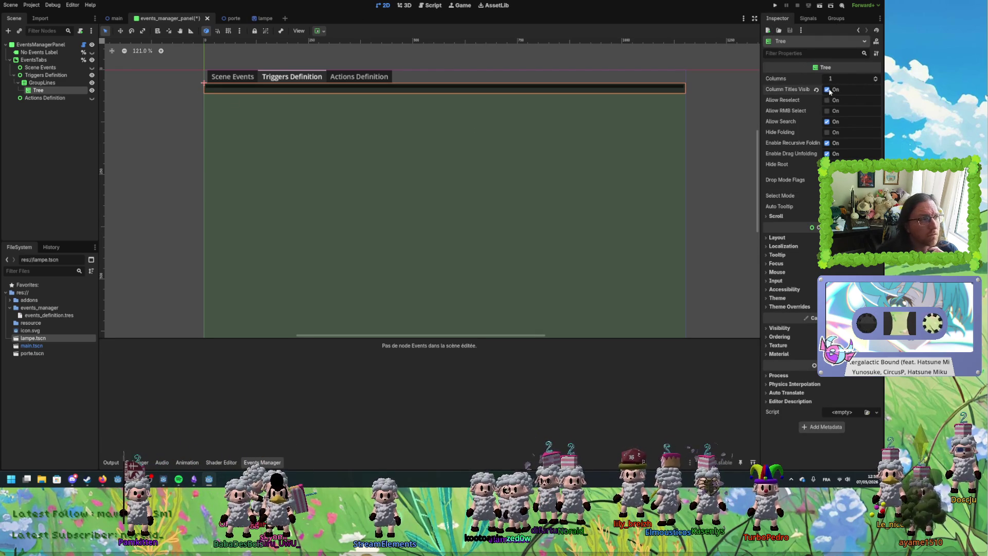
{"action": "left_click", "coordinate": [827, 90]}
{"action": "left_click", "coordinate": [828, 90]}
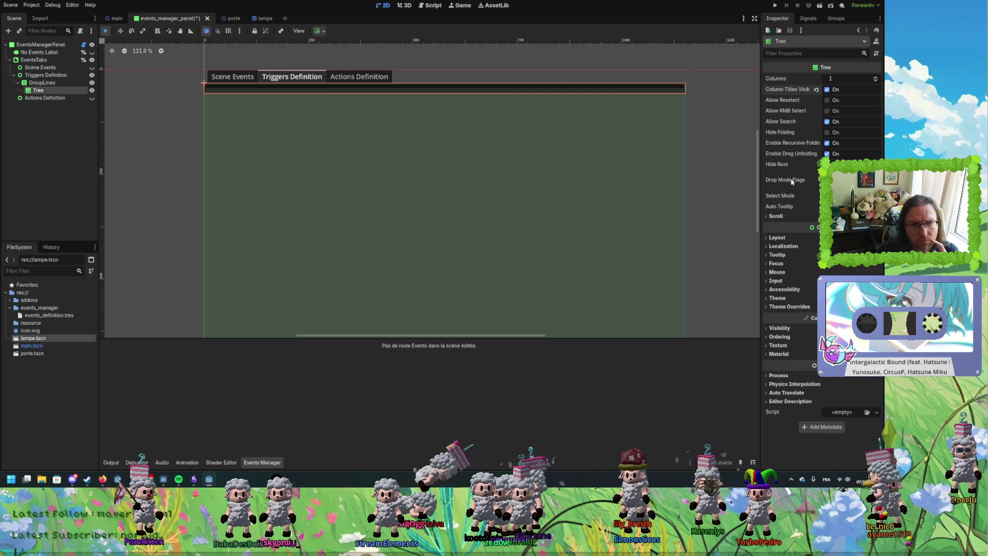
{"action": "left_click", "coordinate": [776, 217]}
{"action": "left_click", "coordinate": [778, 216]}
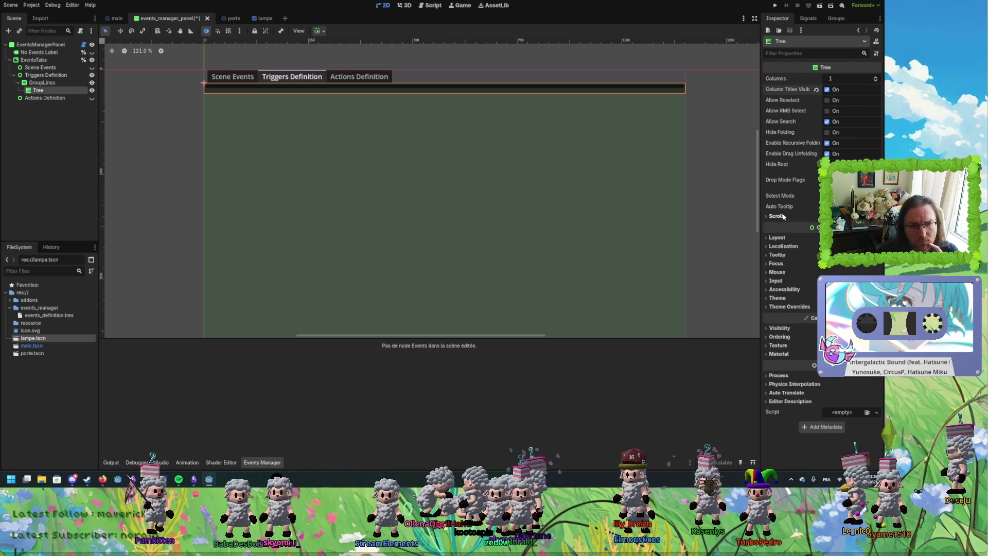
{"action": "left_click", "coordinate": [776, 237]}
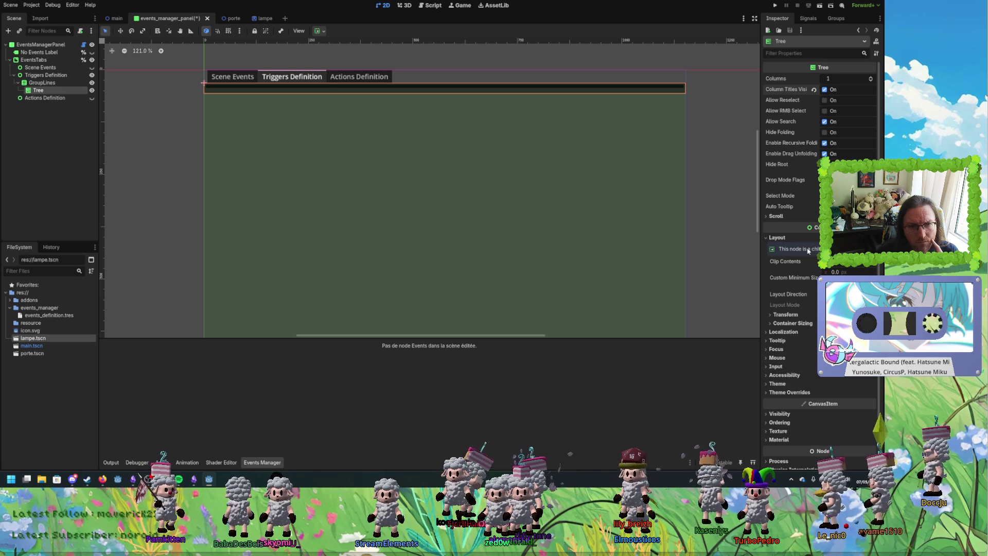
{"action": "right_click", "coordinate": [61, 93]}
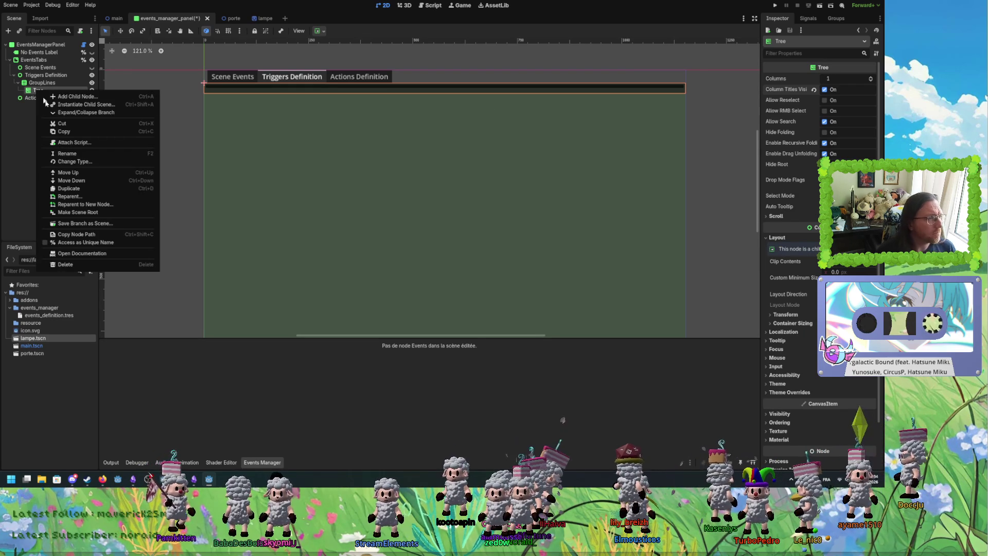
Open the Tree class documentation and read its summary and incremental search notes.
{"action": "left_click", "coordinate": [108, 254]}
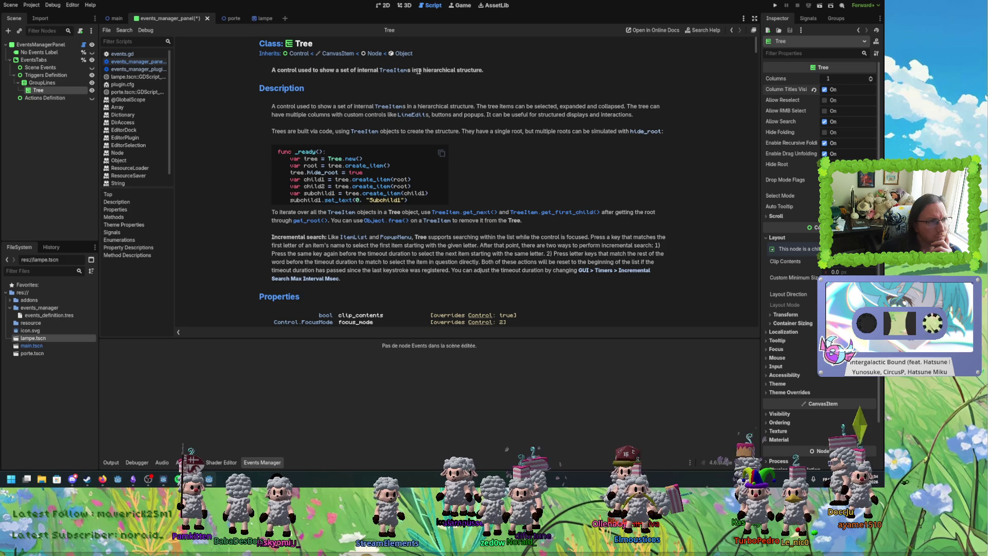
{"action": "left_click_drag", "start_coordinate": [413, 70], "coordinate": [486, 72]}
{"action": "left_click", "coordinate": [489, 71]}
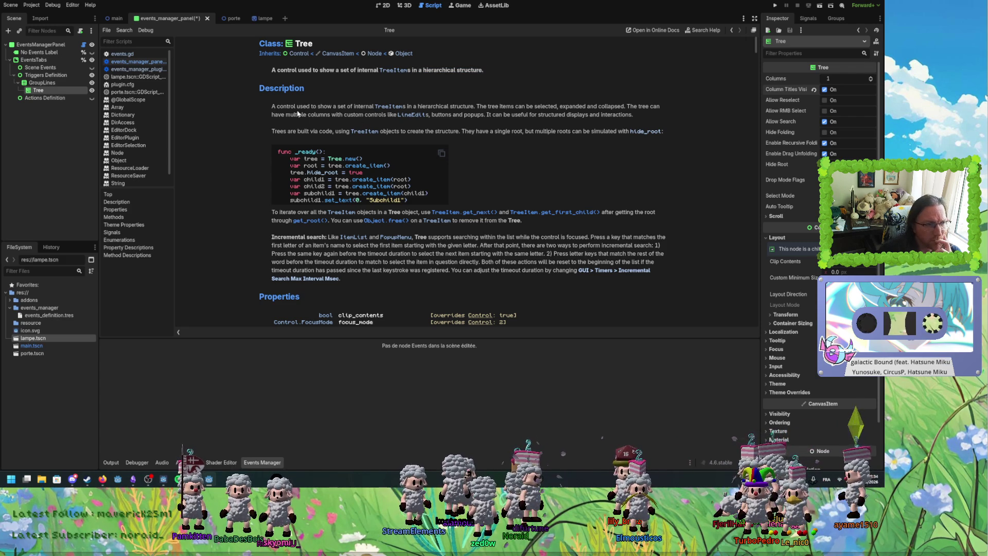
{"action": "scroll", "coordinate": [462, 240], "scroll_direction": "down", "scroll_amount": 3}
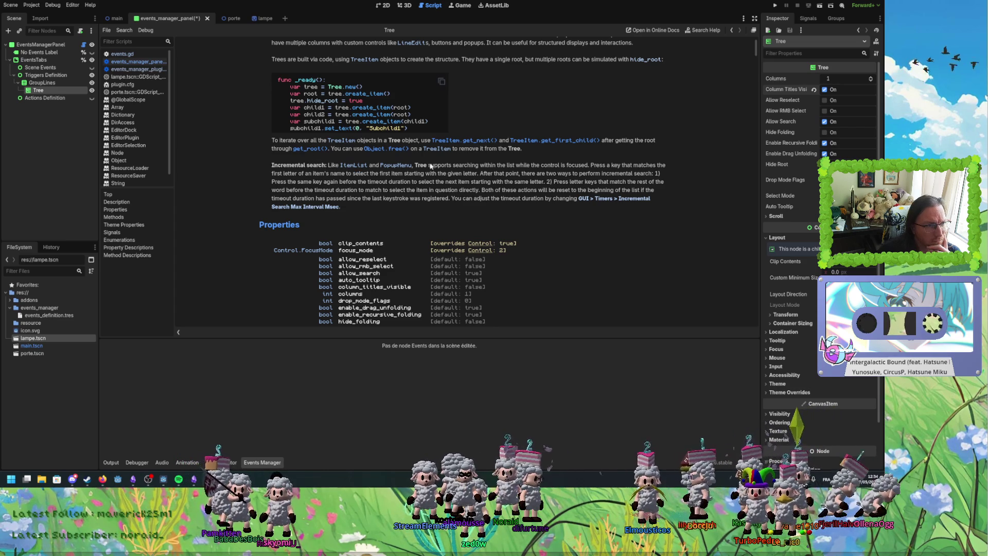
{"action": "left_click_drag", "start_coordinate": [432, 168], "coordinate": [555, 169]}
{"action": "scroll", "coordinate": [507, 171], "scroll_direction": "down", "scroll_amount": 4}
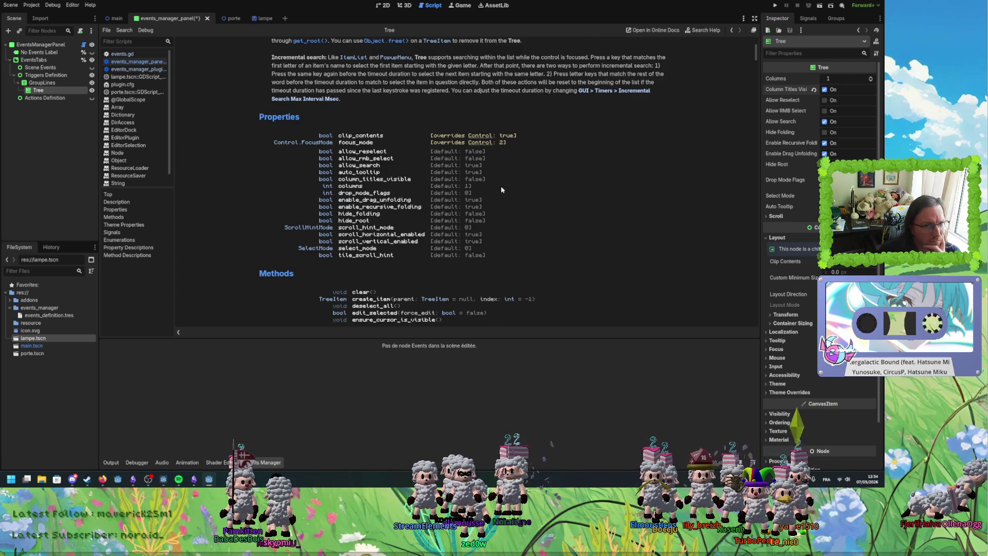
{"action": "scroll", "coordinate": [511, 194], "scroll_direction": "up", "scroll_amount": 6}
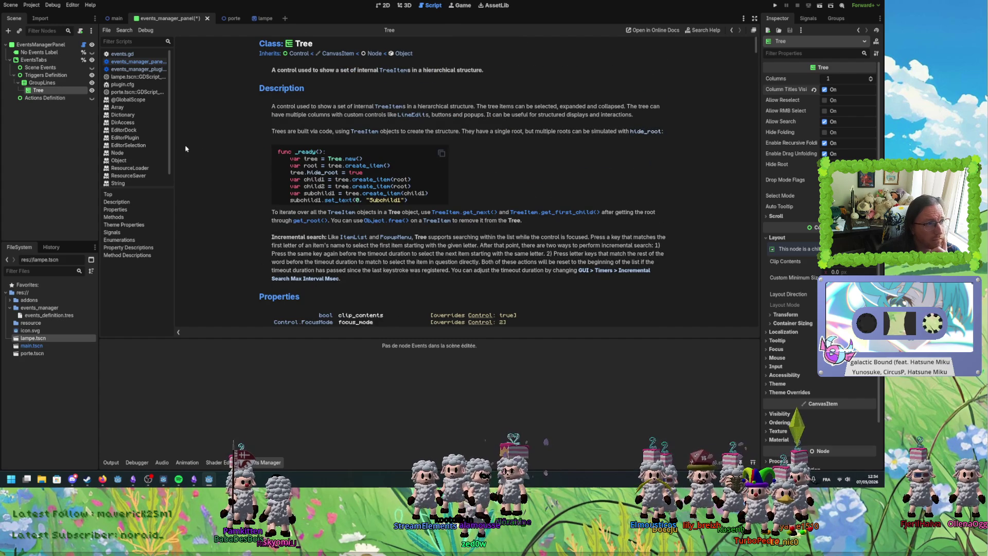
Follow the link to the TreeItem class reference and read how child items work.
{"action": "left_click", "coordinate": [399, 70]}
{"action": "left_click_drag", "start_coordinate": [303, 70], "coordinate": [378, 70]}
{"action": "left_click", "coordinate": [360, 72]}
{"action": "left_click", "coordinate": [291, 108]}
{"action": "mouse_move", "coordinate": [337, 110]}
{"action": "left_mouse_down"}
{"action": "mouse_move", "coordinate": [443, 108]}
{"action": "mouse_move", "coordinate": [453, 117]}
{"action": "left_mouse_up"}
{"action": "left_click", "coordinate": [453, 117]}
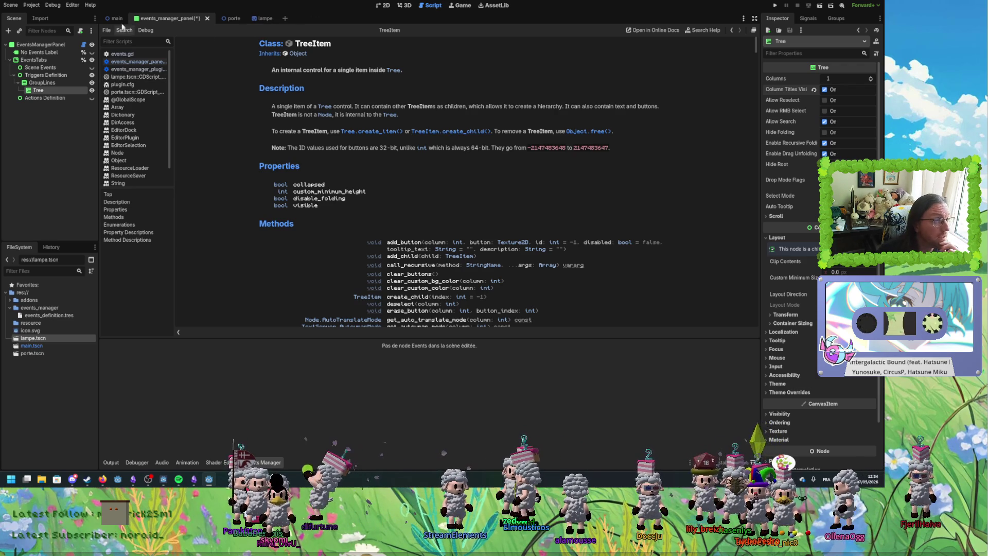
Back in 2D, add a Label child under Tree with the text 'test'.
{"action": "key", "text": "ctrl+F1"}
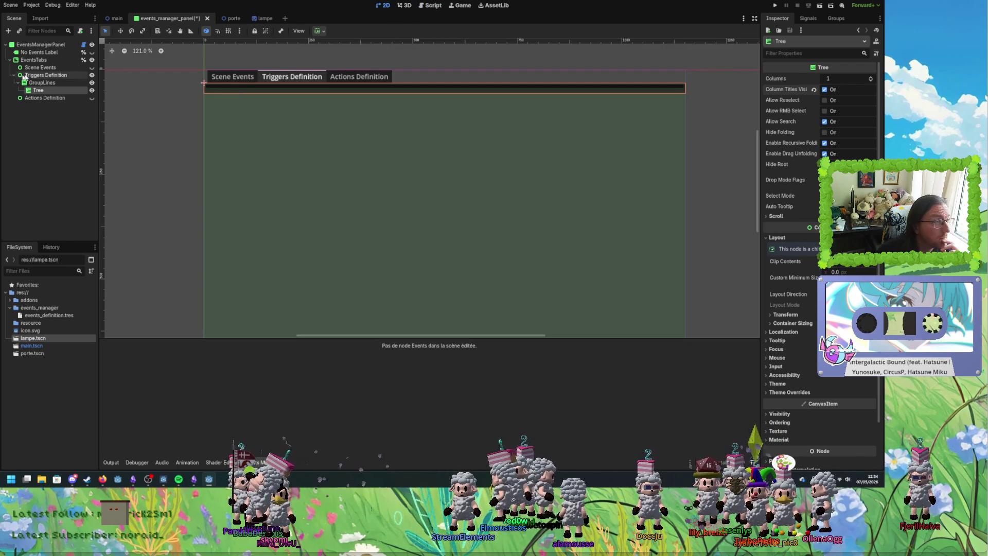
{"action": "right_click", "coordinate": [40, 90]}
{"action": "left_click", "coordinate": [57, 96]}
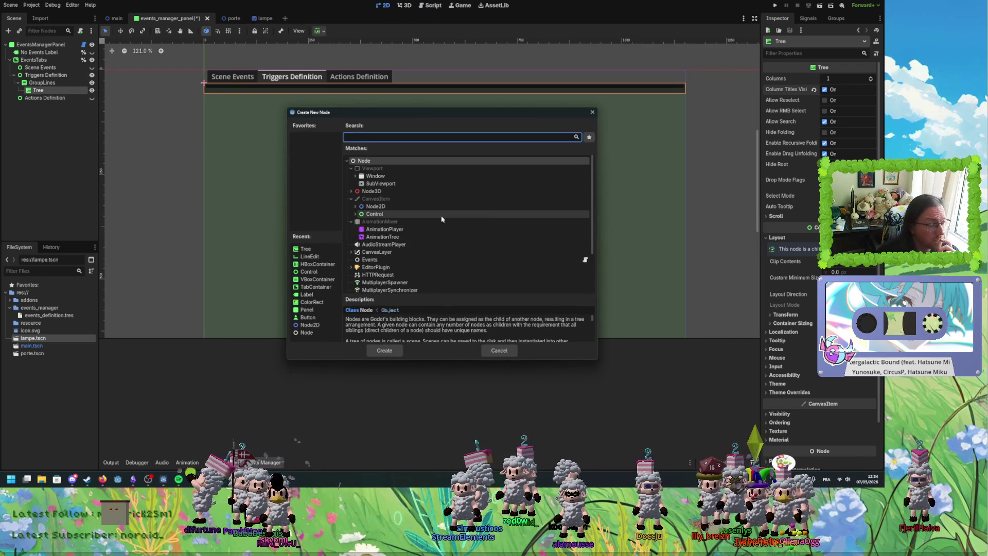
{"action": "type", "text": "label"}
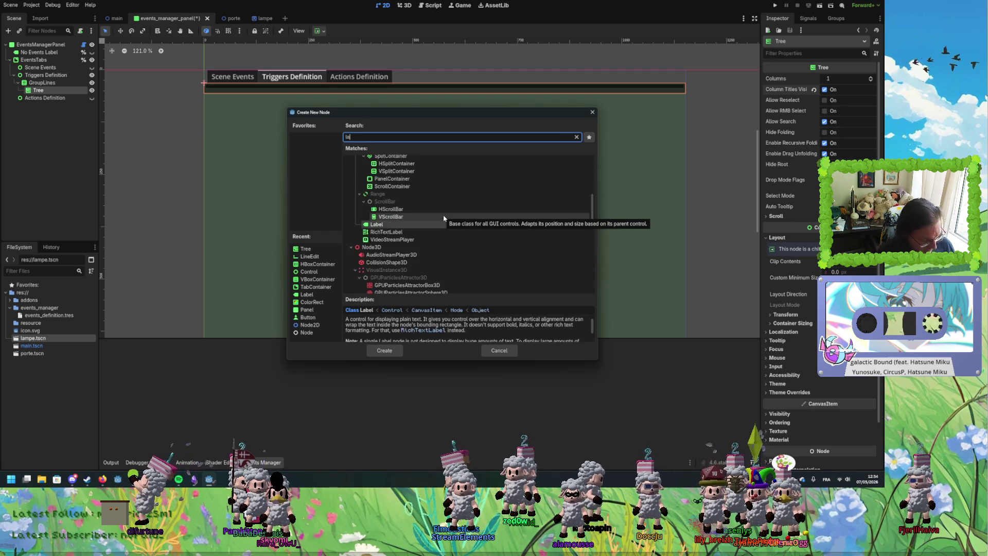
{"action": "double_click", "coordinate": [377, 183]}
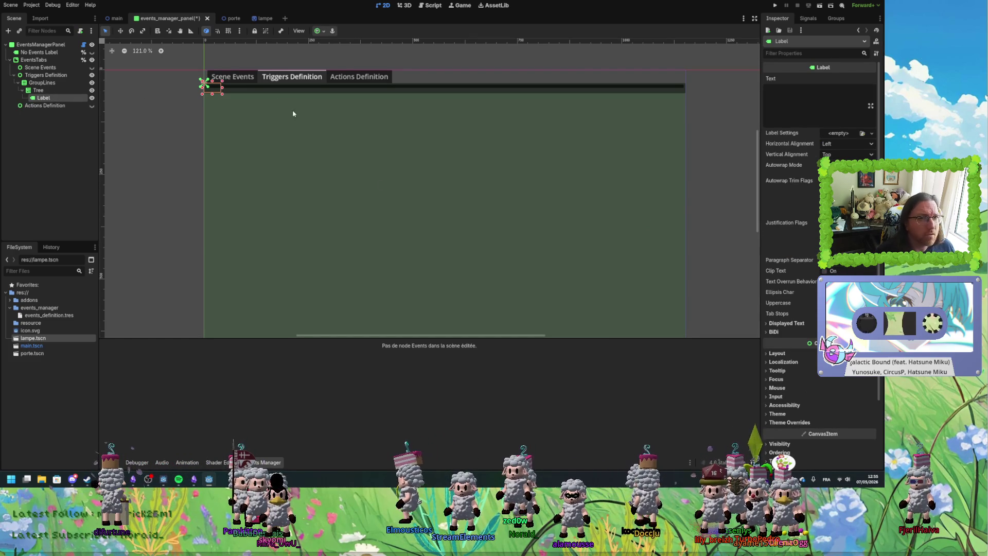
{"action": "left_click", "coordinate": [803, 99]}
{"action": "type", "text": "test"}
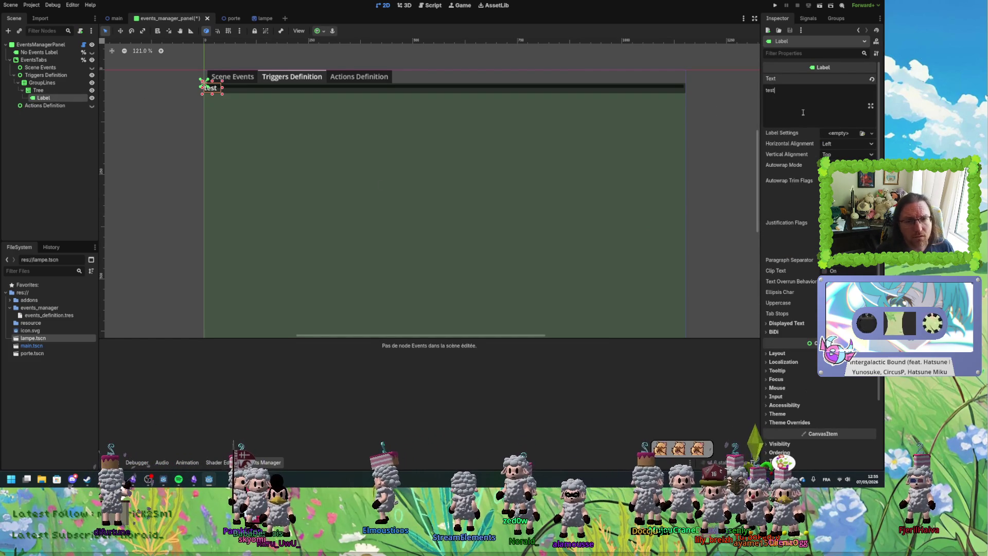
{"action": "left_click", "coordinate": [746, 123]}
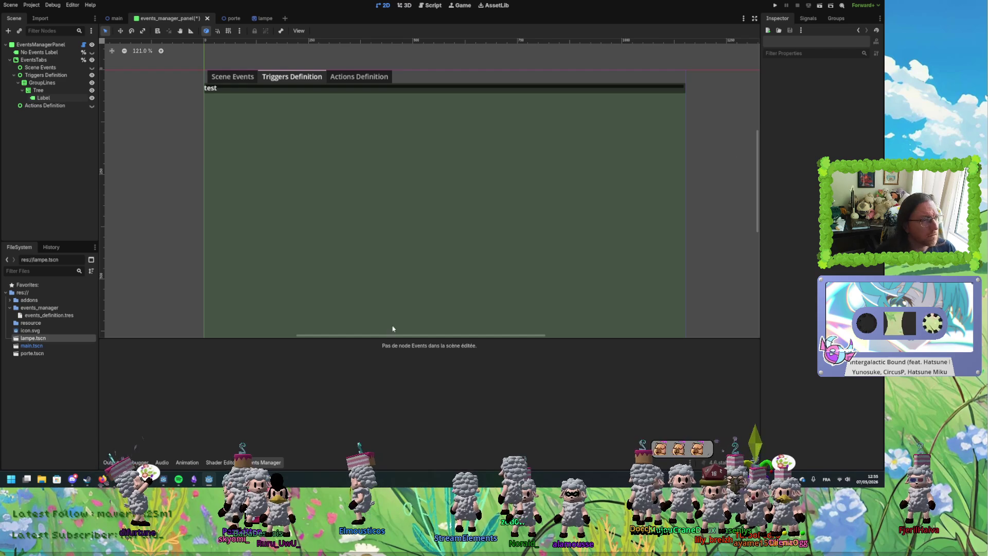
{"action": "left_click", "coordinate": [52, 99]}
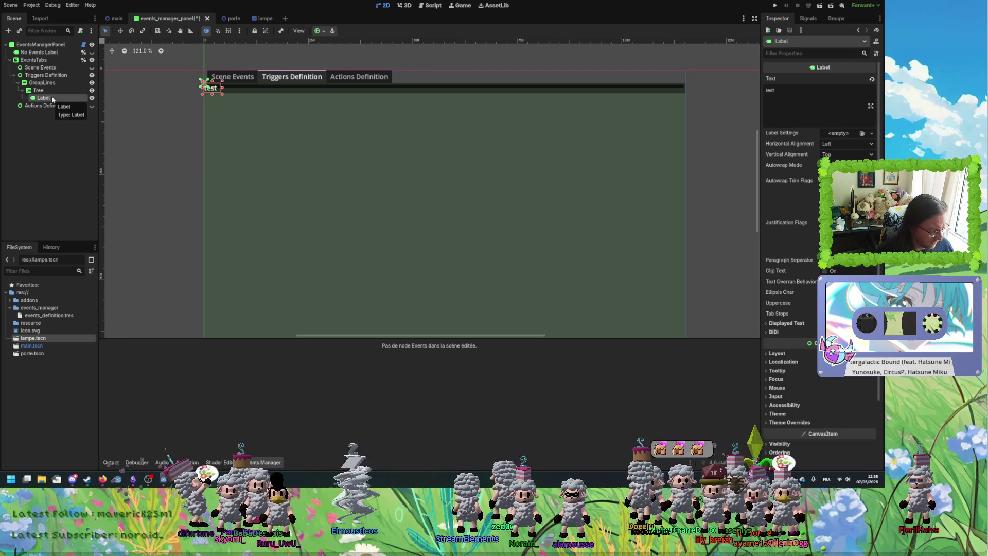
Duplicate the Label, then delete Label, Label2 and Label3 so Tree has no children.
{"action": "key", "text": "ctrl+d"}
{"action": "key", "text": "ctrl+d"}
{"action": "left_click", "coordinate": [52, 97]}
{"action": "left_click", "coordinate": [41, 91]}
{"action": "left_click", "coordinate": [46, 112]}
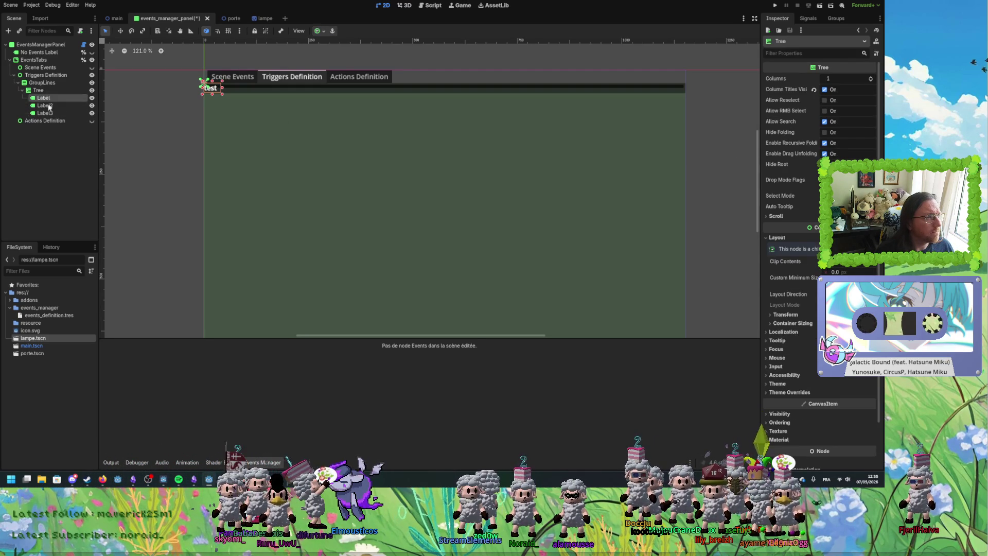
{"action": "left_click", "coordinate": [53, 99], "text": "shift"}
{"action": "key", "text": "Delete"}
{"action": "left_click", "coordinate": [421, 244]}
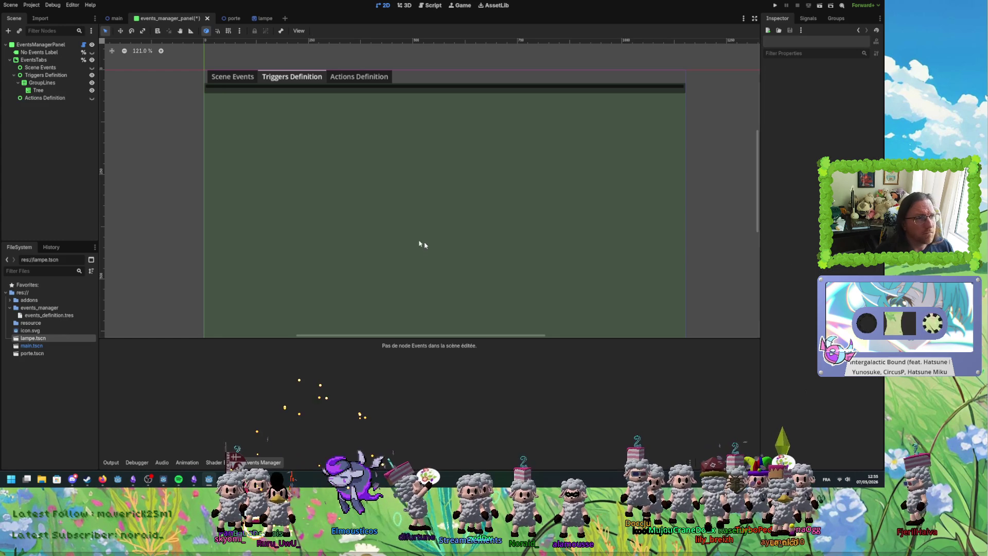
{"action": "left_click", "coordinate": [38, 90]}
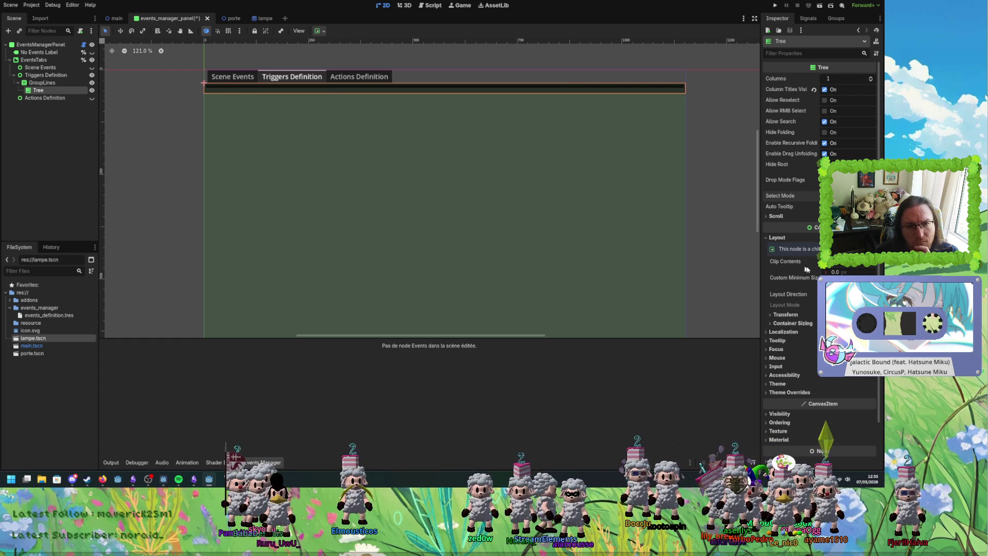
{"action": "scroll", "coordinate": [797, 299], "scroll_direction": "down", "scroll_amount": 2}
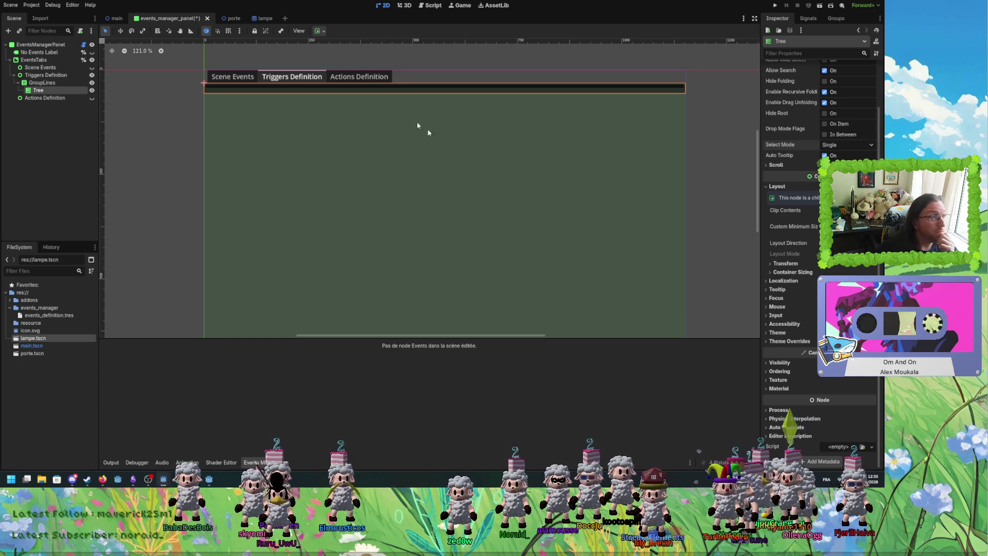
Open the Tree class documentation and scroll through its description, properties and methods.
{"action": "right_click", "coordinate": [41, 90]}
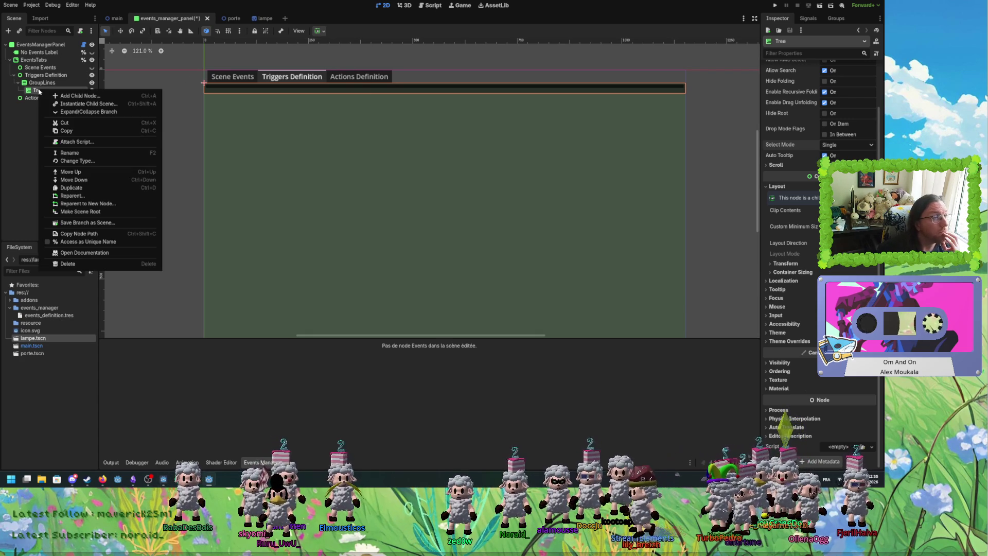
{"action": "left_click", "coordinate": [84, 253]}
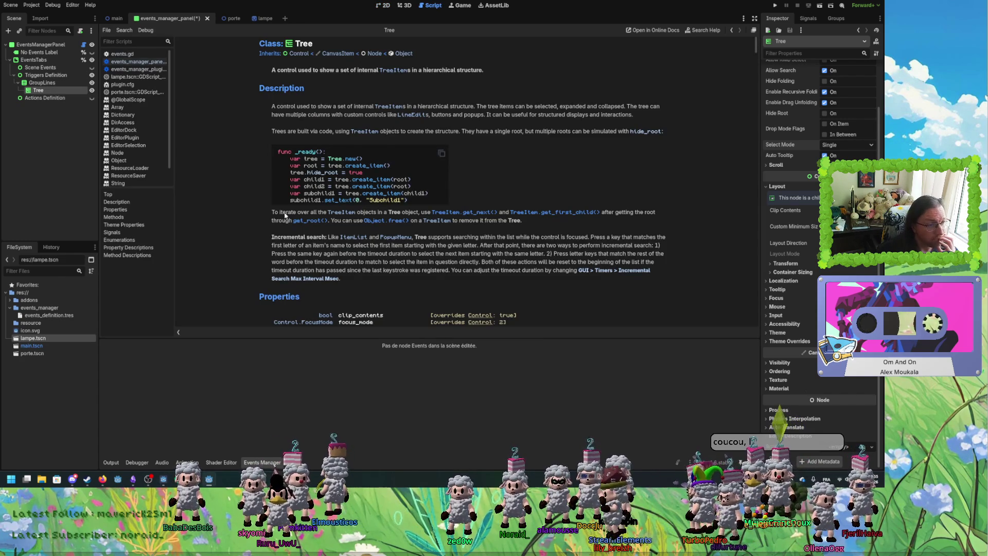
{"action": "scroll", "coordinate": [285, 216], "scroll_direction": "down", "scroll_amount": 3}
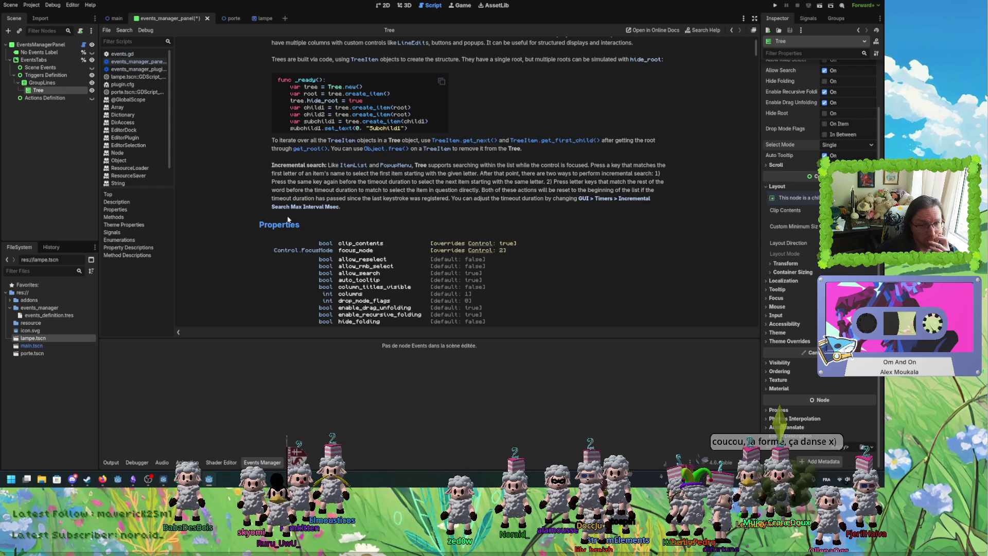
{"action": "scroll", "coordinate": [291, 219], "scroll_direction": "down", "scroll_amount": 20}
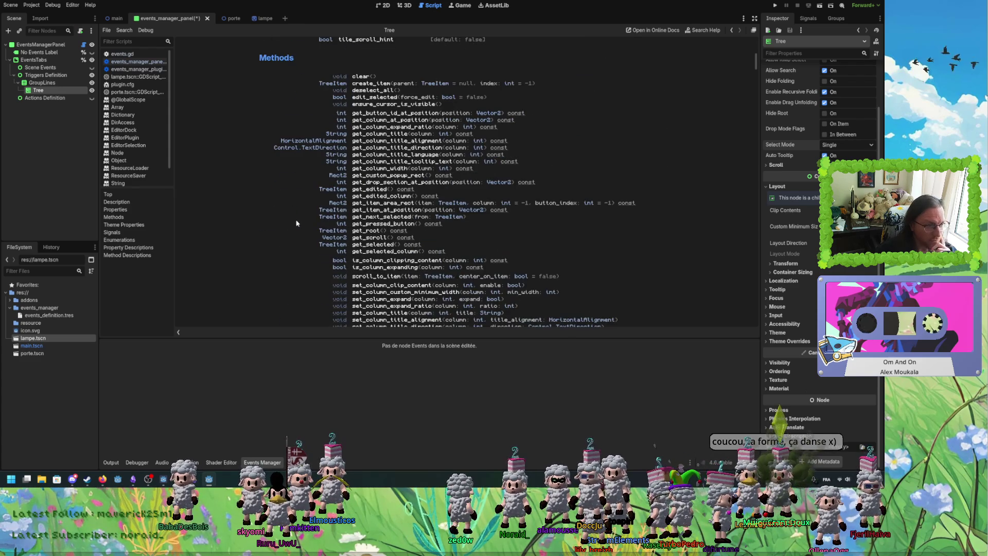
{"action": "scroll", "coordinate": [297, 221], "scroll_direction": "down", "scroll_amount": 5}
{"action": "scroll", "coordinate": [359, 247], "scroll_direction": "up", "scroll_amount": 10}
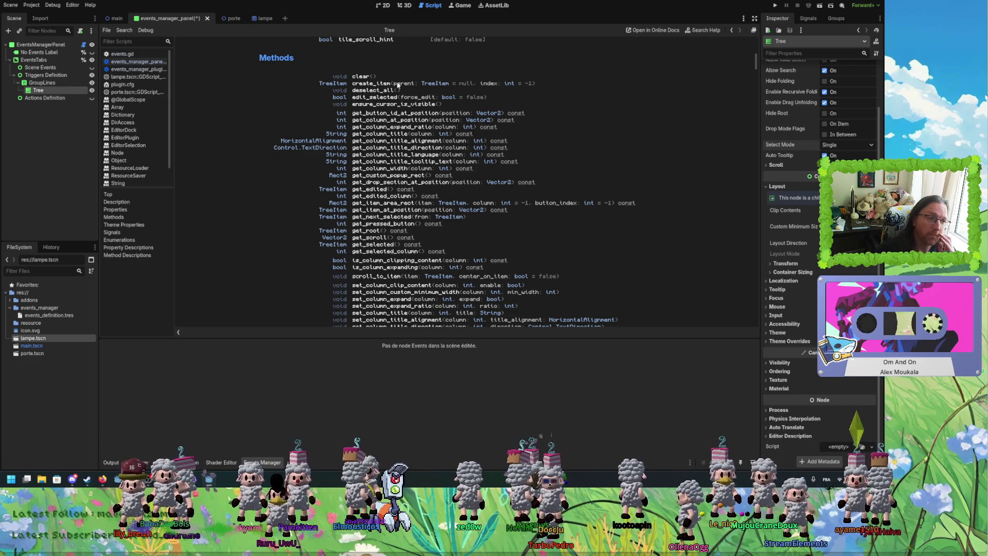
{"action": "scroll", "coordinate": [397, 85], "scroll_direction": "down", "scroll_amount": 5}
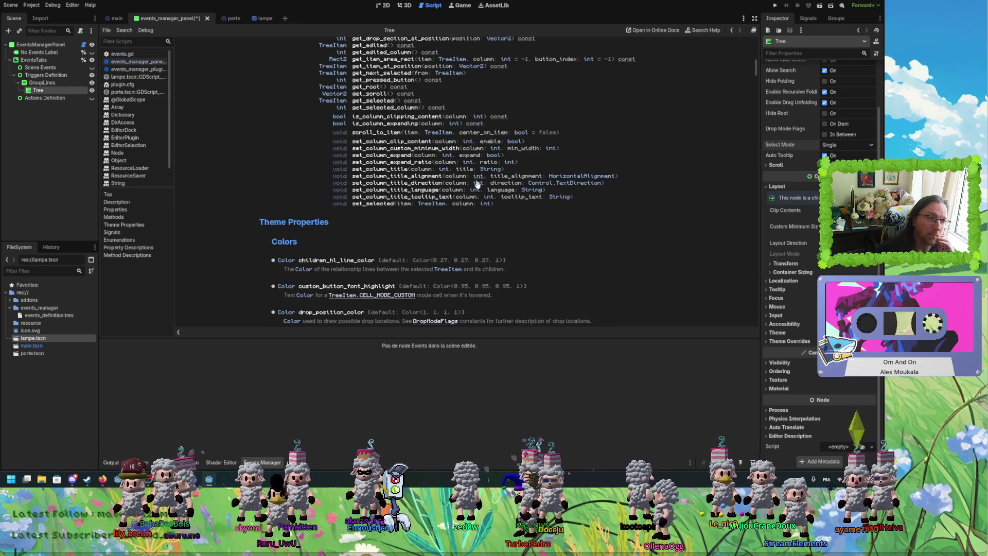
{"action": "scroll", "coordinate": [375, 213], "scroll_direction": "down", "scroll_amount": 3}
{"action": "scroll", "coordinate": [372, 216], "scroll_direction": "down", "scroll_amount": 20}
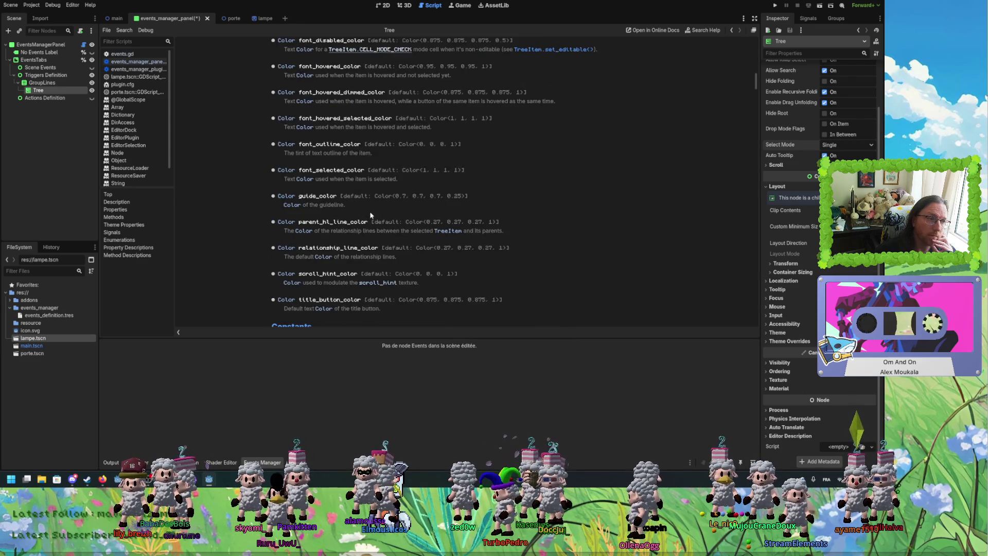
{"action": "scroll", "coordinate": [374, 216], "scroll_direction": "down", "scroll_amount": 10}
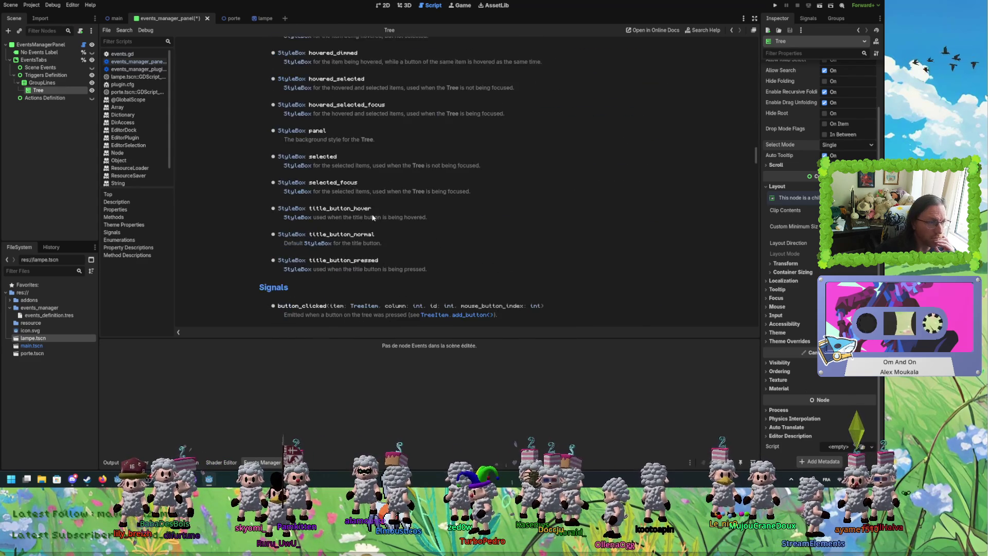
{"action": "scroll", "coordinate": [591, 250], "scroll_direction": "up", "scroll_amount": 15}
{"action": "scroll", "coordinate": [589, 248], "scroll_direction": "up", "scroll_amount": 20}
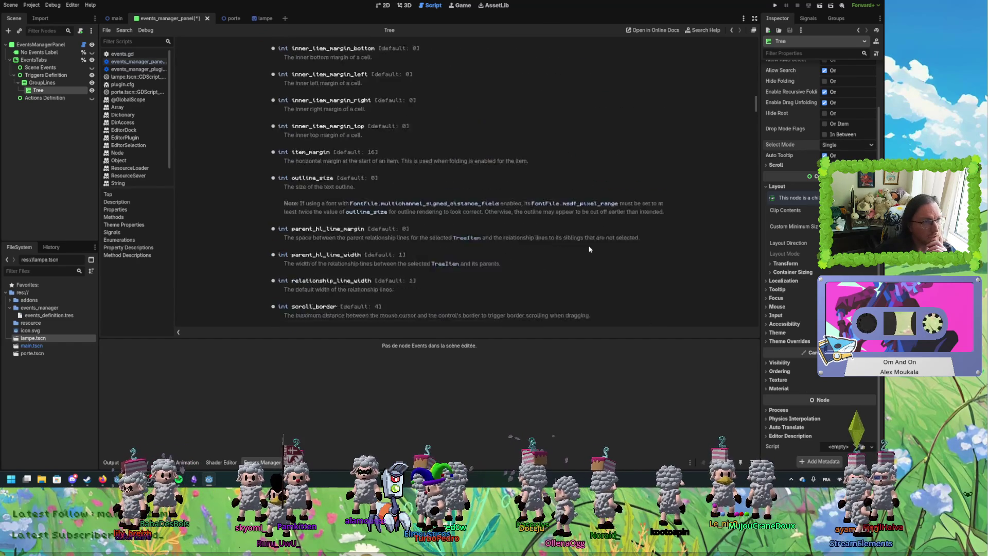
{"action": "scroll", "coordinate": [589, 247], "scroll_direction": "up", "scroll_amount": 5}
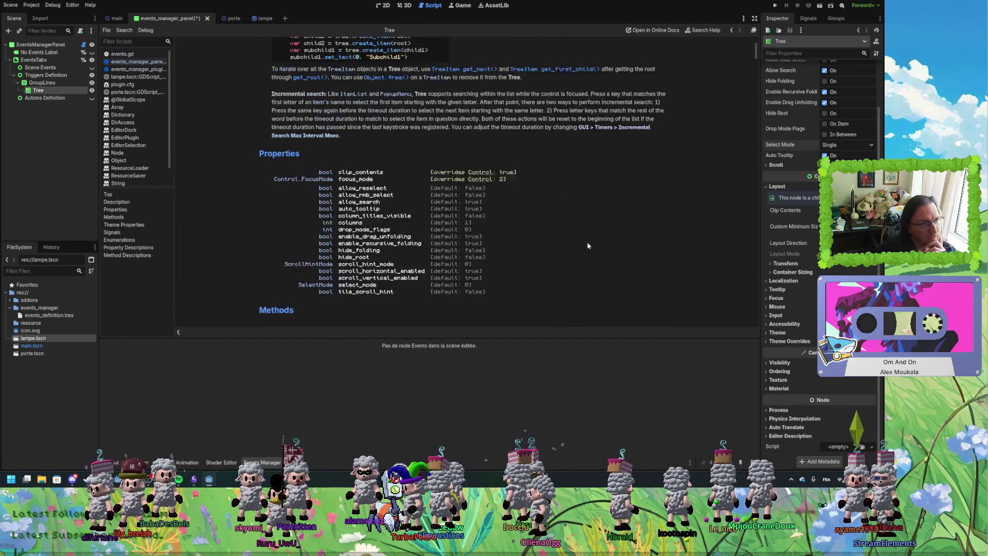
{"action": "scroll", "coordinate": [419, 206], "scroll_direction": "up", "scroll_amount": 3}
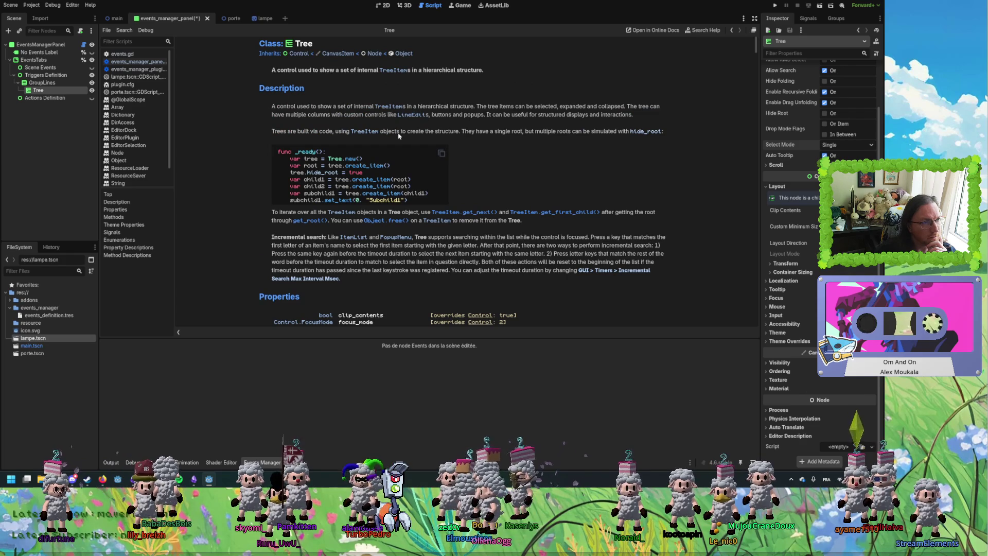
Study the example code's create_item() root and child lines and its set_text calls.
{"action": "left_click_drag", "start_coordinate": [319, 196], "coordinate": [434, 194]}
{"action": "left_click", "coordinate": [433, 195]}
{"action": "left_click_drag", "start_coordinate": [312, 159], "coordinate": [371, 159]}
{"action": "mouse_move", "coordinate": [304, 166]}
{"action": "left_mouse_down"}
{"action": "mouse_move", "coordinate": [410, 167]}
{"action": "mouse_move", "coordinate": [341, 167]}
{"action": "mouse_move", "coordinate": [393, 166]}
{"action": "left_mouse_up"}
{"action": "left_click", "coordinate": [345, 171]}
{"action": "left_click", "coordinate": [406, 170]}
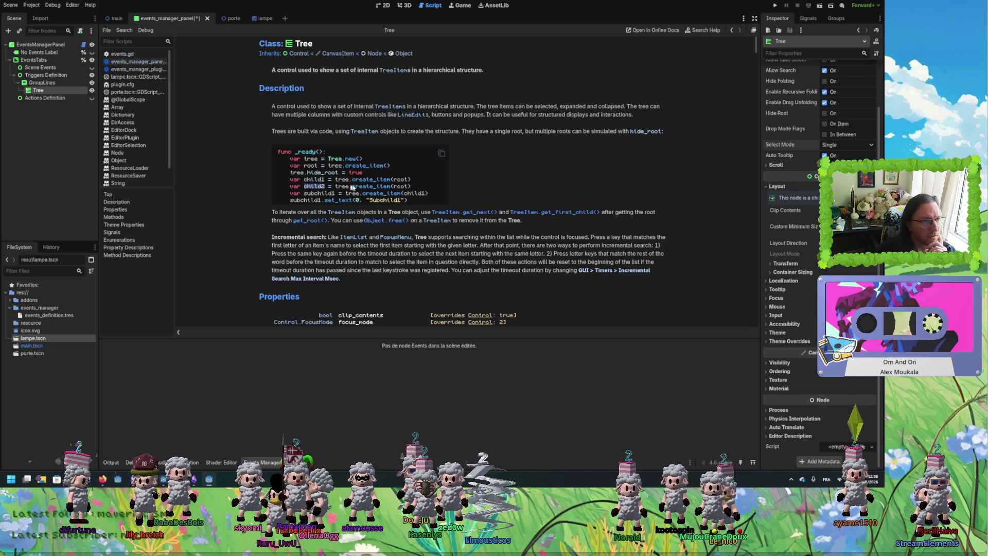
{"action": "double_click", "coordinate": [384, 185]}
{"action": "left_click", "coordinate": [412, 193]}
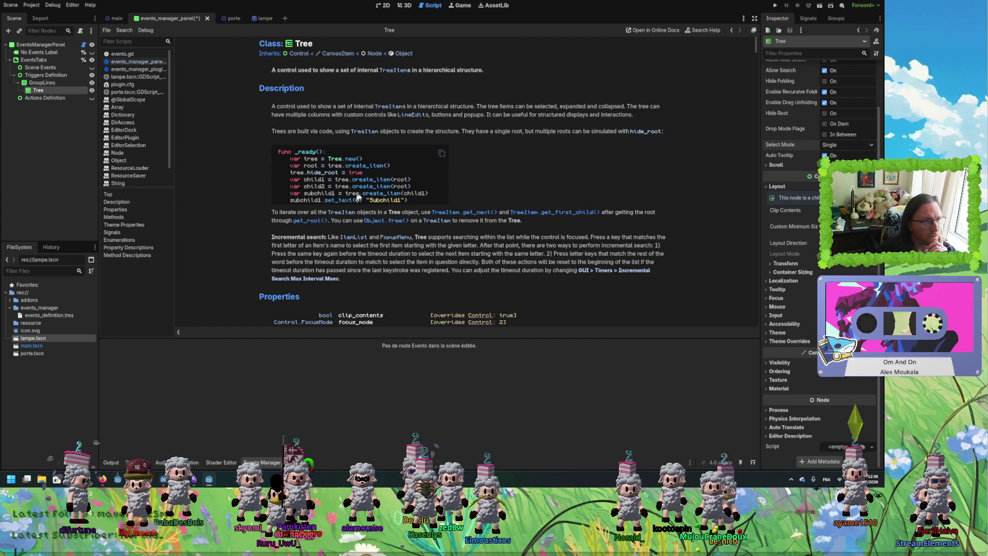
{"action": "left_click_drag", "start_coordinate": [305, 194], "coordinate": [430, 194]}
{"action": "left_click_drag", "start_coordinate": [435, 200], "coordinate": [325, 201]}
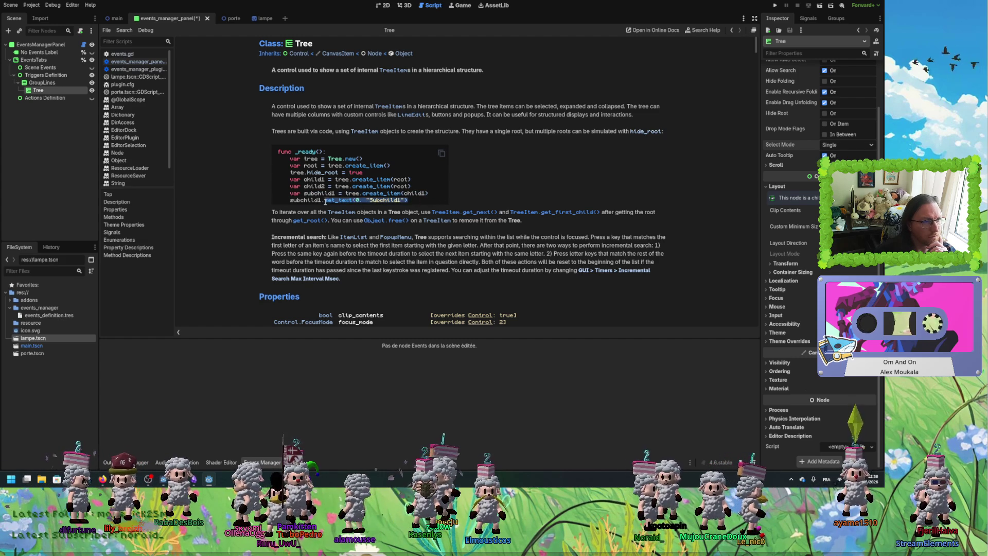
{"action": "double_click", "coordinate": [340, 201]}
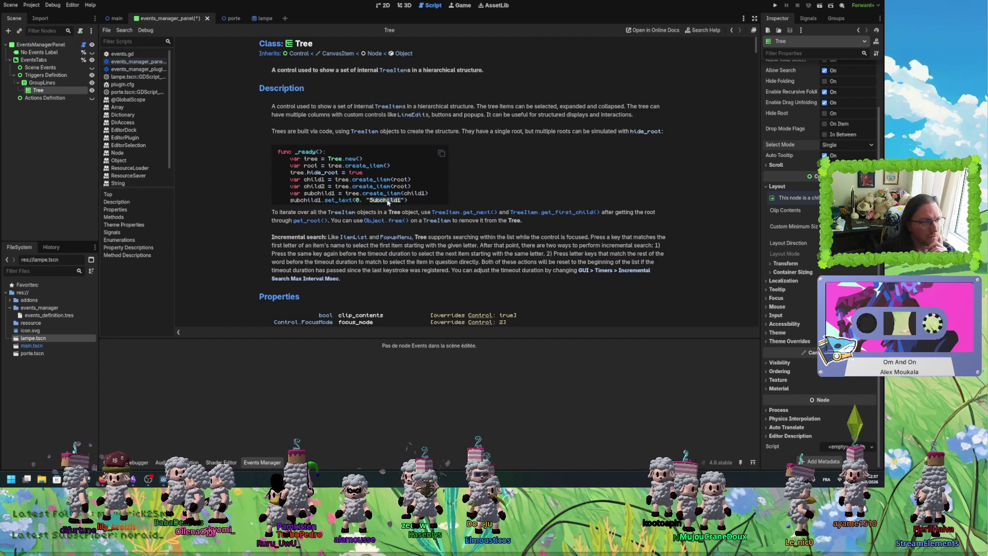
{"action": "scroll", "coordinate": [392, 206], "scroll_direction": "down", "scroll_amount": 3}
{"action": "scroll", "coordinate": [423, 200], "scroll_direction": "down", "scroll_amount": 3}
{"action": "scroll", "coordinate": [422, 200], "scroll_direction": "up", "scroll_amount": 2}
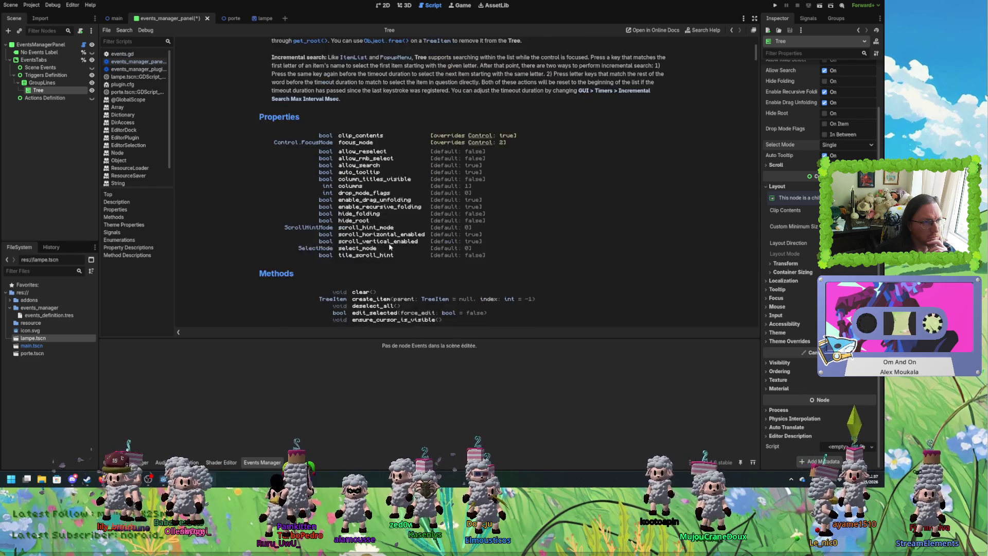
{"action": "scroll", "coordinate": [412, 195], "scroll_direction": "down", "scroll_amount": 3}
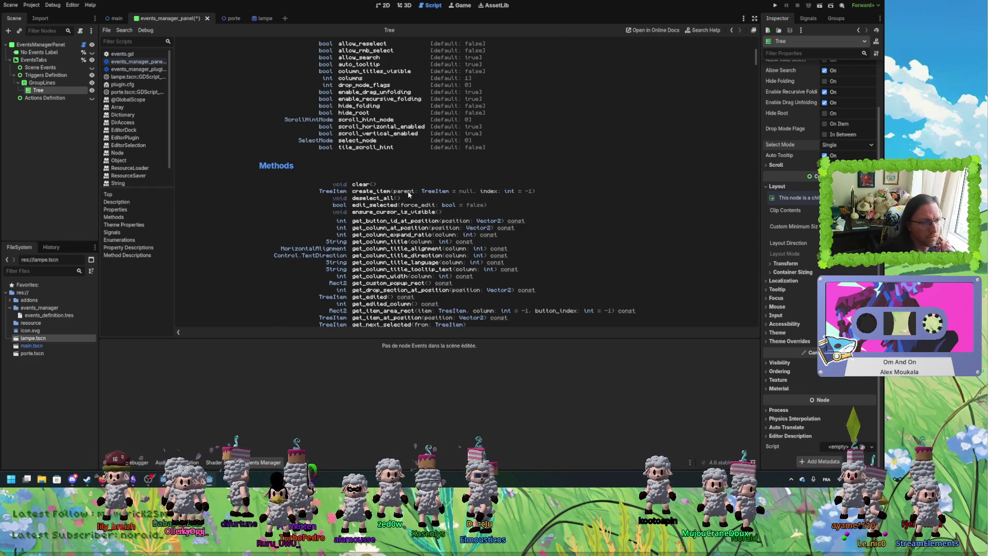
{"action": "scroll", "coordinate": [793, 188], "scroll_direction": "up", "scroll_amount": 2}
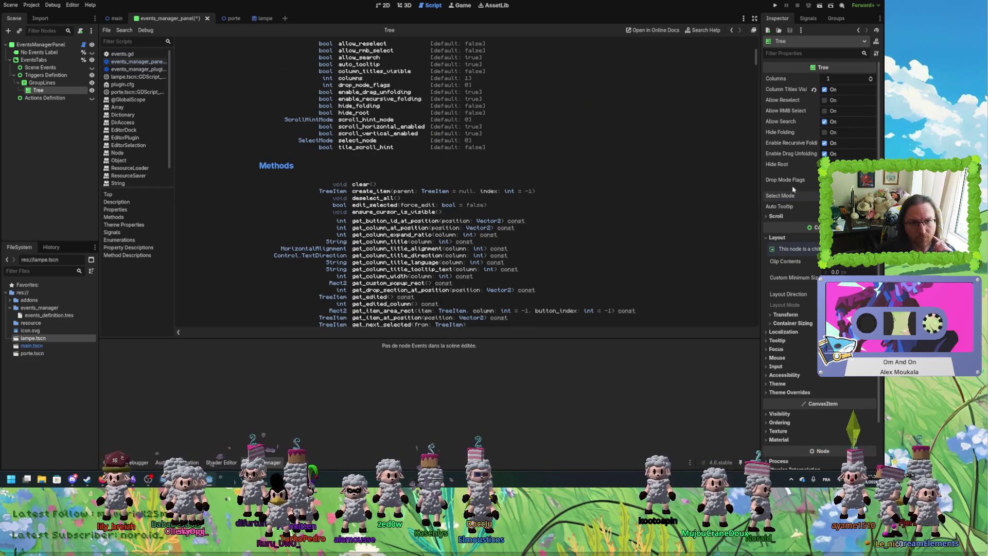
Expand the Tree node's Scroll section in the Inspector and scroll through the Tree class reference.
{"action": "left_click", "coordinate": [777, 217]}
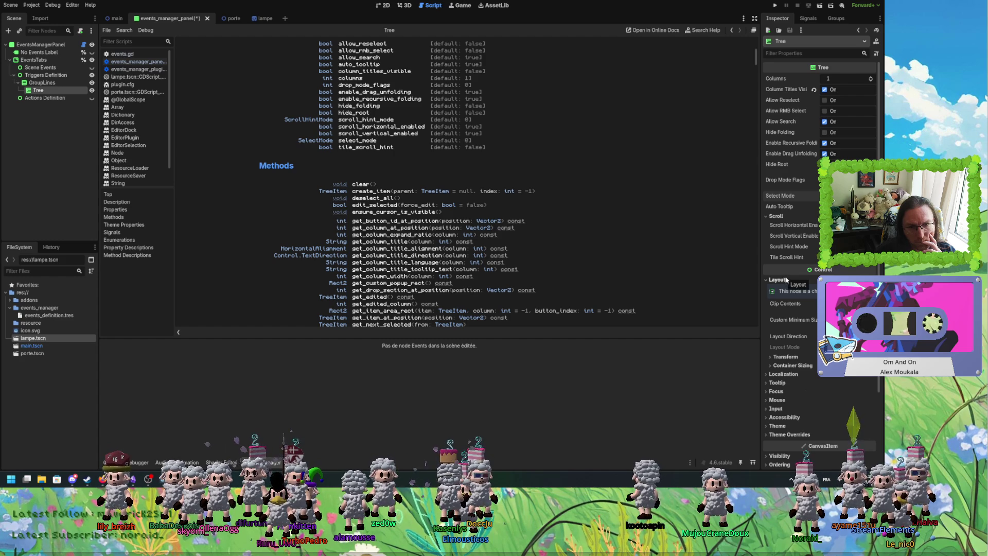
{"action": "scroll", "coordinate": [786, 279], "scroll_direction": "down", "scroll_amount": 3}
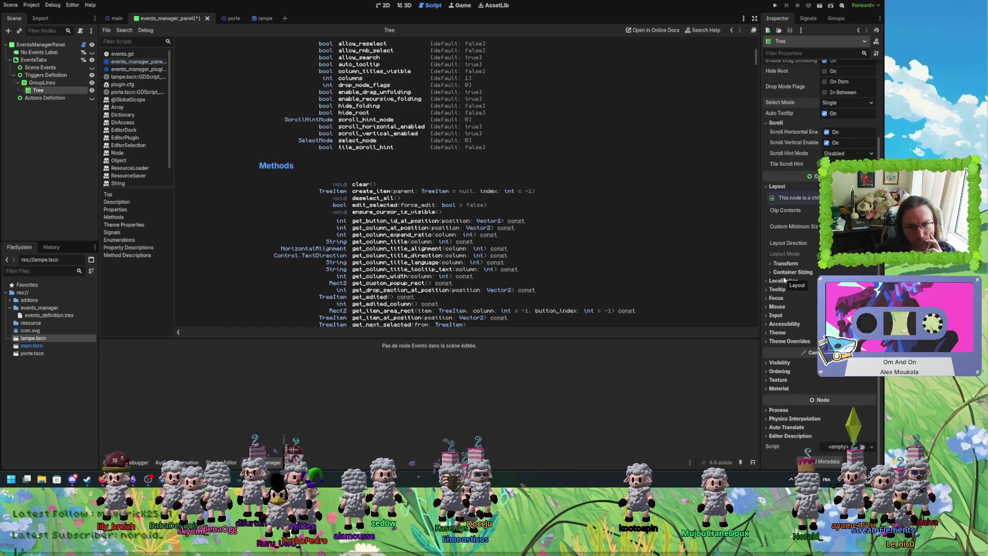
{"action": "scroll", "coordinate": [467, 295], "scroll_direction": "down", "scroll_amount": 3}
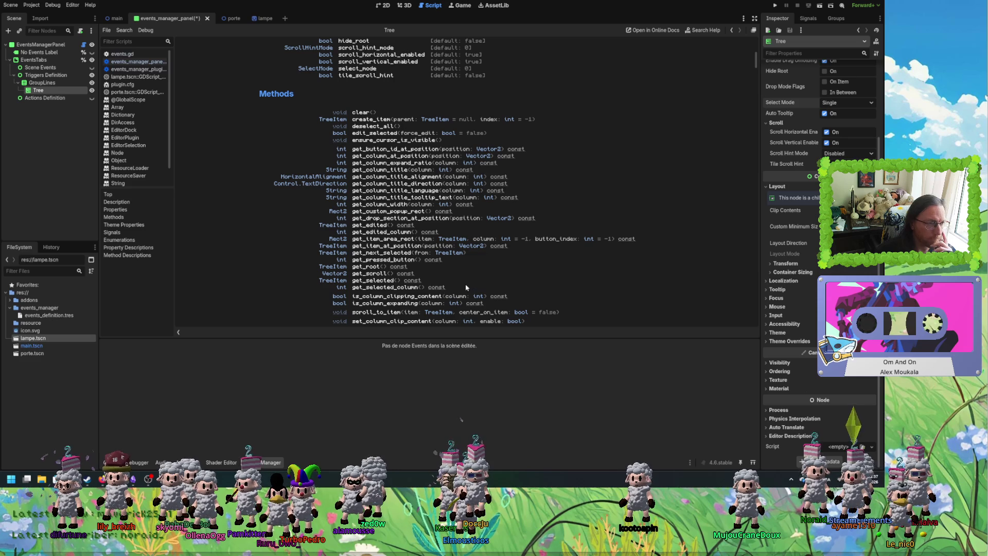
{"action": "scroll", "coordinate": [422, 277], "scroll_direction": "up", "scroll_amount": 3}
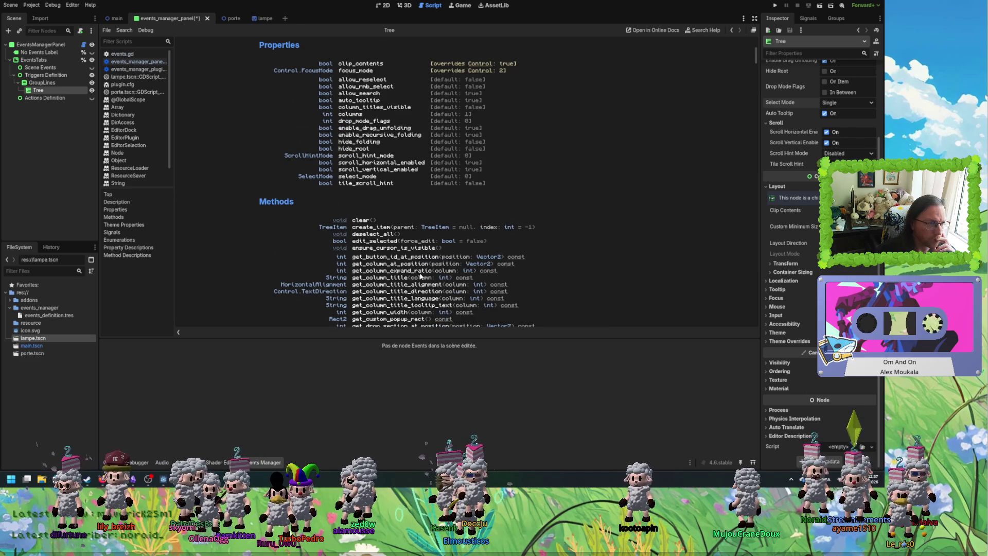
Scroll back up the Tree class reference and highlight its Incremental search paragraph.
{"action": "scroll", "coordinate": [421, 277], "scroll_direction": "up", "scroll_amount": 3}
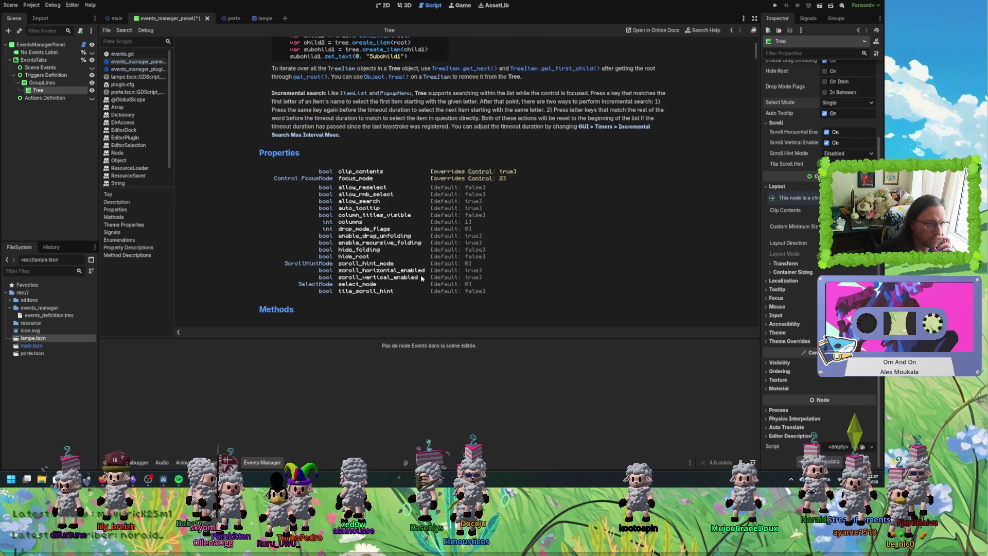
{"action": "scroll", "coordinate": [421, 278], "scroll_direction": "up", "scroll_amount": 1}
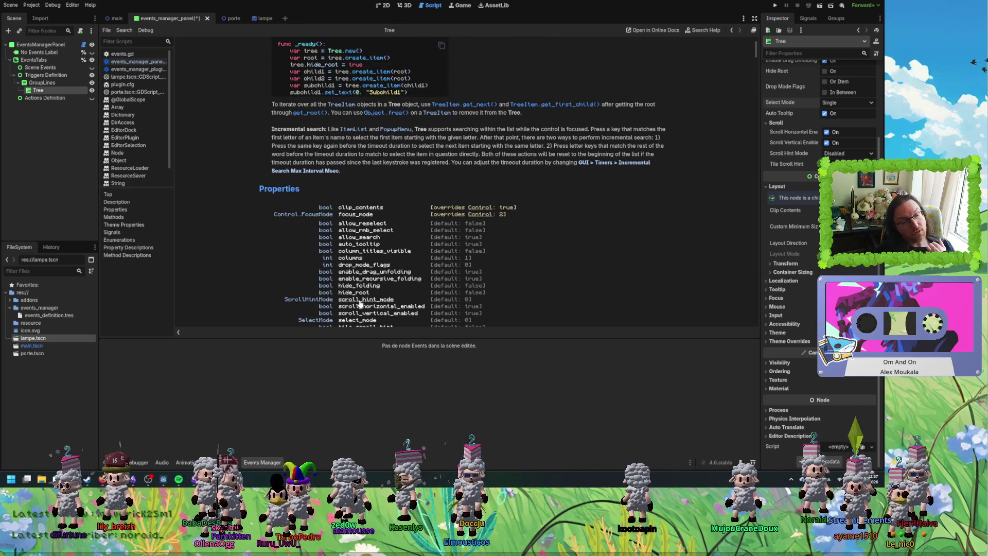
{"action": "scroll", "coordinate": [314, 286], "scroll_direction": "up", "scroll_amount": 3}
{"action": "scroll", "coordinate": [312, 288], "scroll_direction": "down", "scroll_amount": 3}
{"action": "scroll", "coordinate": [312, 288], "scroll_direction": "up", "scroll_amount": 3}
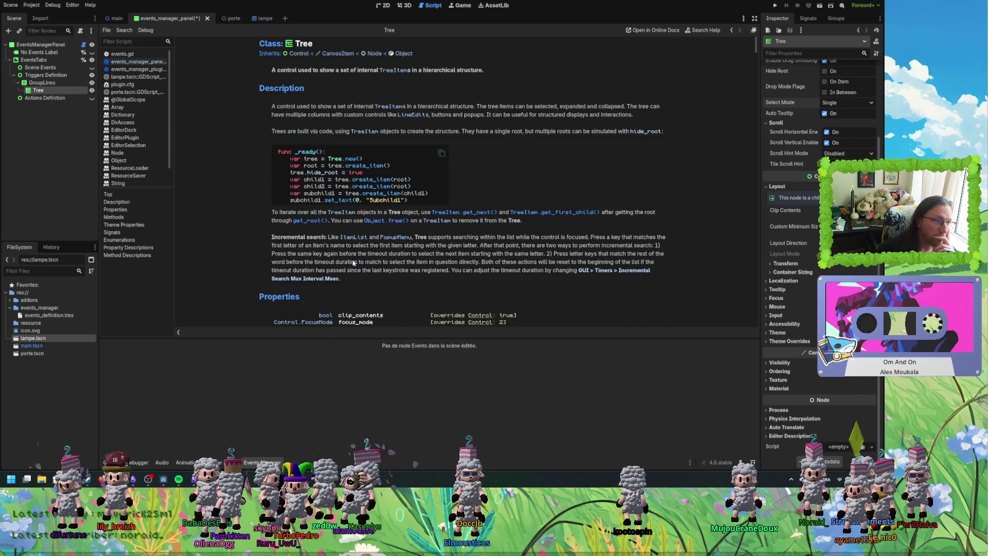
{"action": "mouse_move", "coordinate": [347, 278]}
{"action": "left_mouse_down"}
{"action": "mouse_move", "coordinate": [329, 237]}
{"action": "mouse_move", "coordinate": [360, 250]}
{"action": "mouse_move", "coordinate": [329, 237]}
{"action": "left_mouse_up"}
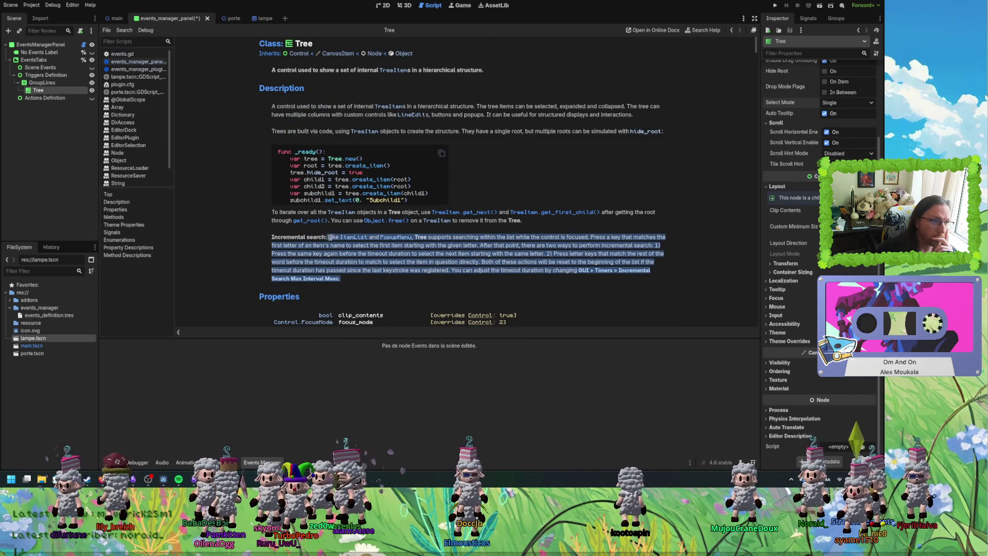
{"action": "left_click", "coordinate": [333, 246]}
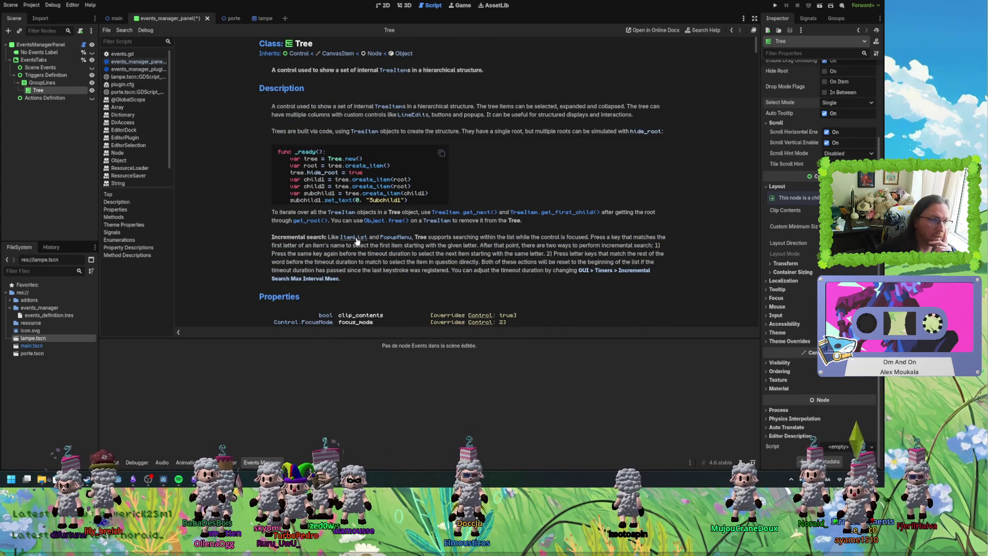
Open the ItemList class reference, read its summary, and request deletion of the Tree node.
{"action": "left_click", "coordinate": [355, 238]}
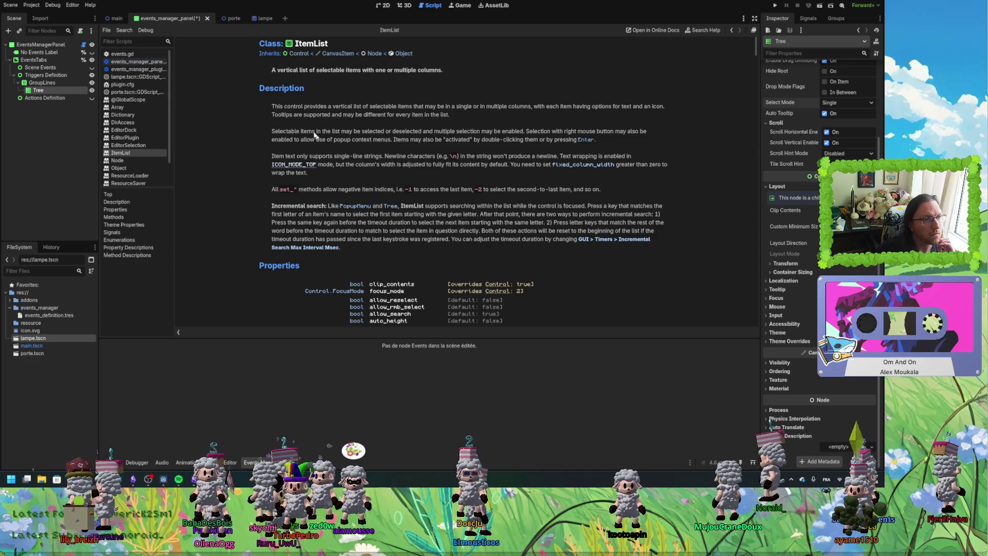
{"action": "scroll", "coordinate": [433, 149], "scroll_direction": "down", "scroll_amount": 3}
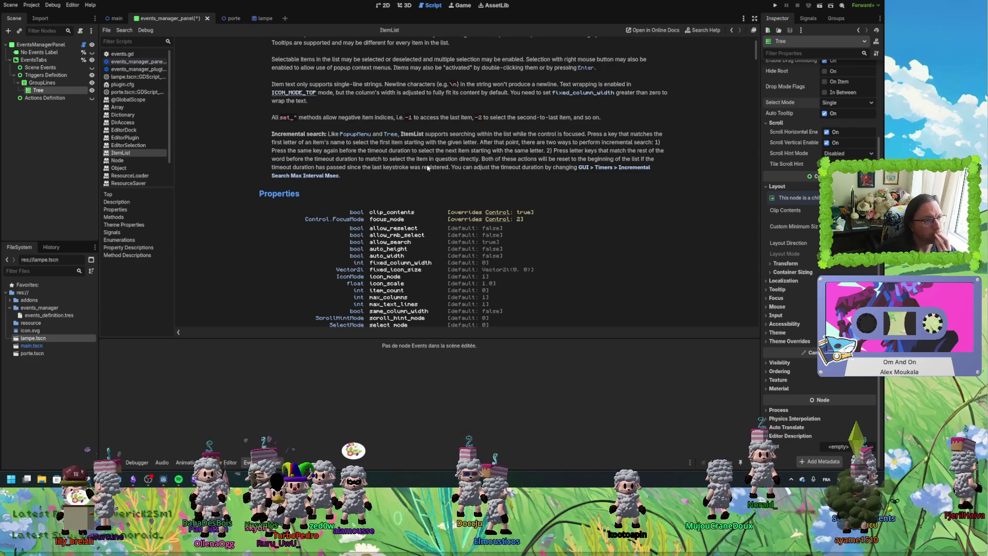
{"action": "scroll", "coordinate": [295, 77], "scroll_direction": "up", "scroll_amount": 3}
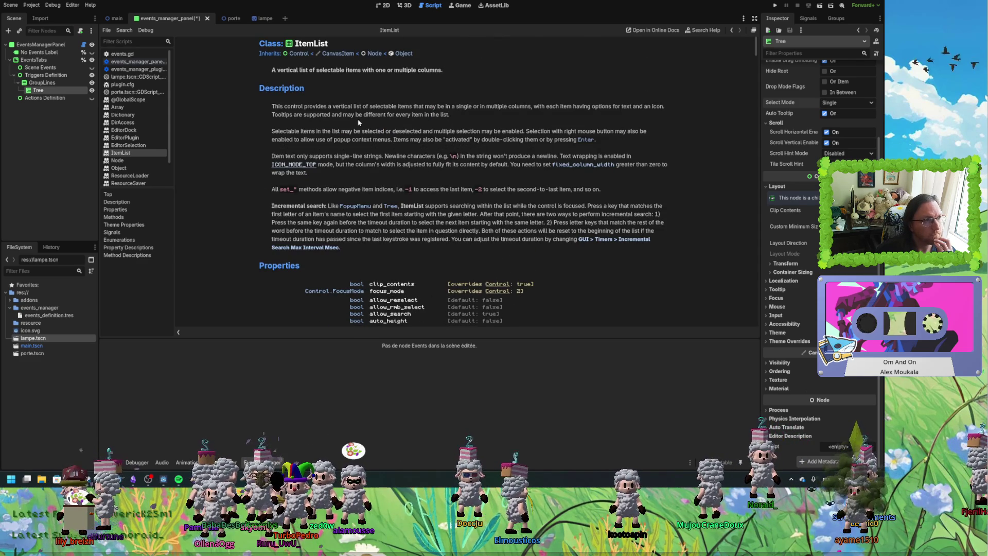
{"action": "left_click_drag", "start_coordinate": [286, 71], "coordinate": [412, 75]}
{"action": "left_click", "coordinate": [458, 77]}
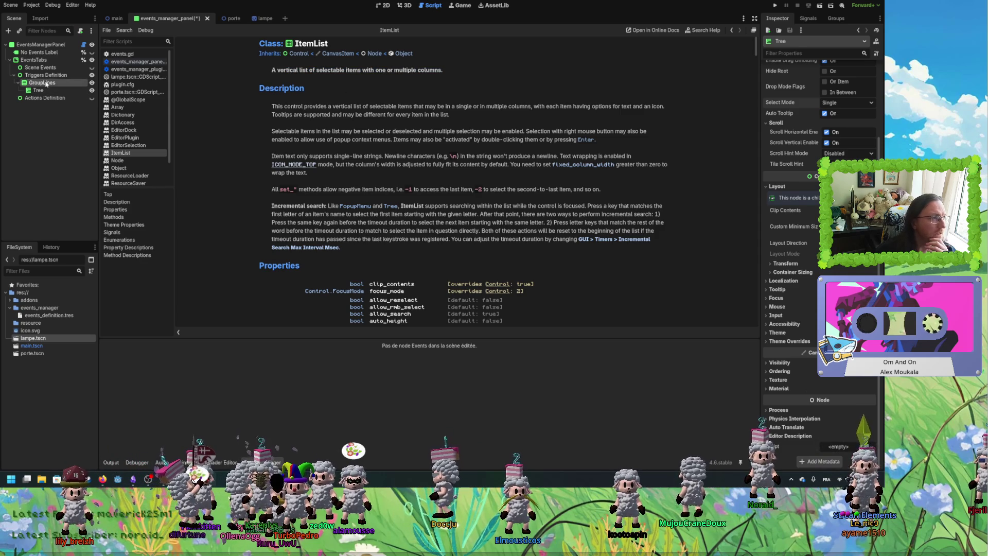
{"action": "key", "text": "Delete"}
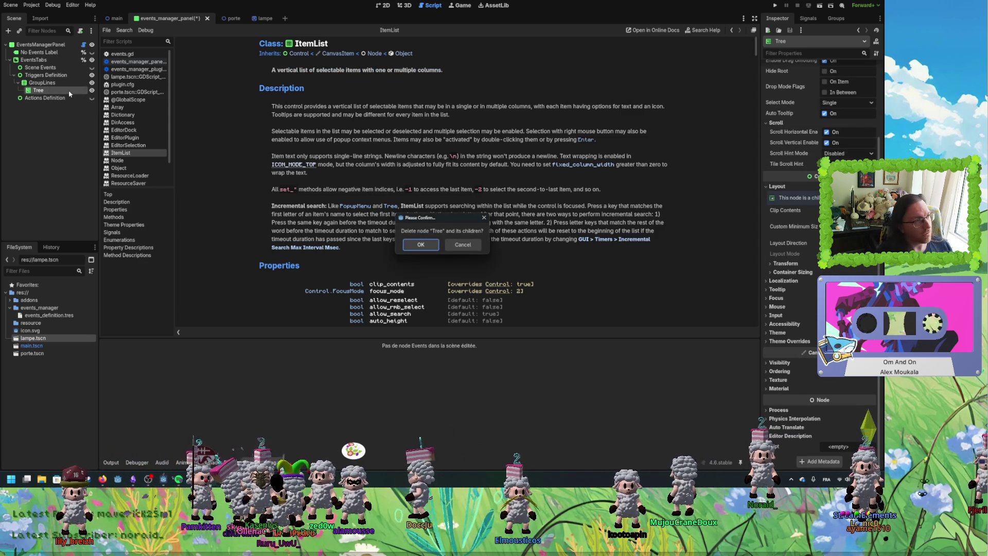
Confirm deleting the Tree node and add an ItemList child to GroupLines in the 2D view.
{"action": "left_click", "coordinate": [427, 247]}
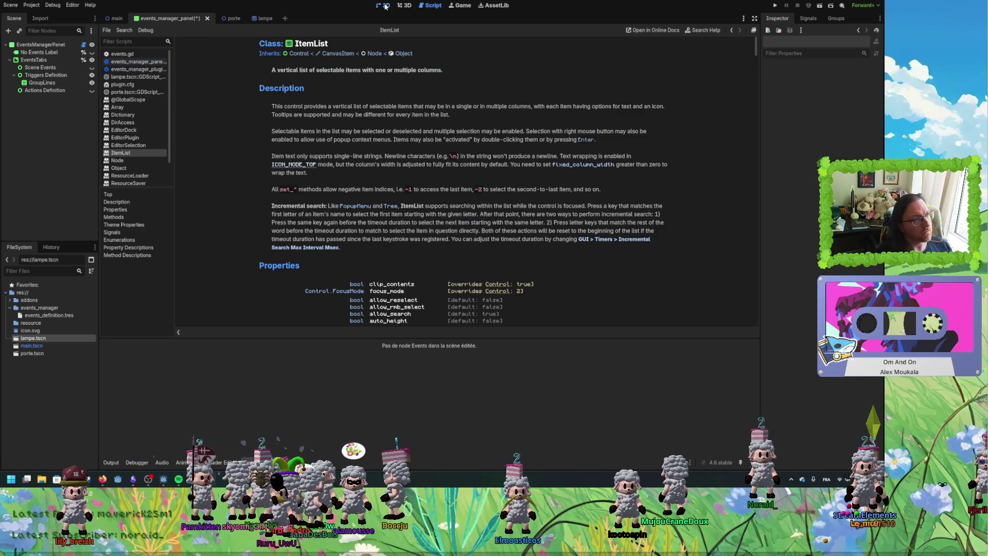
{"action": "left_click", "coordinate": [383, 5]}
{"action": "right_click", "coordinate": [49, 84]}
{"action": "left_click", "coordinate": [81, 92]}
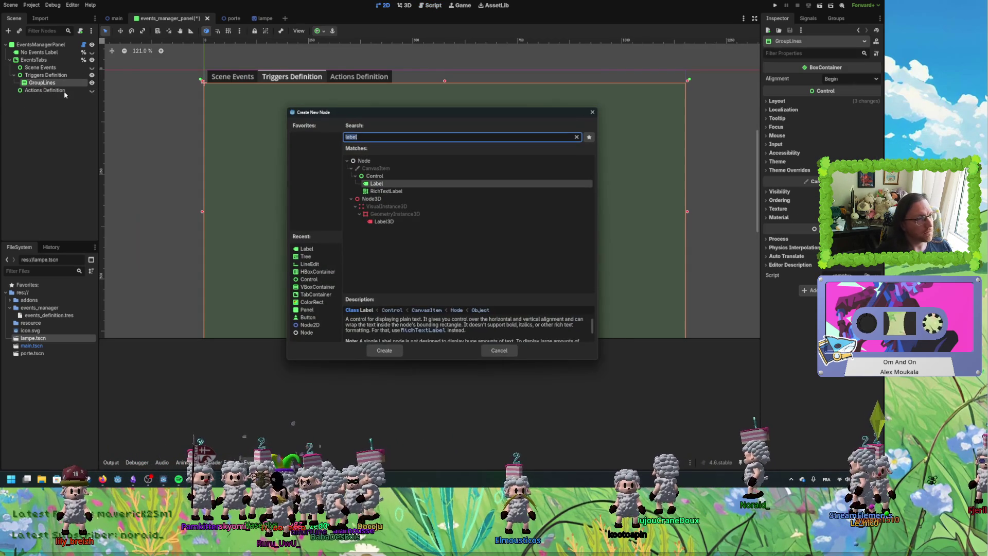
{"action": "type", "text": "iteml"}
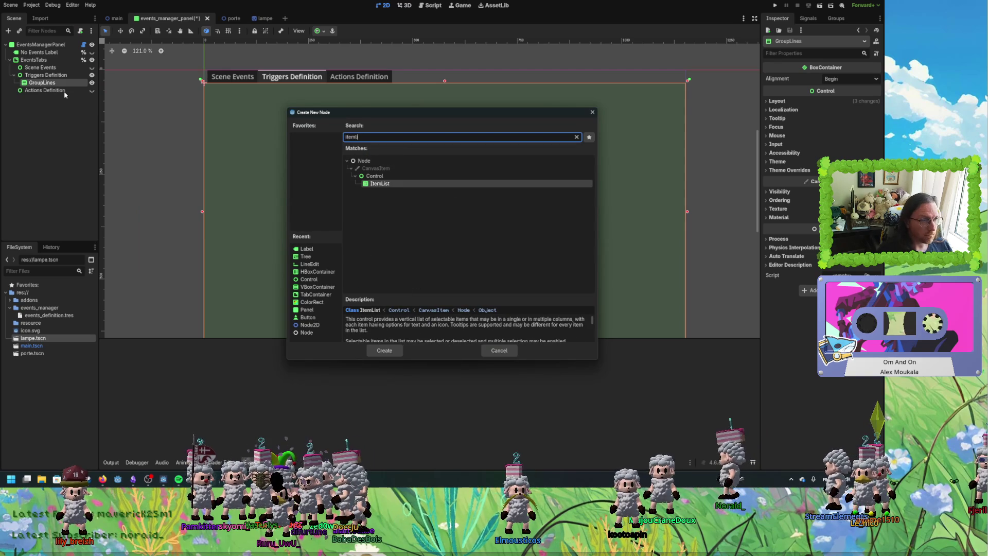
{"action": "double_click", "coordinate": [377, 188]}
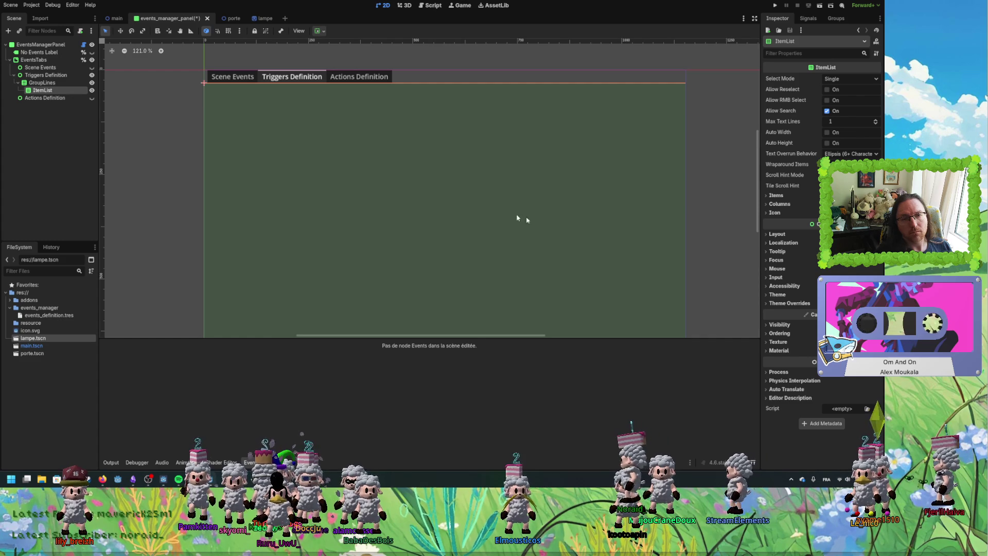
Add two entries, 'a' and 'b', to the ItemList's Items property.
{"action": "left_click", "coordinate": [777, 195]}
{"action": "left_click", "coordinate": [808, 206]}
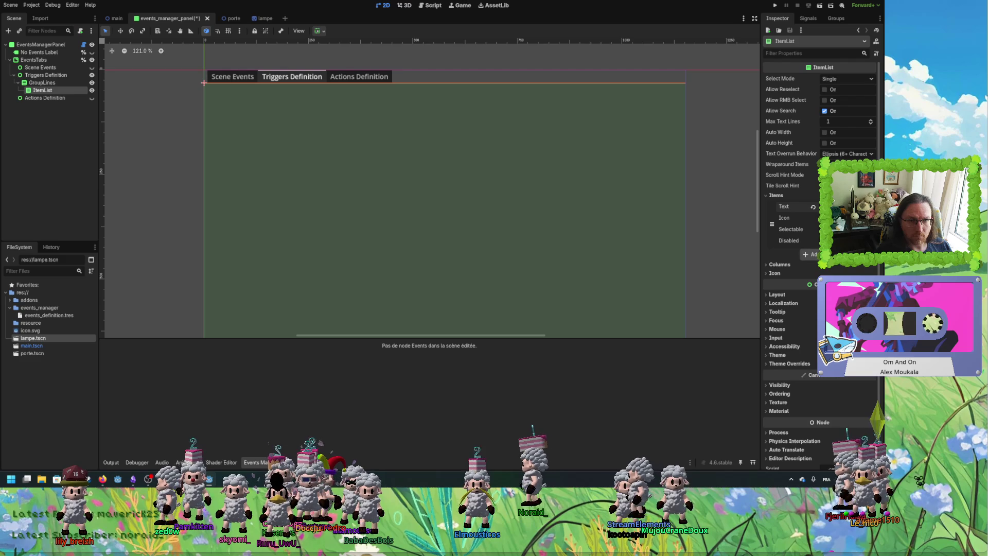
{"action": "left_click", "coordinate": [807, 254]}
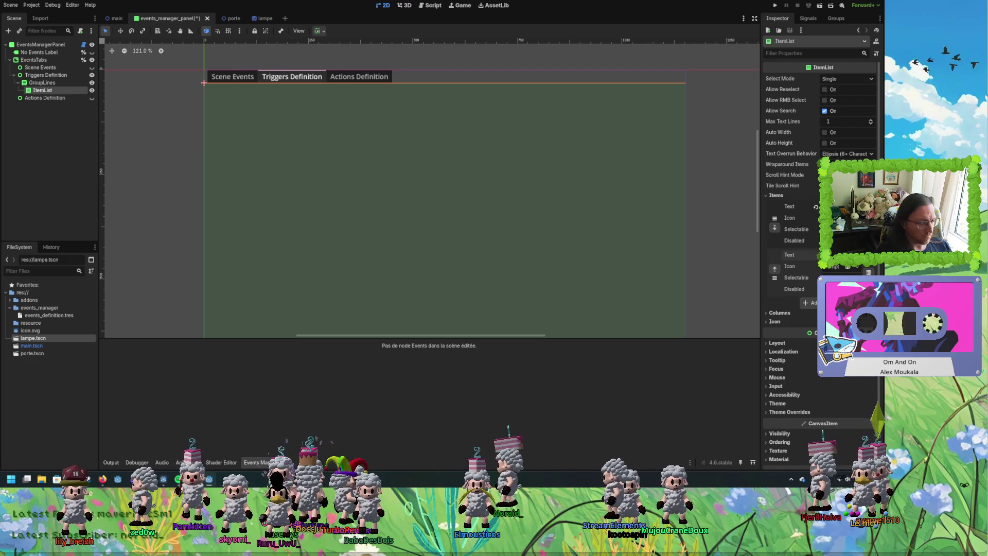
{"action": "left_click", "coordinate": [779, 312]}
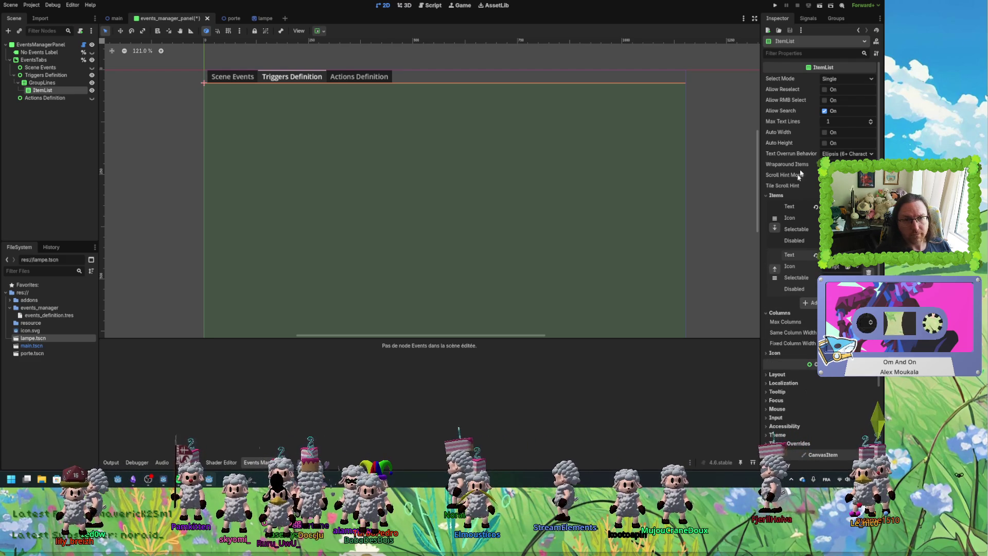
Raise the ItemList's Layout Custom Minimum Size height to about 20 px.
{"action": "left_click", "coordinate": [47, 91]}
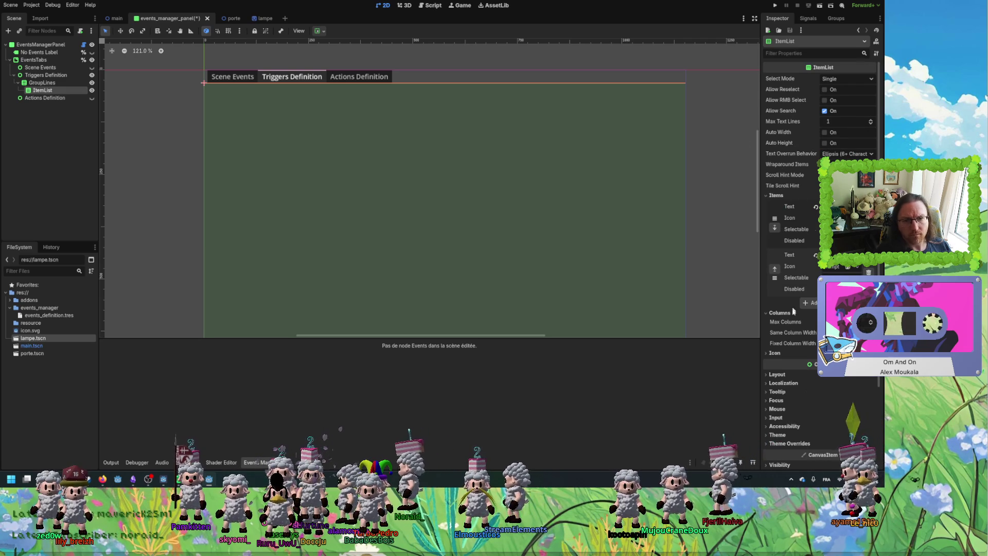
{"action": "scroll", "coordinate": [784, 273], "scroll_direction": "down", "scroll_amount": 3}
{"action": "left_click", "coordinate": [785, 277]}
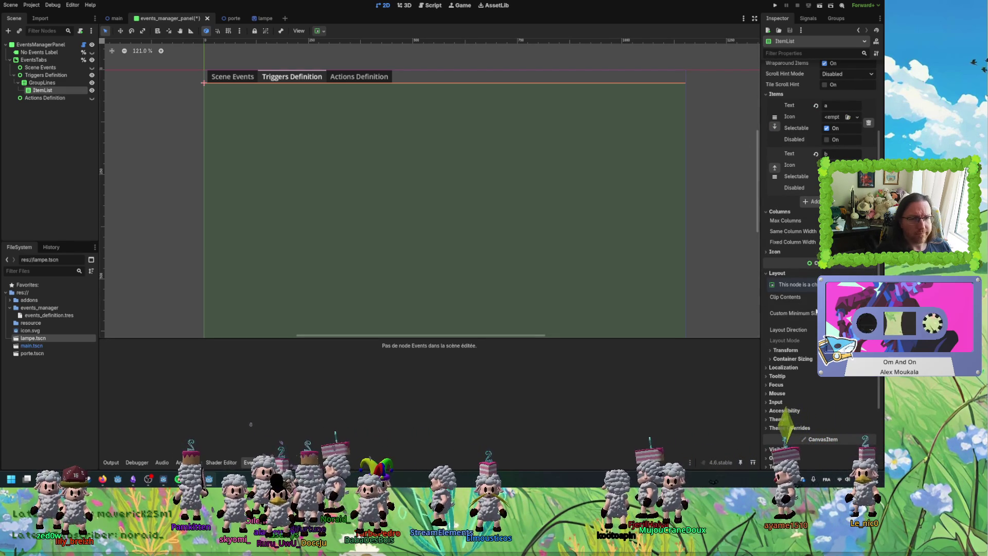
{"action": "mouse_move", "coordinate": [855, 318]}
{"action": "left_mouse_down"}
{"action": "mouse_move", "coordinate": [887, 318]}
{"action": "mouse_move", "coordinate": [878, 318]}
{"action": "left_mouse_up"}
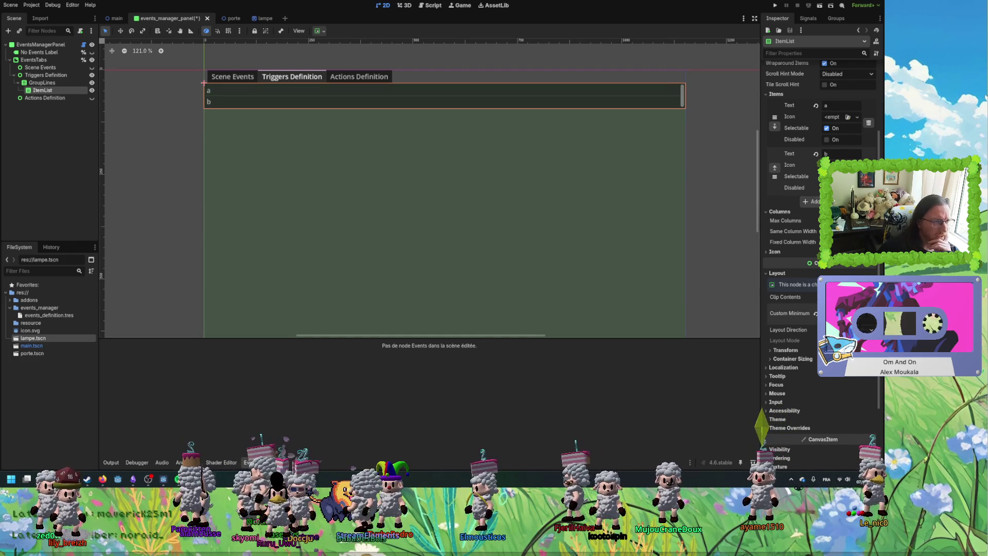
{"action": "left_click", "coordinate": [42, 83]}
{"action": "left_click", "coordinate": [43, 90]}
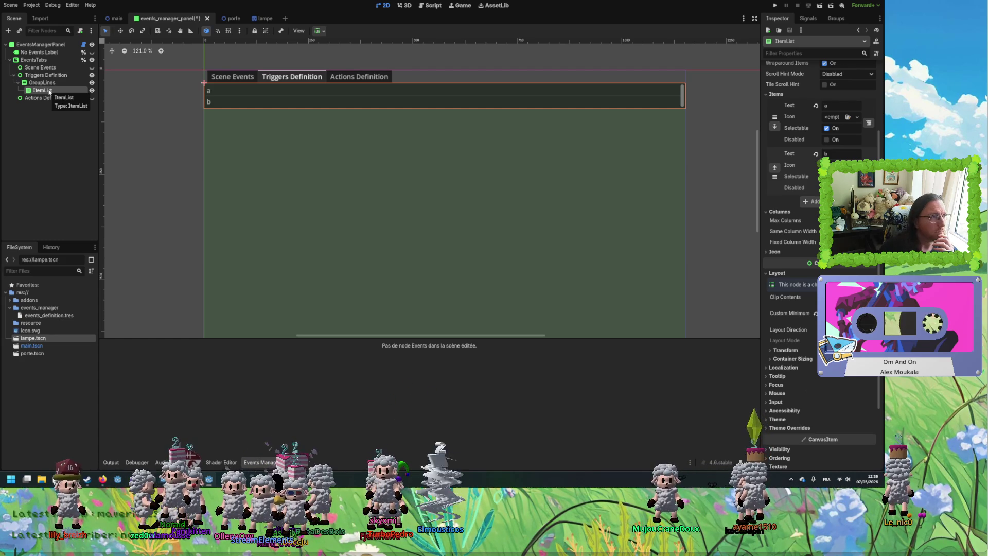
Delete the ItemList and add a Control node as a child of GroupLines.
{"action": "key", "text": "Delete"}
{"action": "key", "text": "Return"}
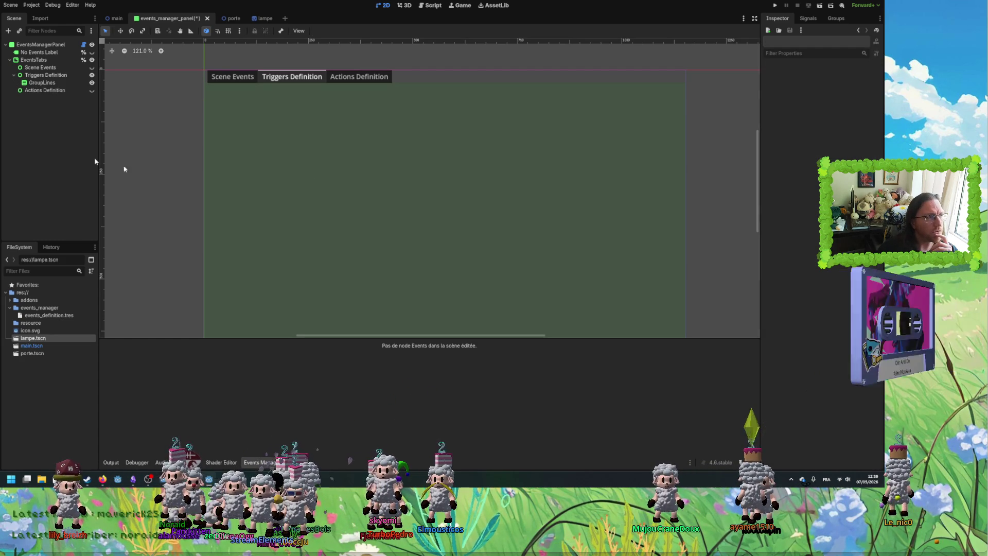
{"action": "left_click", "coordinate": [36, 83]}
{"action": "right_click", "coordinate": [36, 84]}
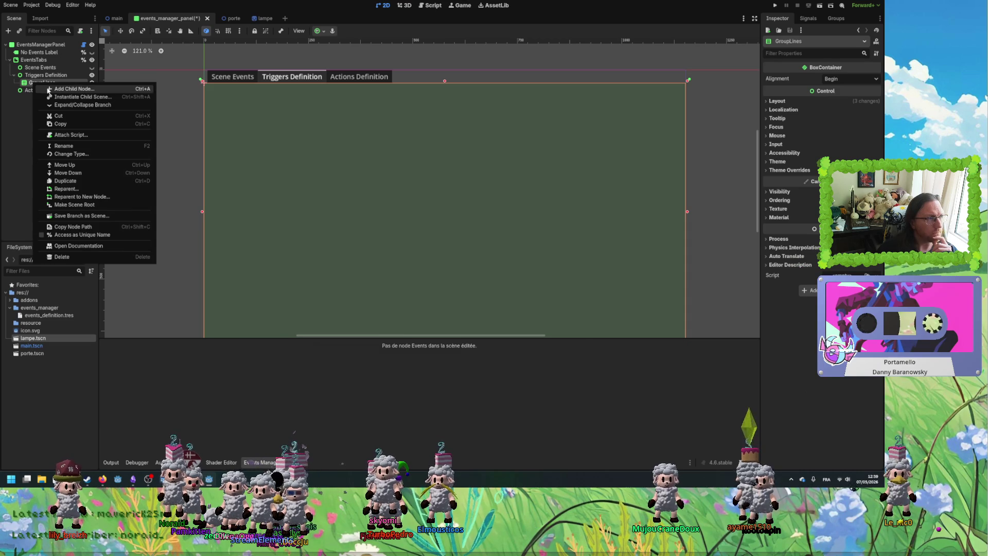
{"action": "left_click", "coordinate": [46, 89]}
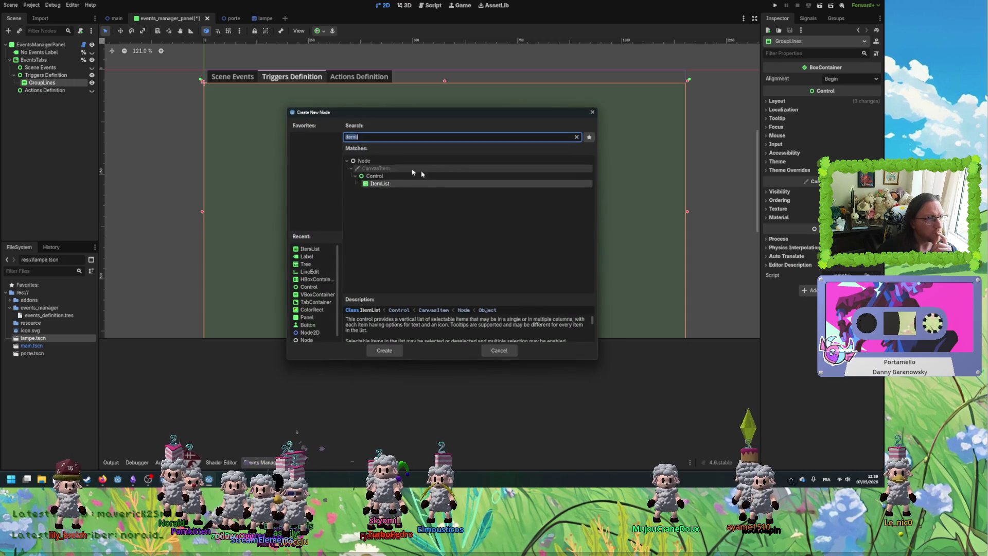
{"action": "left_click", "coordinate": [356, 178]}
{"action": "double_click", "coordinate": [375, 177]}
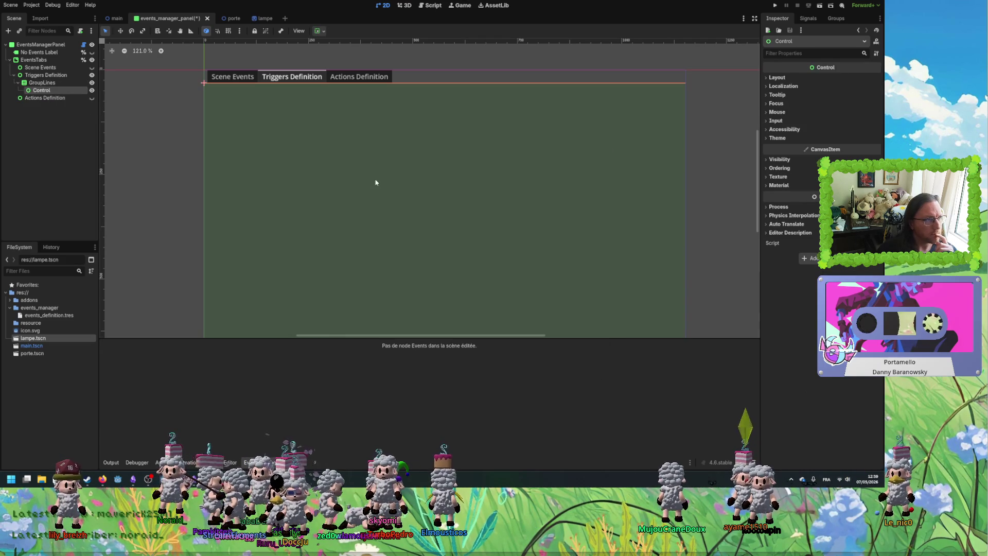
Rename the new Control node to 'Group Control', then to 'Group Container'.
{"action": "left_click", "coordinate": [43, 92]}
{"action": "type", "text": "Group"}
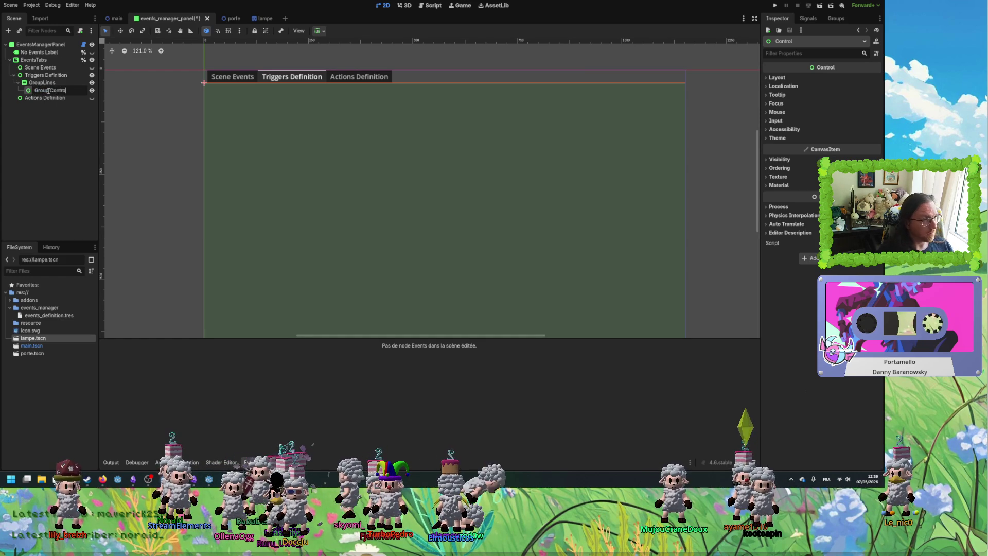
{"action": "key", "text": "Return"}
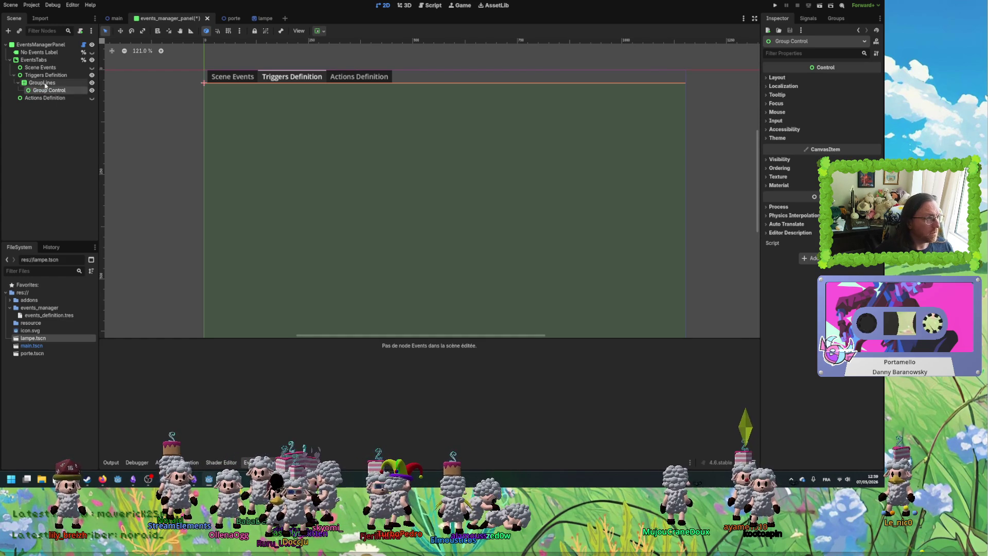
{"action": "right_click", "coordinate": [44, 90]}
{"action": "left_click", "coordinate": [61, 142]}
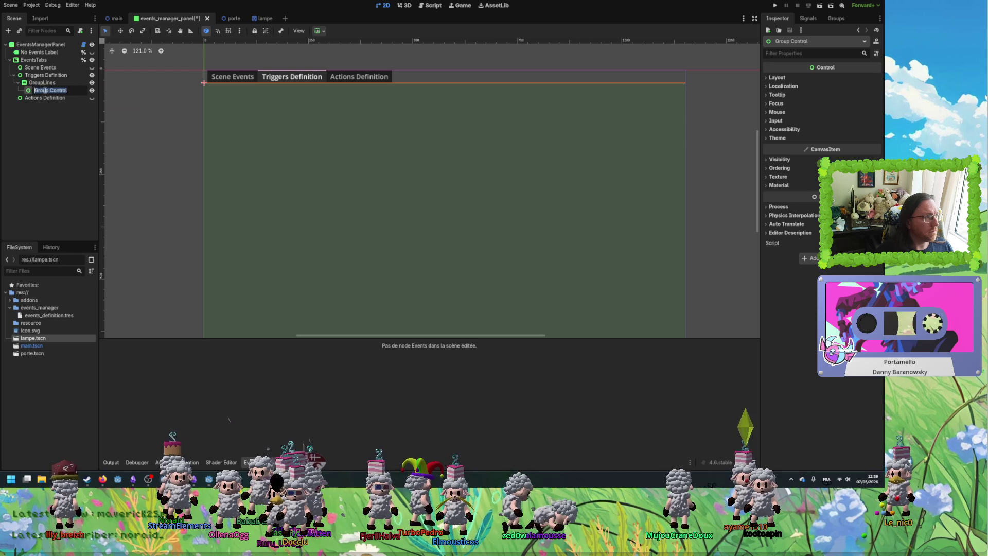
{"action": "left_click_drag", "start_coordinate": [66, 90], "coordinate": [49, 90]}
{"action": "type", "text": "aine"}
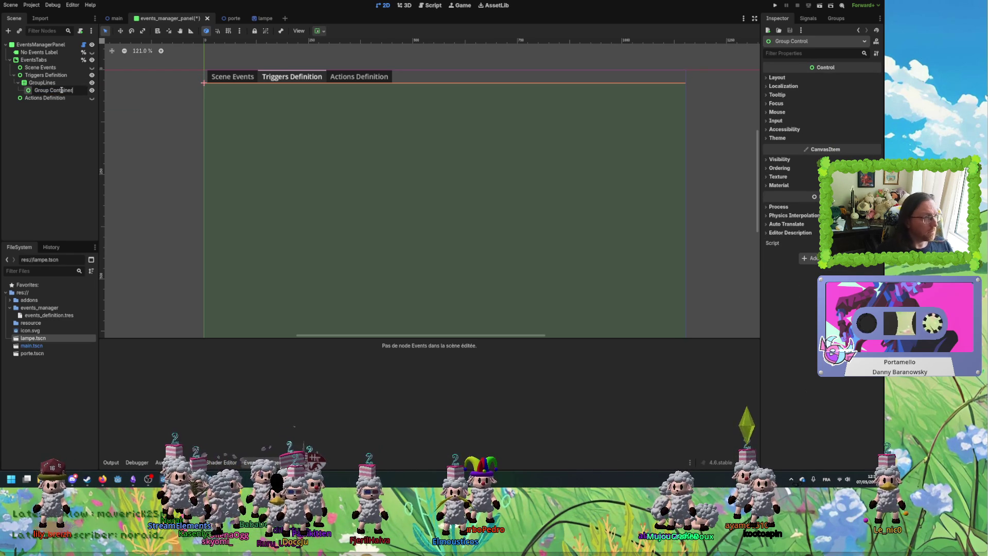
Rename the Group Container node to 've'.
{"action": "left_click", "coordinate": [55, 83]}
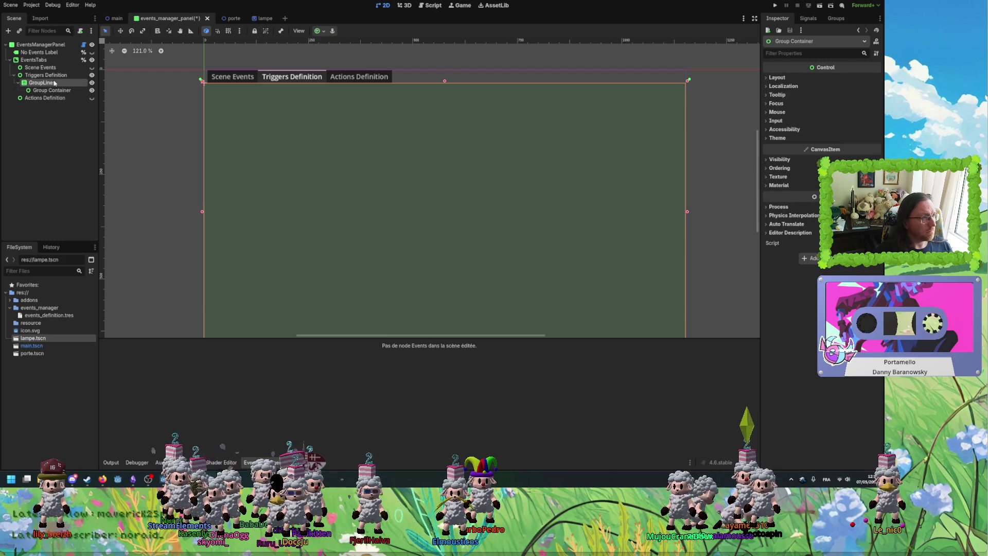
{"action": "left_click", "coordinate": [53, 91]}
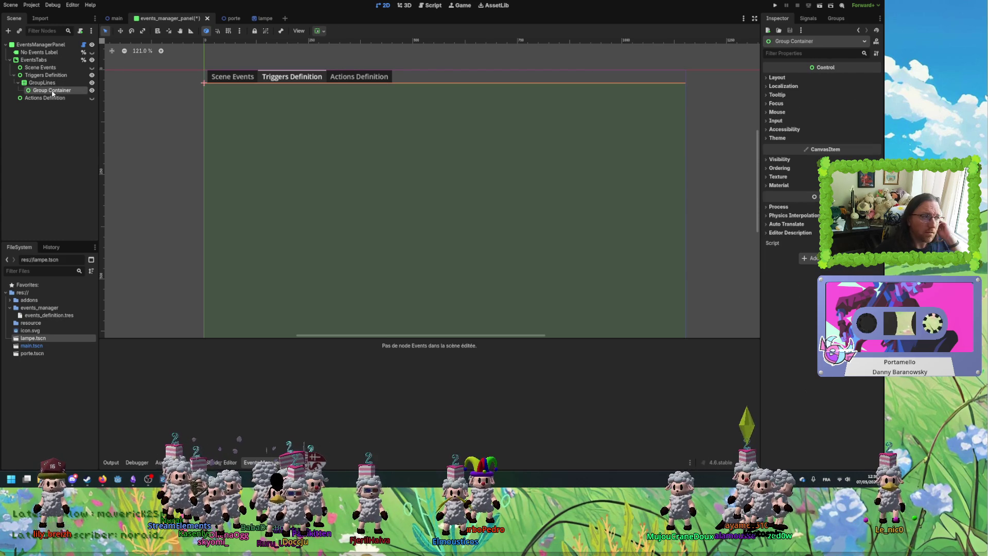
{"action": "right_click", "coordinate": [53, 91]}
{"action": "key", "text": "Escape"}
{"action": "left_click", "coordinate": [54, 84]}
{"action": "left_click", "coordinate": [53, 91]}
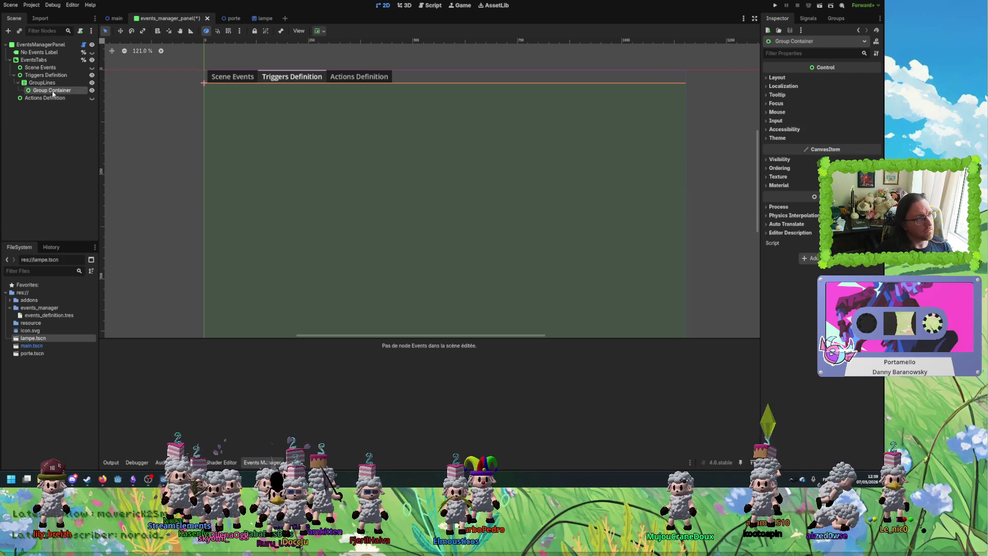
{"action": "double_click", "coordinate": [45, 83]}
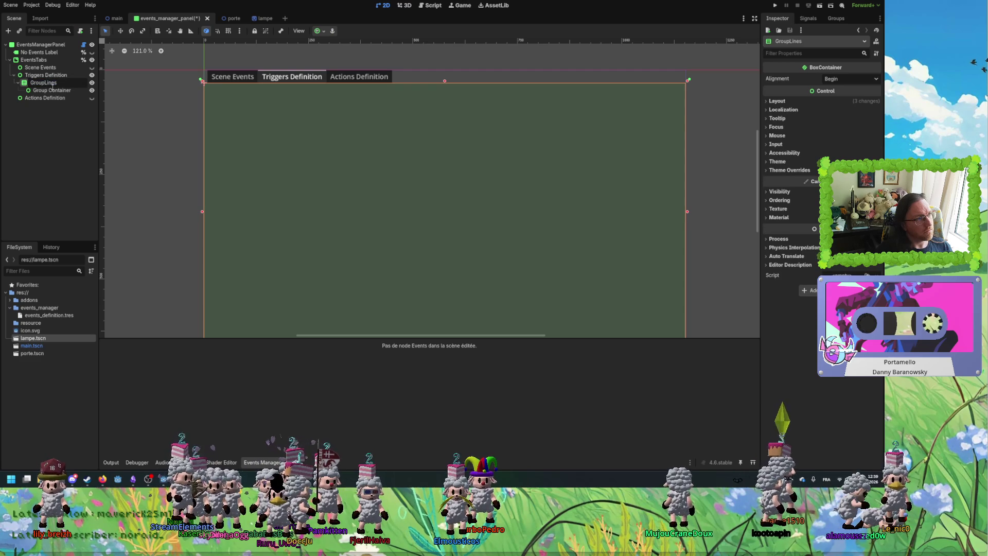
{"action": "left_click", "coordinate": [61, 92]}
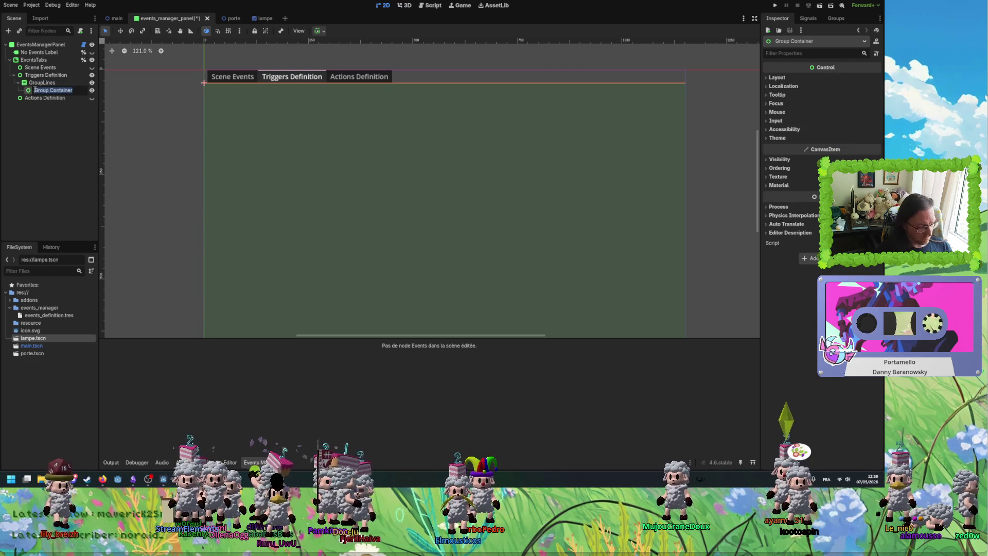
{"action": "type", "text": "ver"}
{"action": "key", "text": "Return"}
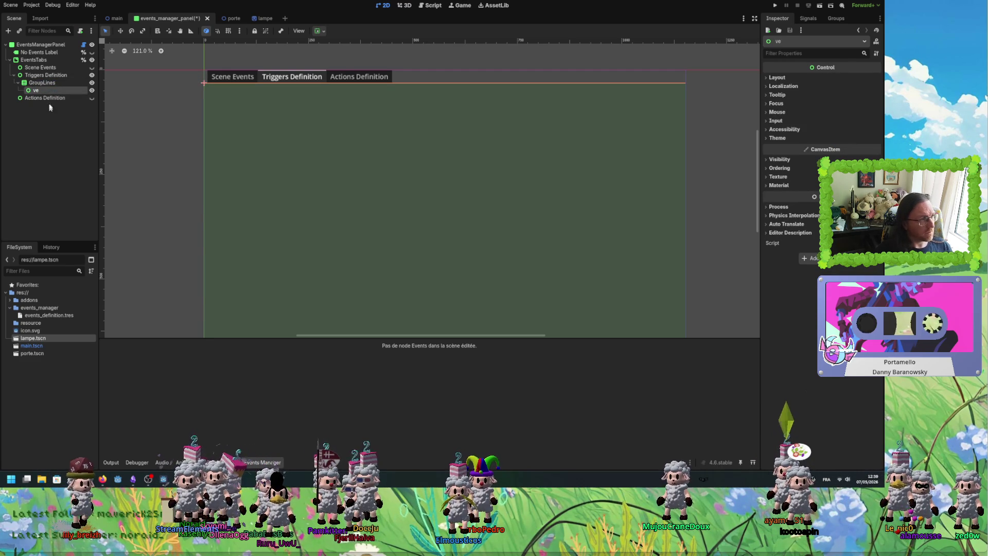
Change the Group Container node's type to VBoxContainer.
{"action": "right_click", "coordinate": [49, 93]}
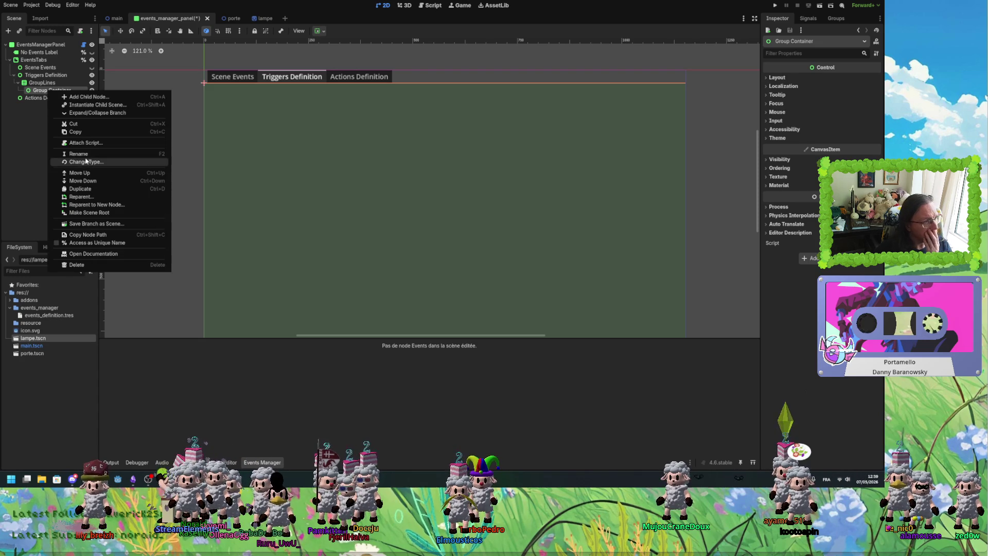
{"action": "left_click", "coordinate": [87, 164]}
{"action": "type", "text": "verti"}
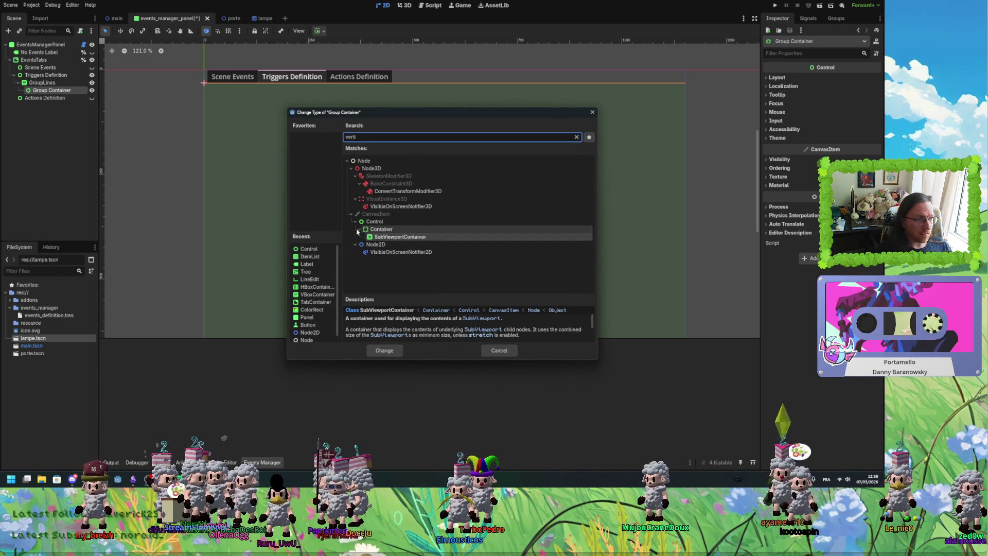
{"action": "left_click", "coordinate": [360, 230]}
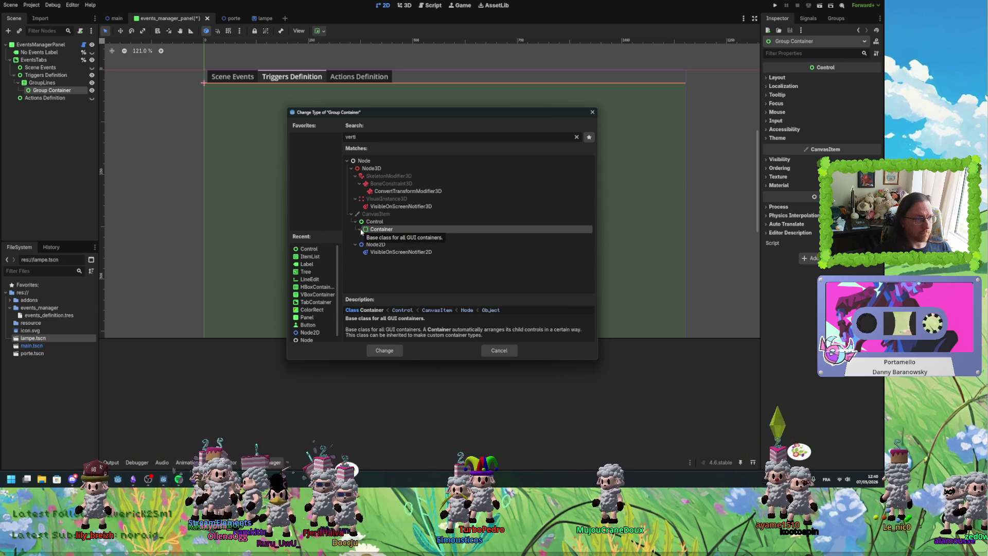
{"action": "left_click", "coordinate": [359, 229]}
{"action": "left_click", "coordinate": [344, 136]}
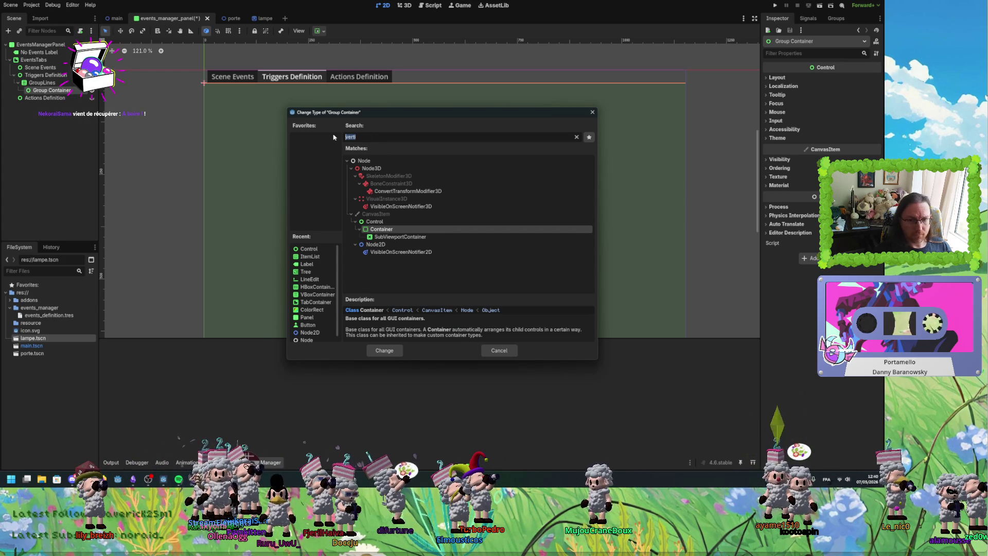
{"action": "type", "text": "vbox"}
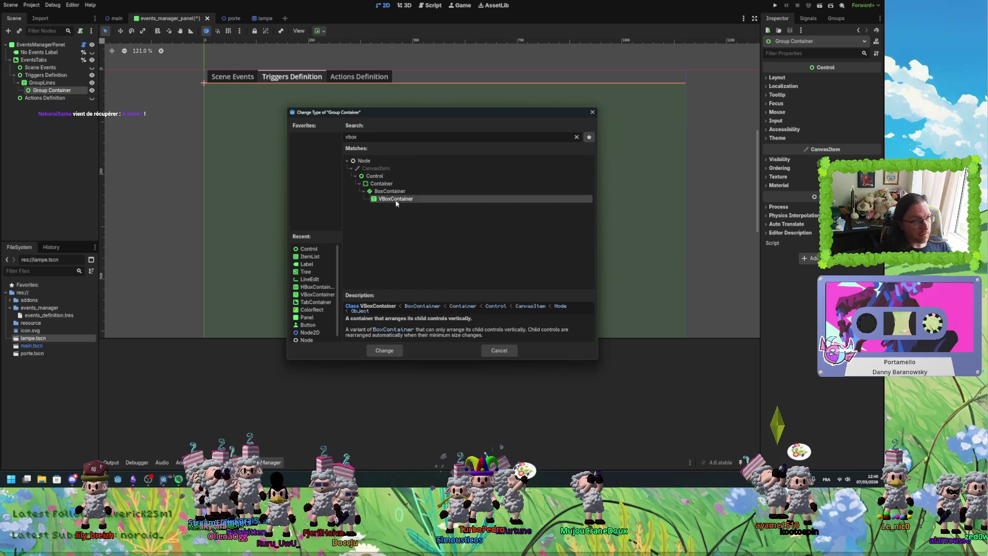
{"action": "key", "text": "Return"}
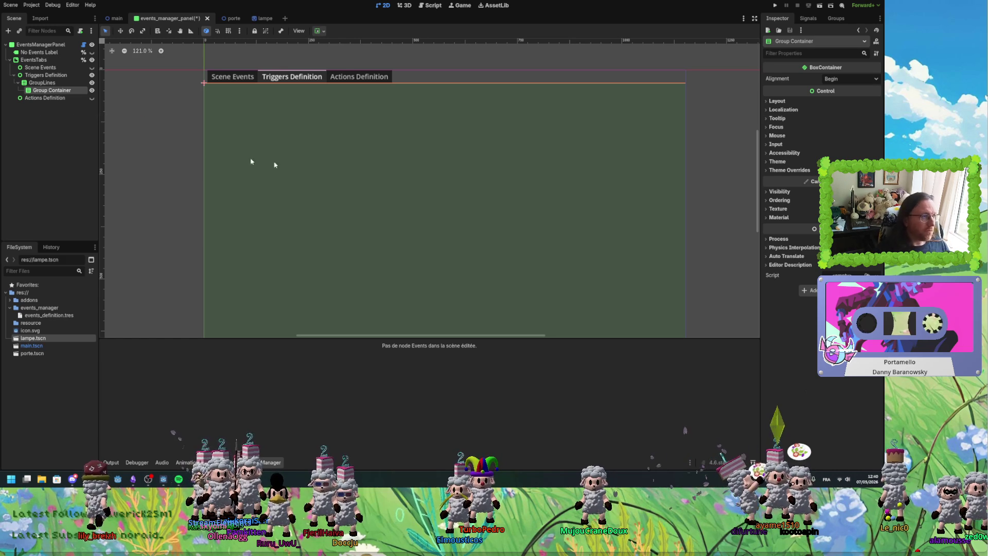
Cancel adding a child to Group Container and save the events_manager_panel scene.
{"action": "right_click", "coordinate": [46, 94]}
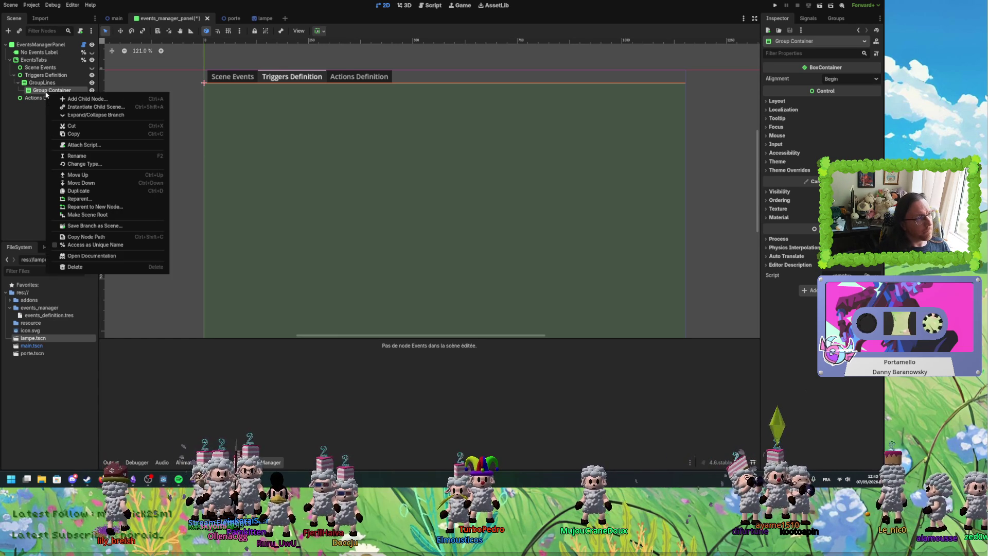
{"action": "left_click", "coordinate": [61, 101]}
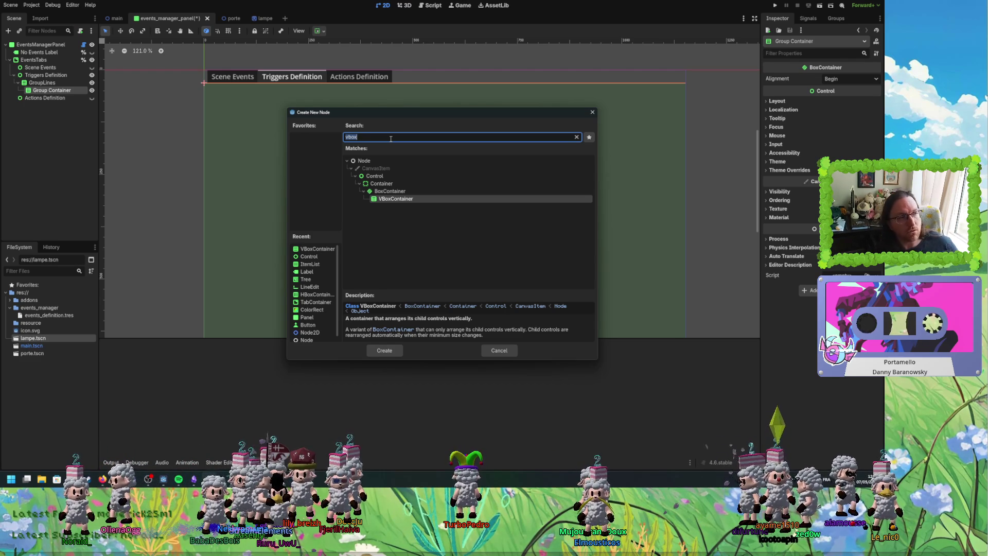
{"action": "left_click", "coordinate": [502, 350]}
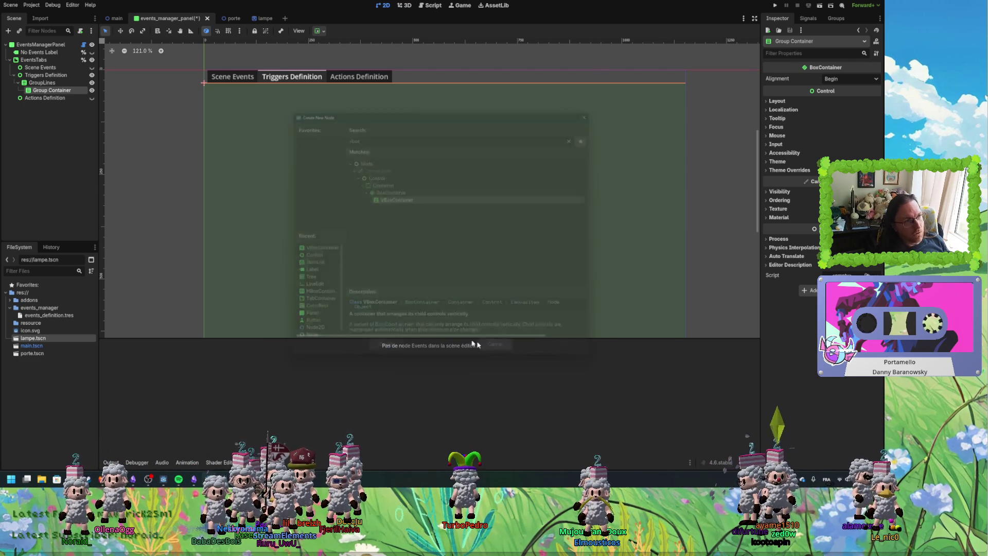
{"action": "key", "text": "ctrl+z"}
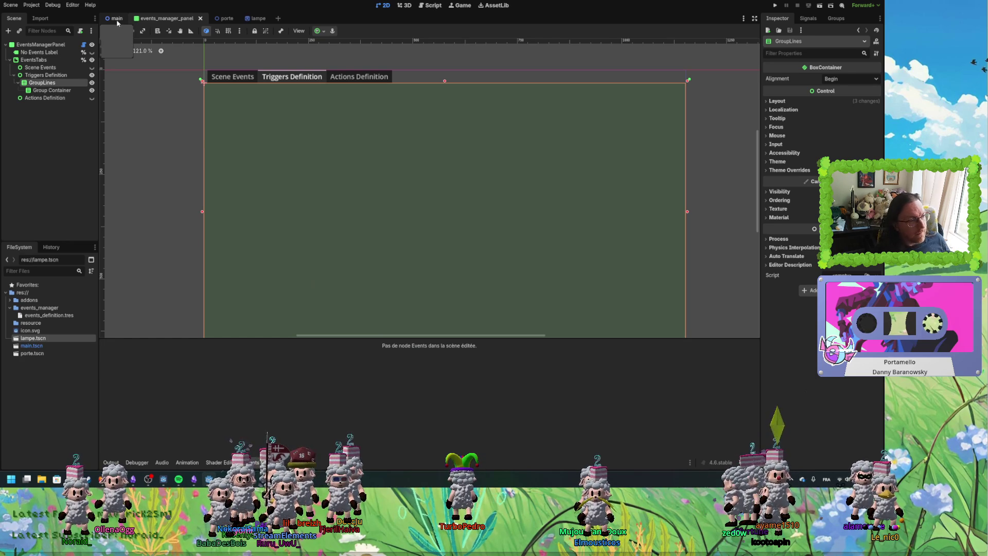
Switch to the main scene, inspect the porte and trigger_close Output log lines, and show Events Manager.
{"action": "left_click", "coordinate": [117, 20]}
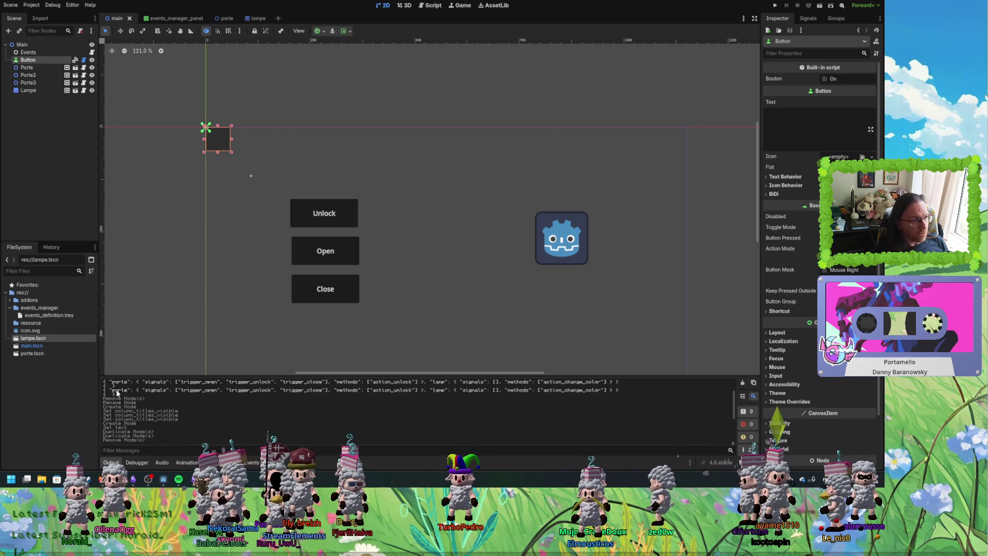
{"action": "mouse_move", "coordinate": [111, 390]}
{"action": "left_mouse_down"}
{"action": "mouse_move", "coordinate": [185, 390]}
{"action": "mouse_move", "coordinate": [129, 390]}
{"action": "left_mouse_up"}
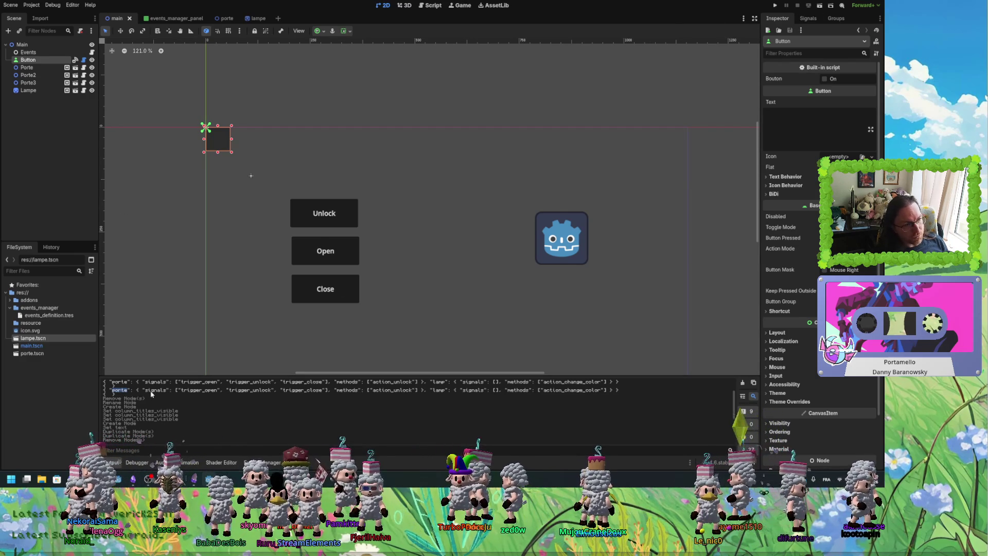
{"action": "left_click", "coordinate": [256, 395]}
{"action": "double_click", "coordinate": [309, 390]}
{"action": "left_click_drag", "start_coordinate": [197, 390], "coordinate": [375, 402]}
{"action": "left_click", "coordinate": [372, 392]}
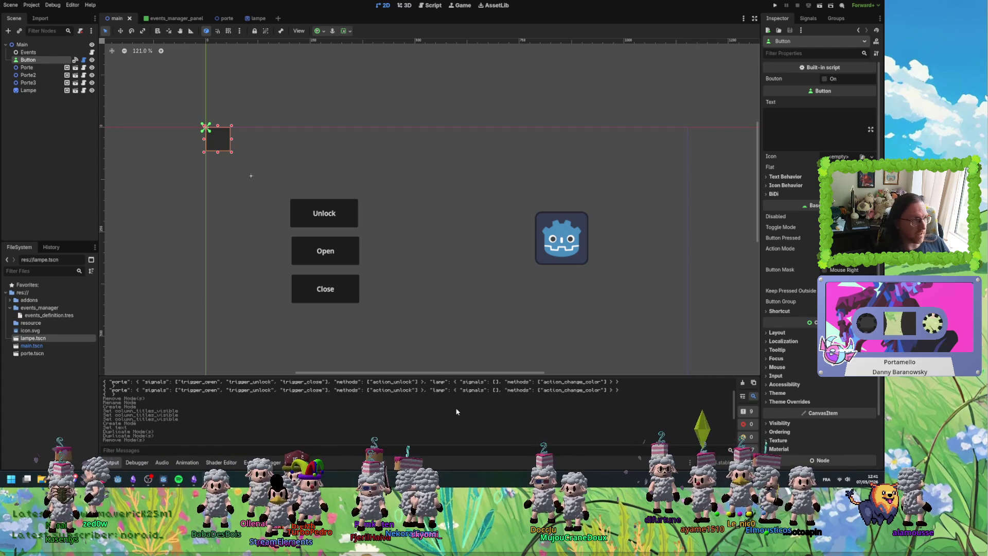
{"action": "left_click", "coordinate": [262, 463]}
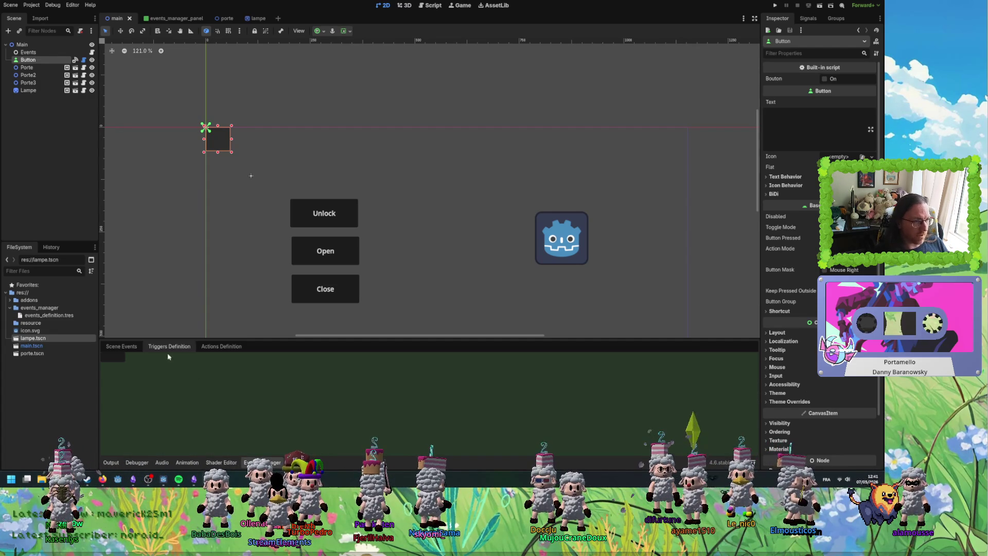
Check the empty Actions and Triggers Definition tabs, resize the bottom panel, then switch to Script.
{"action": "left_click", "coordinate": [225, 349]}
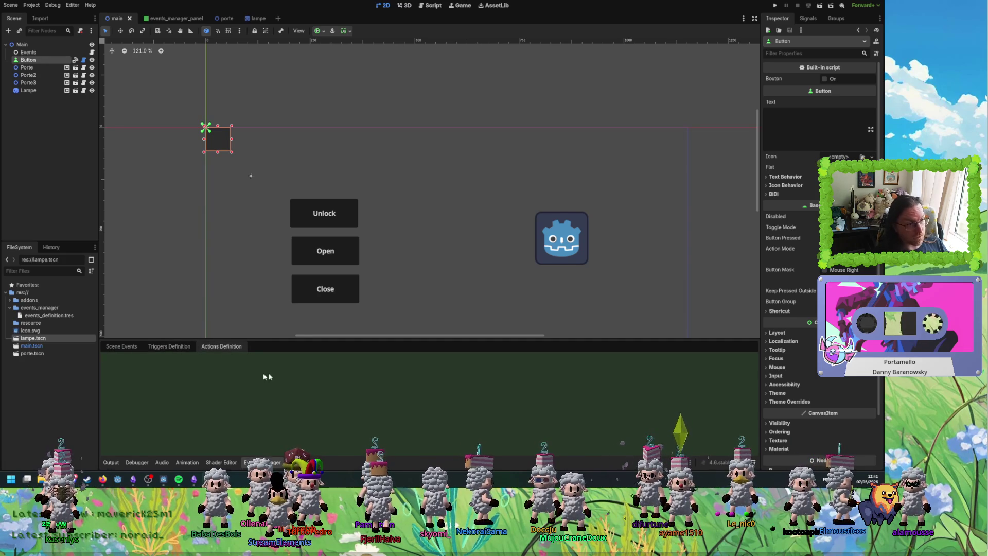
{"action": "left_click", "coordinate": [169, 346]}
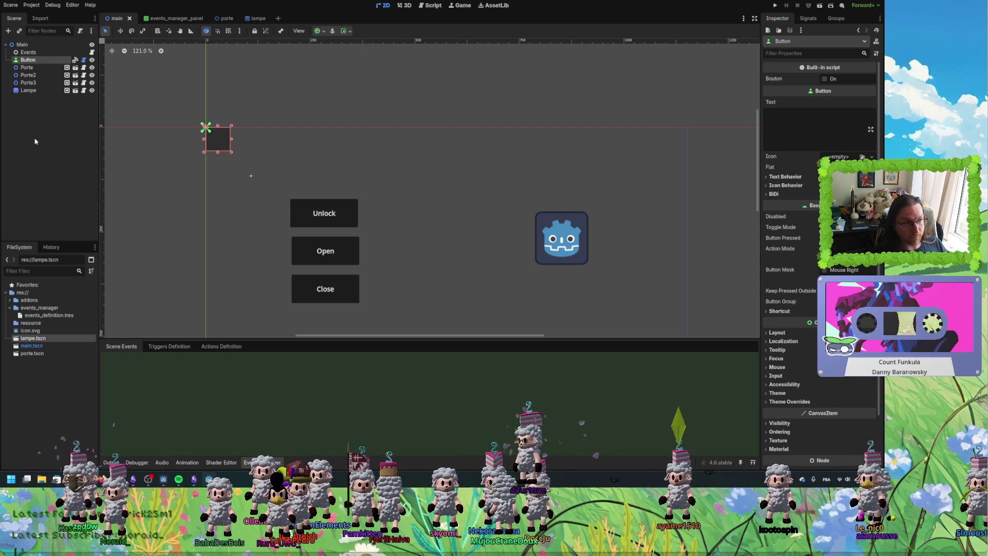
{"action": "left_click_drag", "start_coordinate": [353, 340], "coordinate": [363, 255]}
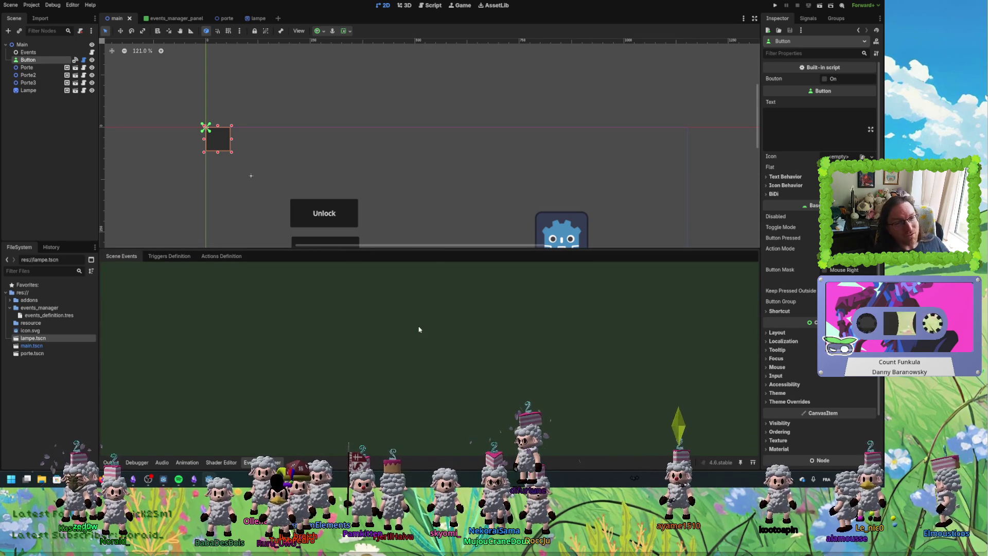
{"action": "mouse_move", "coordinate": [428, 250]}
{"action": "left_mouse_down"}
{"action": "mouse_move", "coordinate": [432, 348]}
{"action": "mouse_move", "coordinate": [426, 331]}
{"action": "left_mouse_up"}
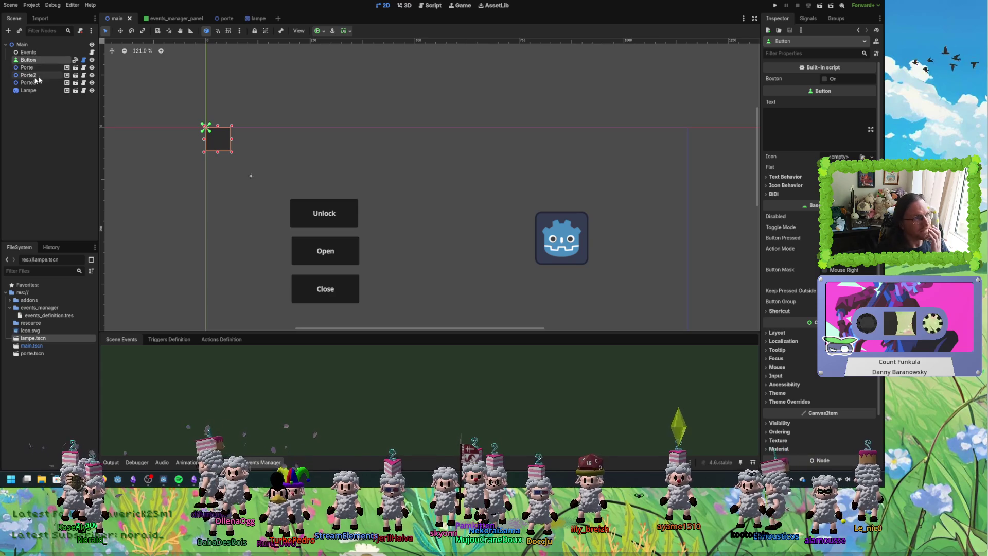
{"action": "left_click", "coordinate": [183, 236]}
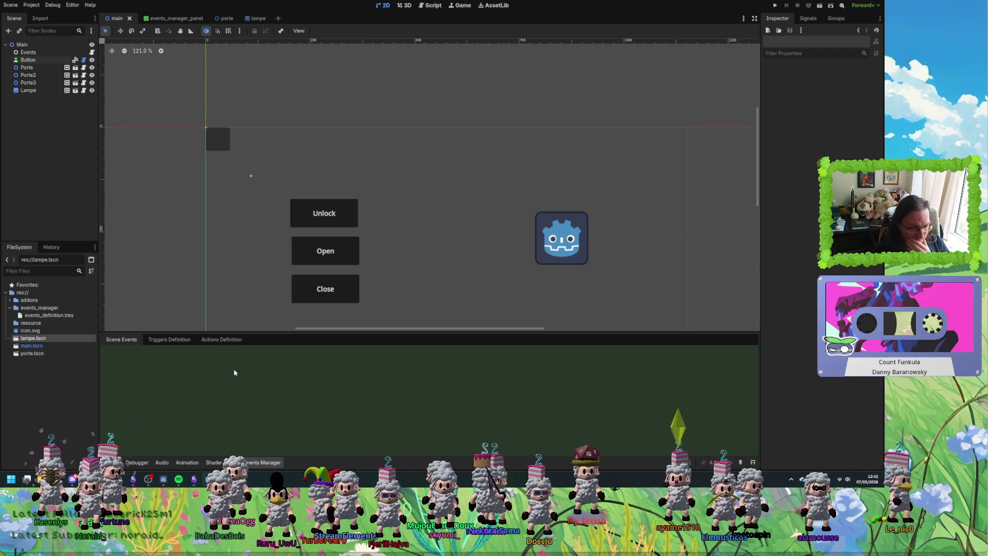
{"action": "left_click", "coordinate": [206, 340]}
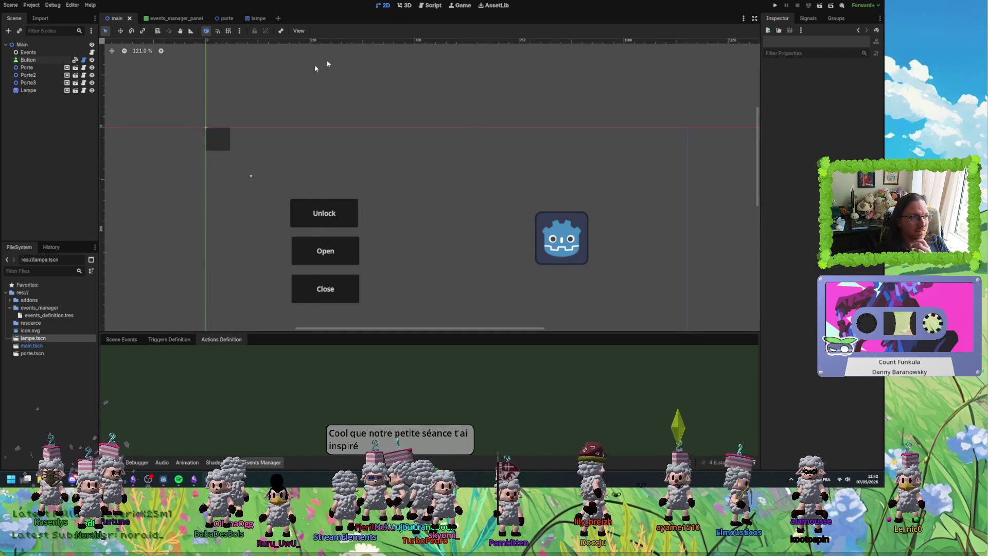
{"action": "left_click", "coordinate": [431, 5]}
Switch to the events_manager_panel scene in 2D and select the Group Container node.
{"action": "left_click", "coordinate": [165, 18]}
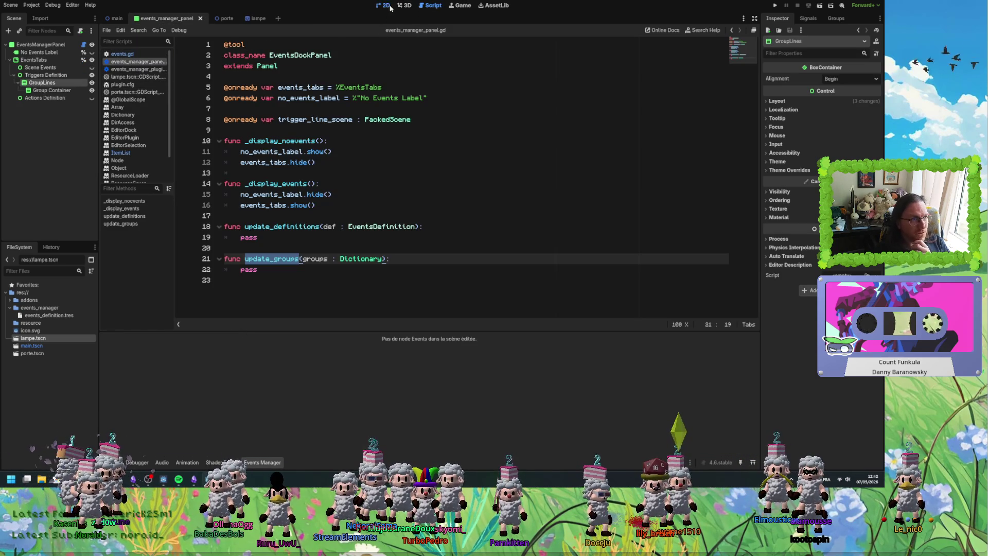
{"action": "left_click", "coordinate": [383, 5]}
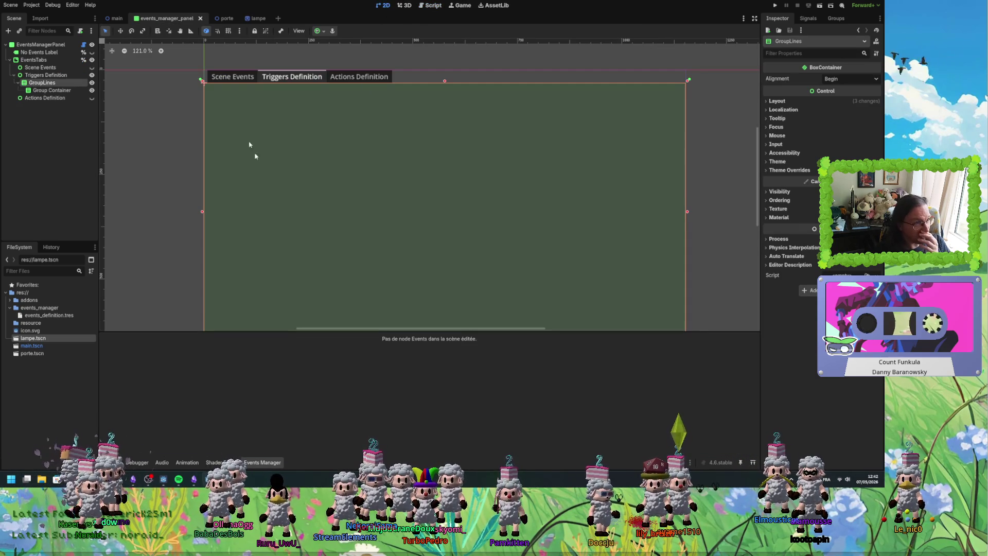
{"action": "left_click", "coordinate": [44, 91]}
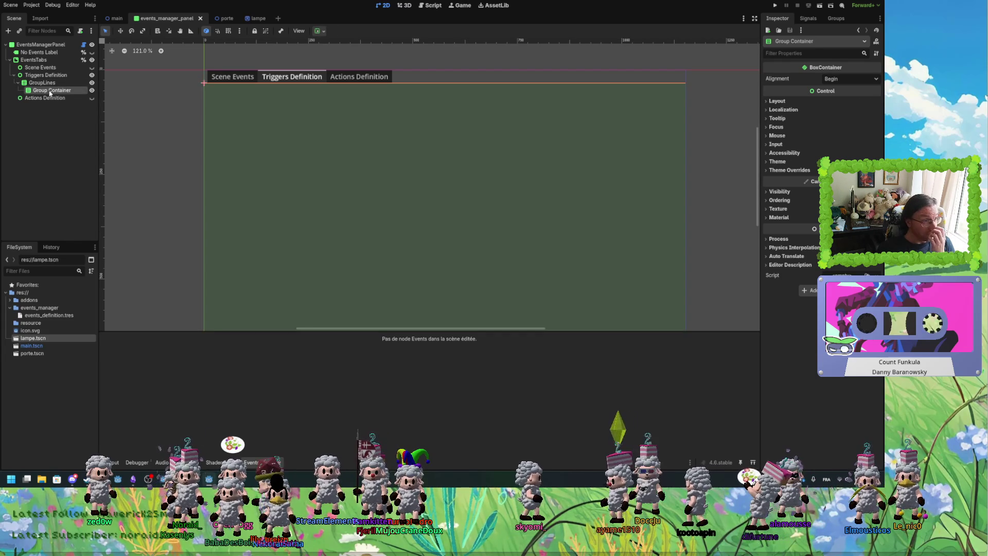
Add a Label child to Group Container and set its Text to 'Porte'.
{"action": "right_click", "coordinate": [50, 93]}
{"action": "left_click", "coordinate": [75, 98]}
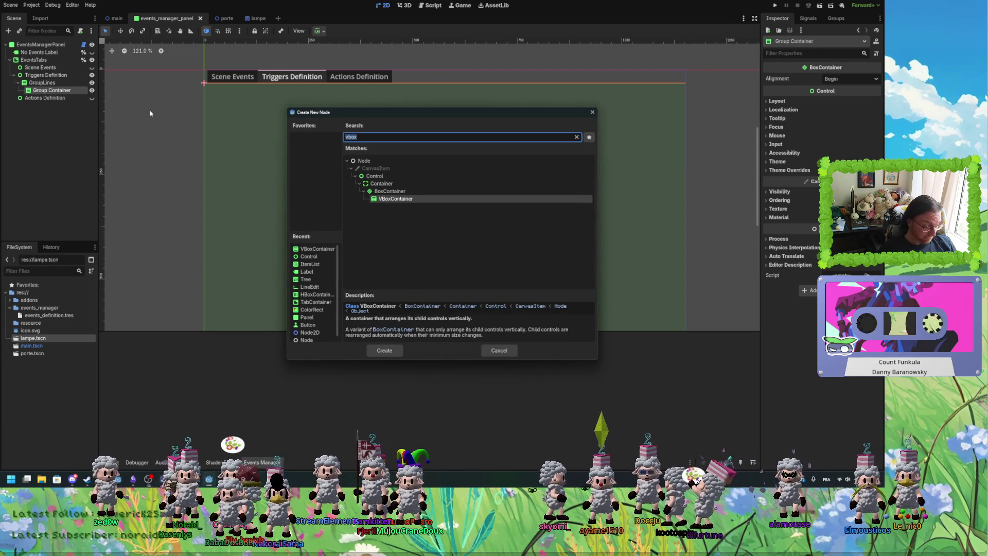
{"action": "type", "text": "label"}
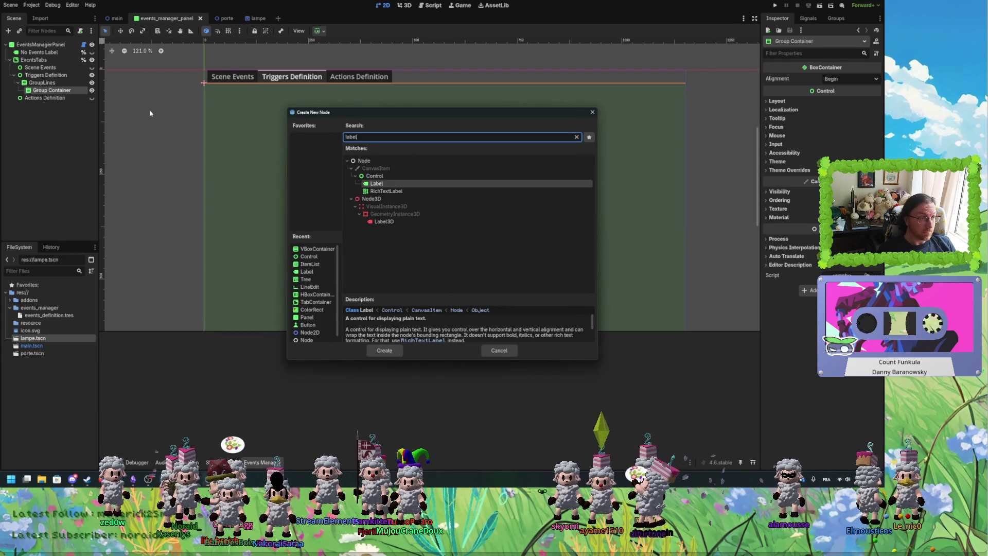
{"action": "key", "text": "Return"}
{"action": "left_click", "coordinate": [809, 105]}
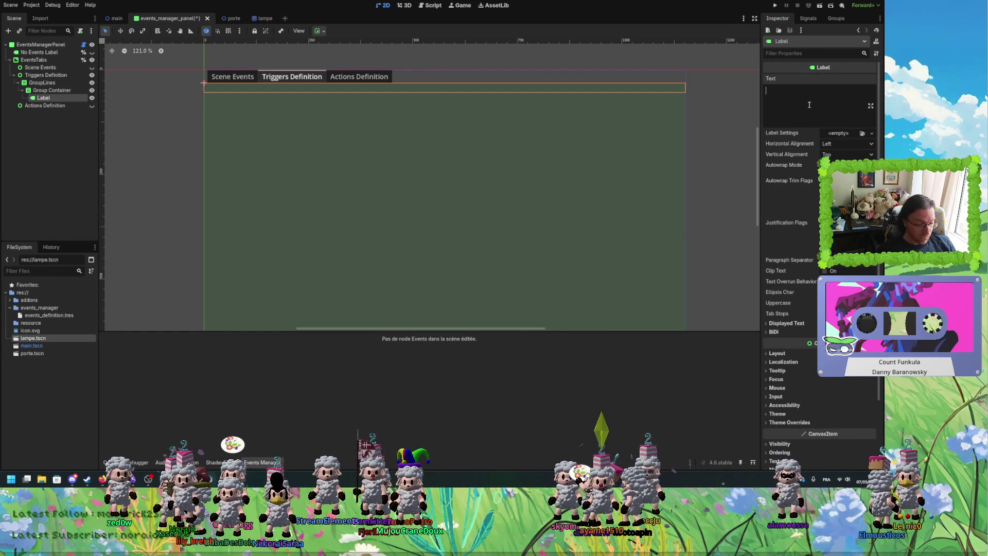
{"action": "type", "text": "Porte"}
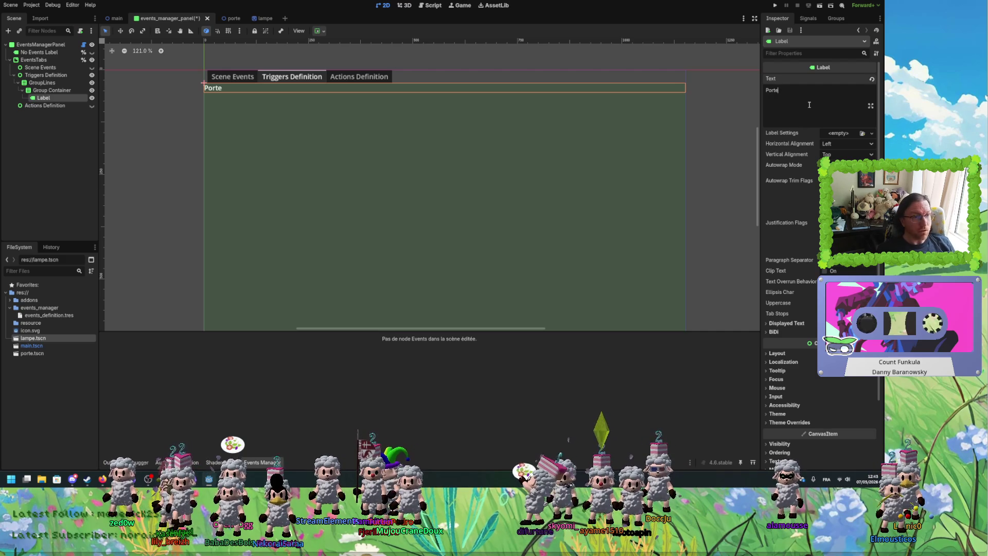
{"action": "left_click", "coordinate": [44, 99]}
Reselect the Group Container and Label nodes and open Group Container's node options.
{"action": "key", "text": "Up"}
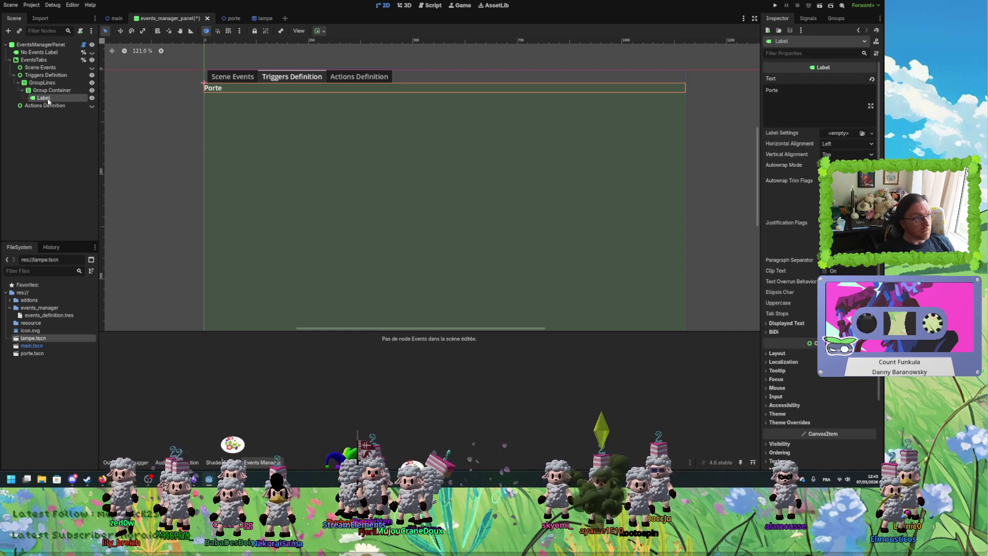
{"action": "left_click", "coordinate": [53, 99]}
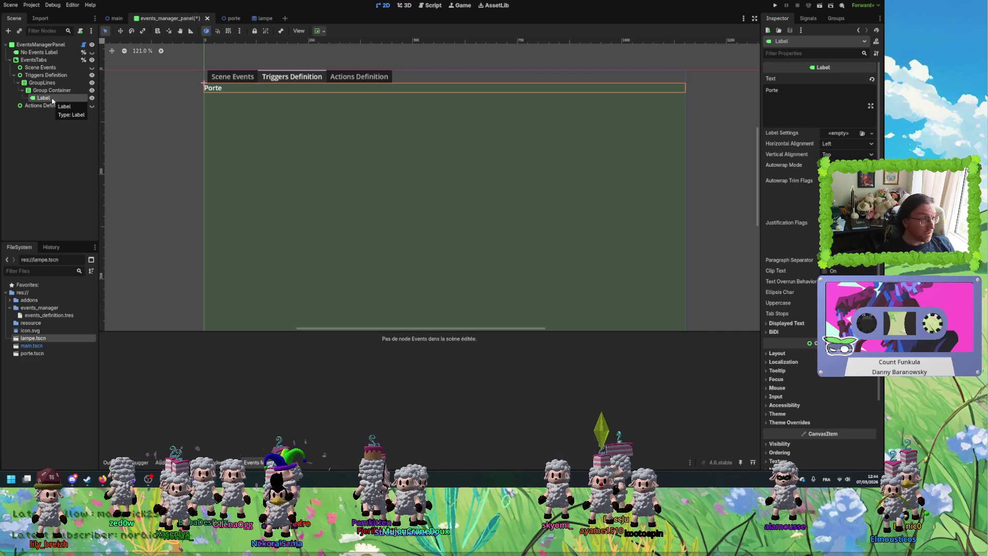
{"action": "left_click", "coordinate": [53, 91]}
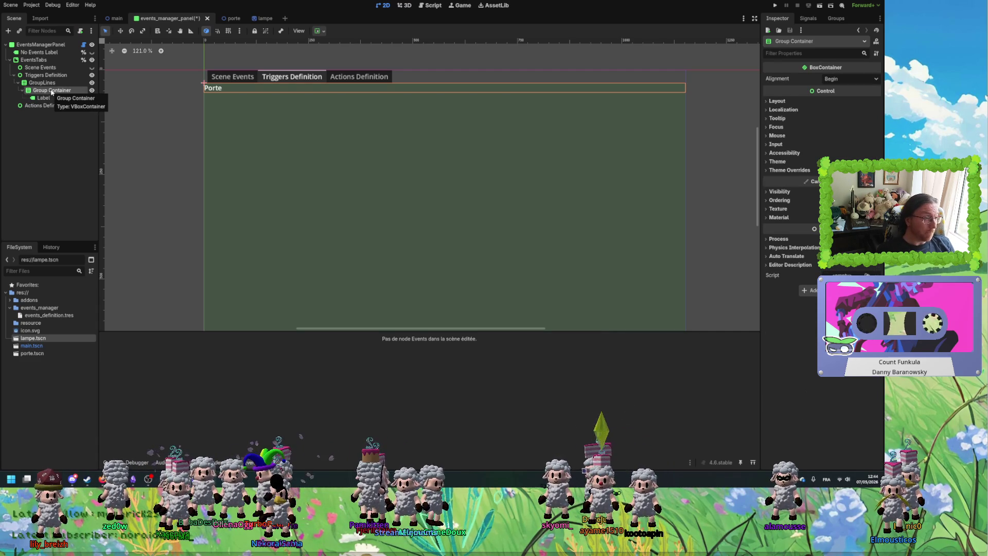
{"action": "right_click", "coordinate": [53, 91]}
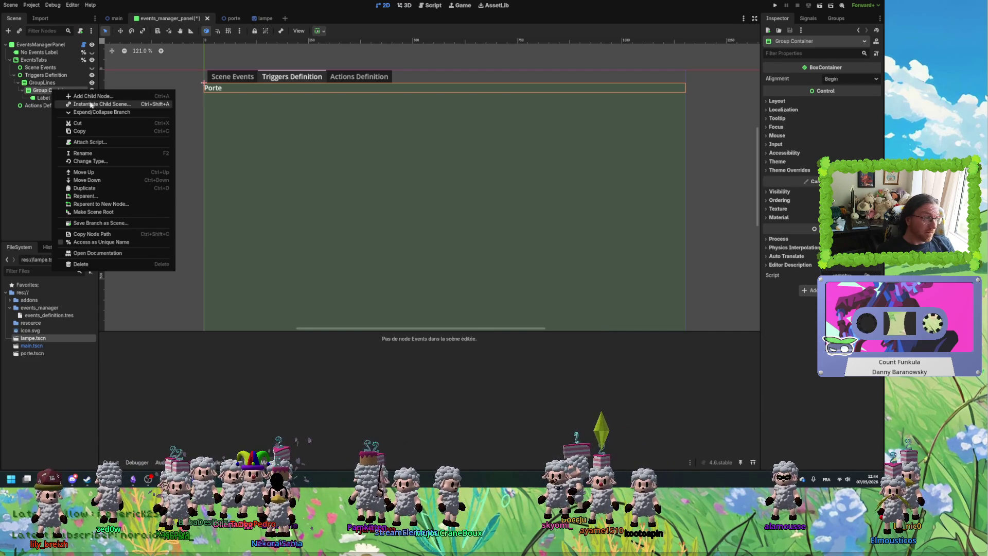
{"action": "left_click", "coordinate": [53, 94]}
{"action": "left_click", "coordinate": [53, 96]}
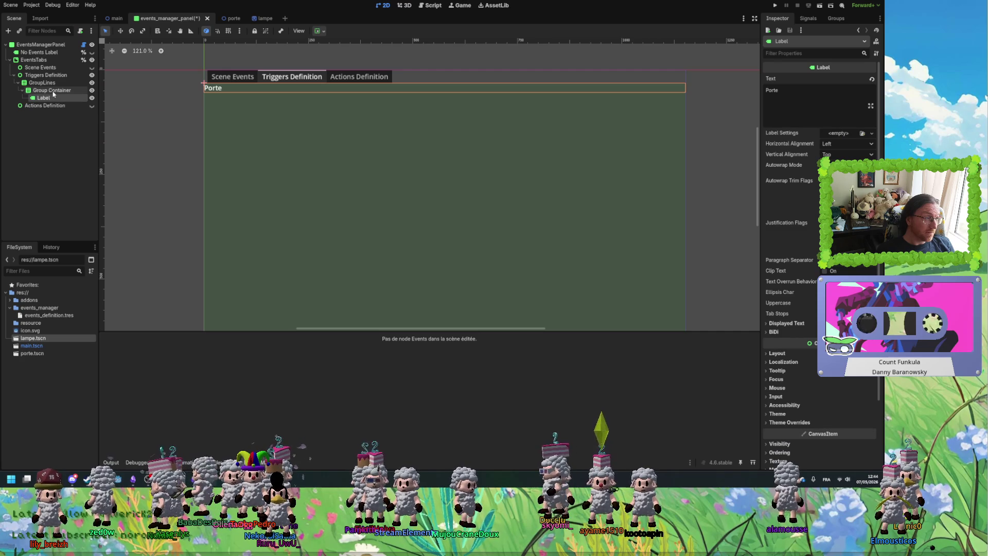
{"action": "right_click", "coordinate": [45, 93]}
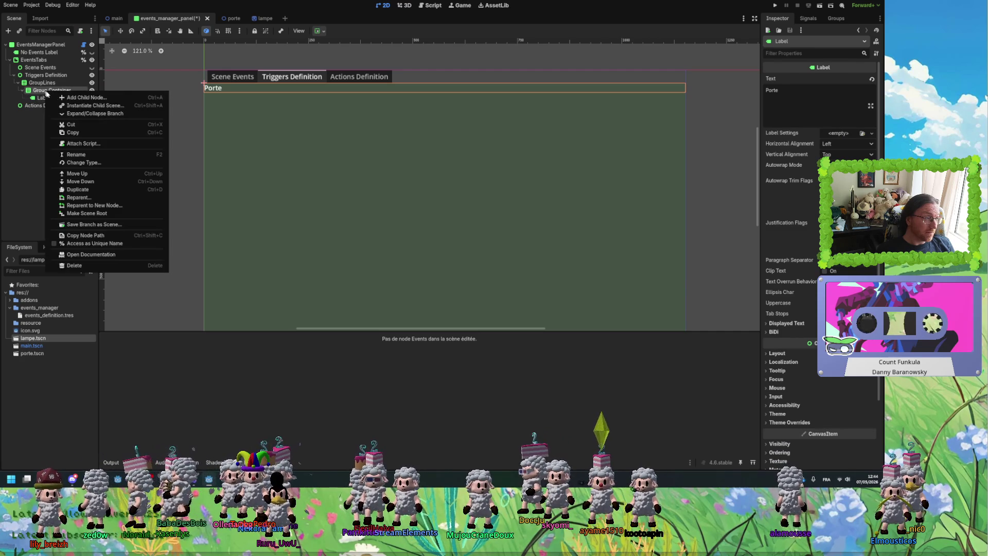
Add an HBoxContainer under Group Container and move the Porte Label into it.
{"action": "left_click", "coordinate": [68, 97]}
{"action": "type", "text": "hb"}
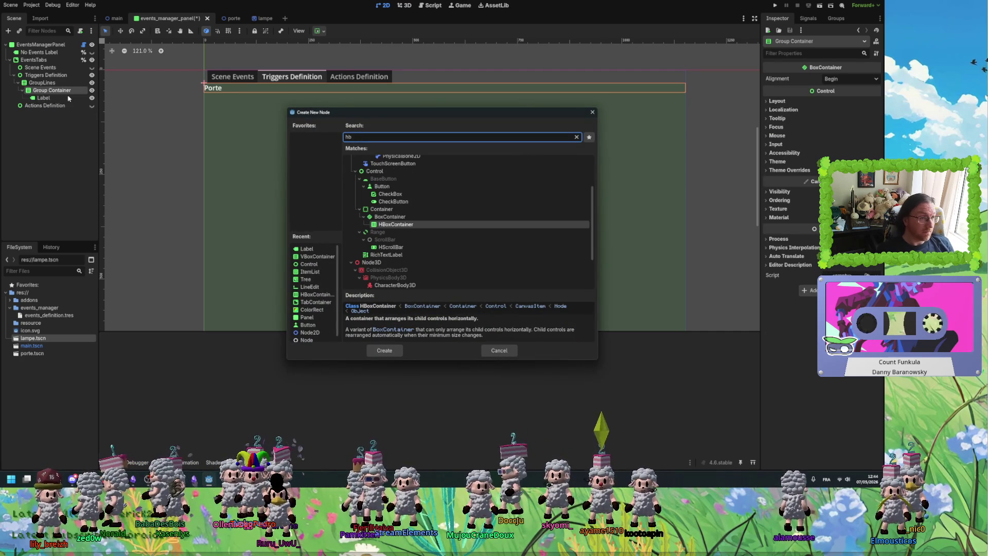
{"action": "key", "text": "Return"}
{"action": "left_click_drag", "start_coordinate": [69, 97], "coordinate": [56, 107]}
Add a CheckButton inside the HBoxContainer and place it before the Porte Label.
{"action": "left_click", "coordinate": [41, 99]}
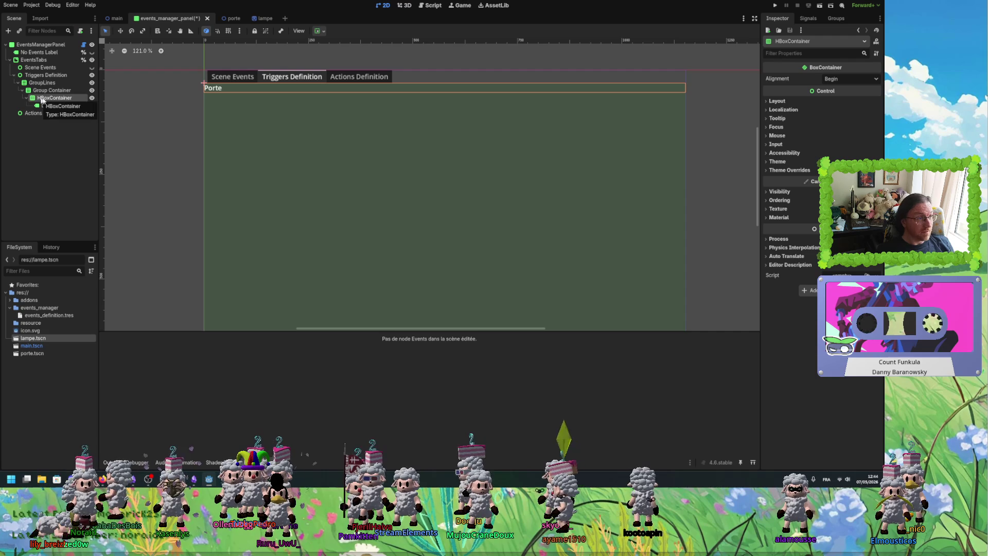
{"action": "right_click", "coordinate": [55, 101]}
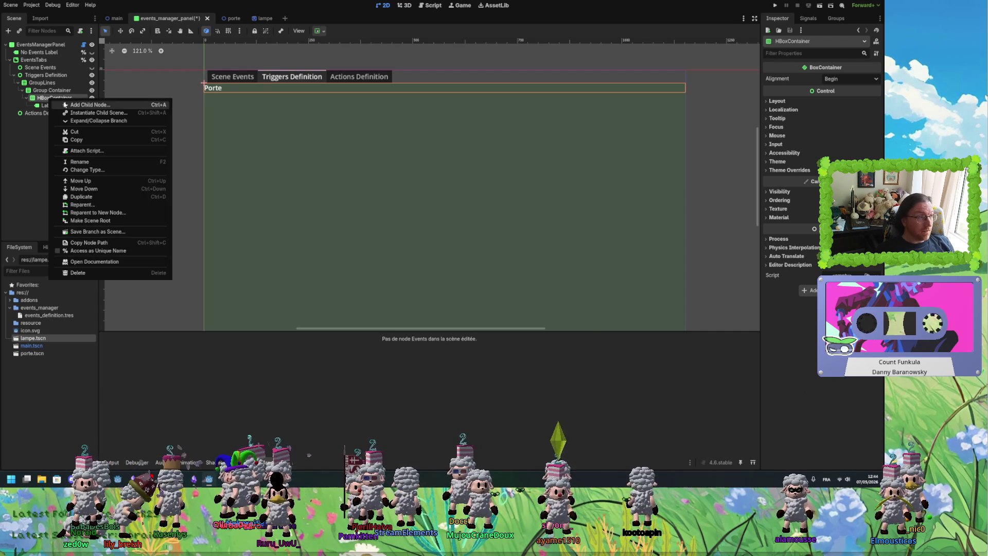
{"action": "left_click", "coordinate": [67, 103]}
{"action": "type", "text": "bouton"}
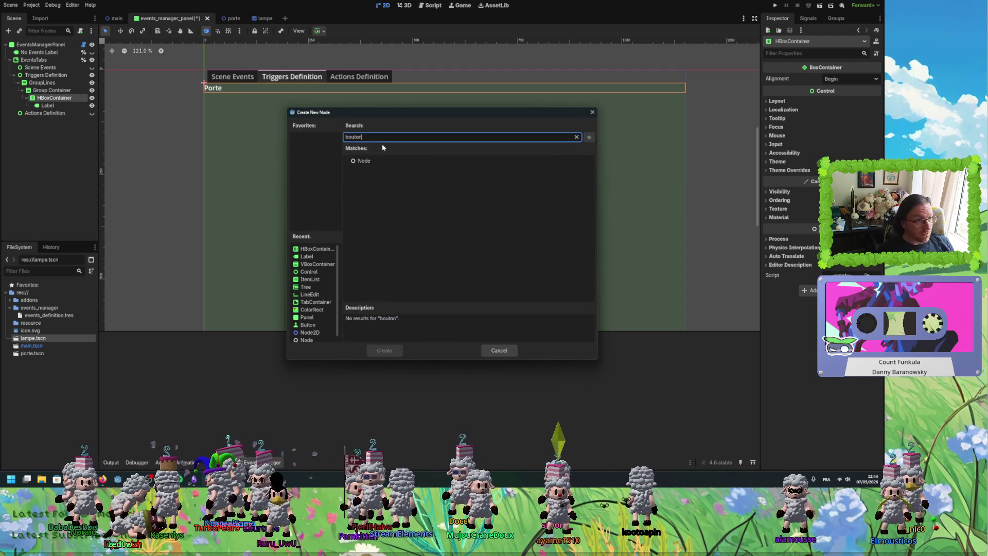
{"action": "key", "text": "BackSpace"}
{"action": "key", "text": "BackSpace"}
{"action": "key", "text": "BackSpace"}
{"action": "type", "text": "utt"}
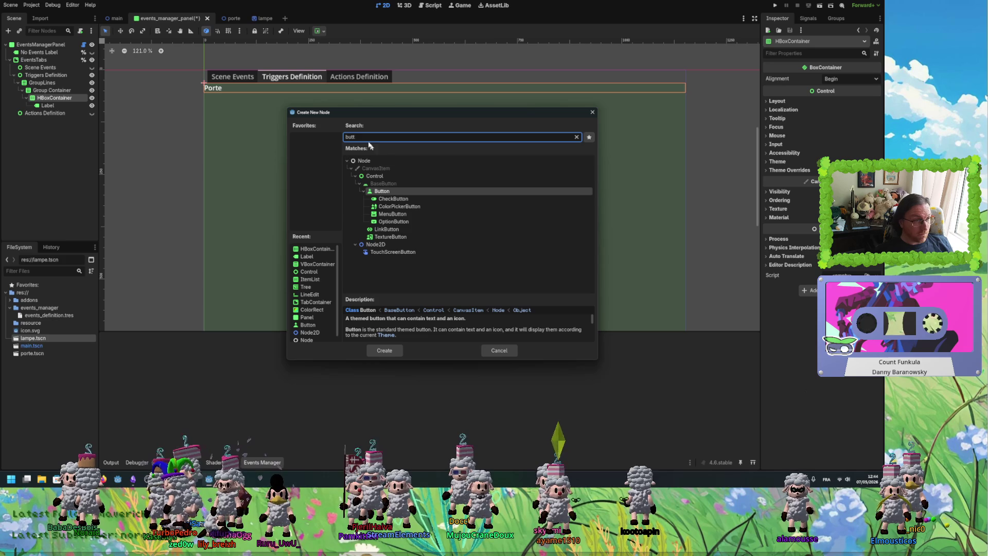
{"action": "key", "text": "BackSpace"}
{"action": "key", "text": "BackSpace"}
{"action": "key", "text": "BackSpace"}
{"action": "type", "text": "c"}
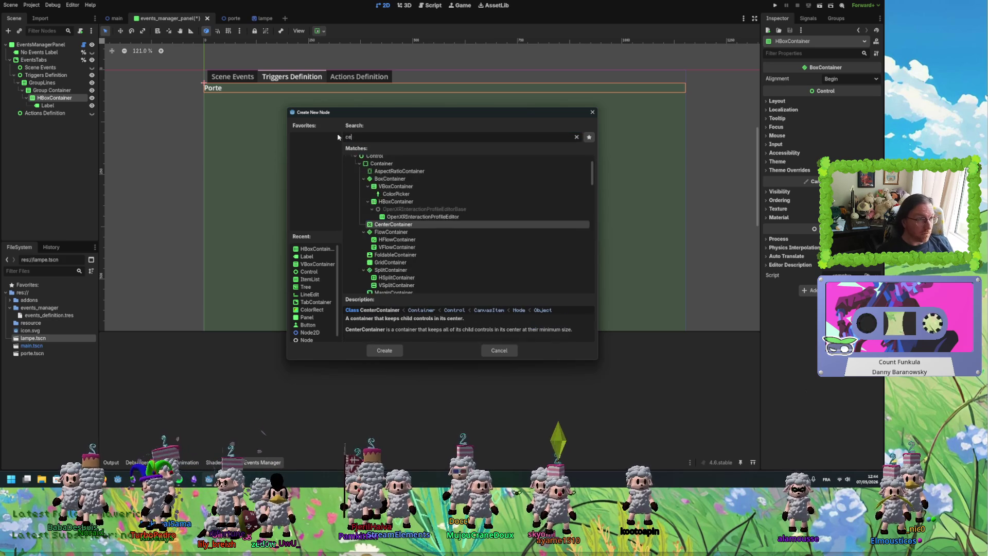
{"action": "type", "text": "hec"}
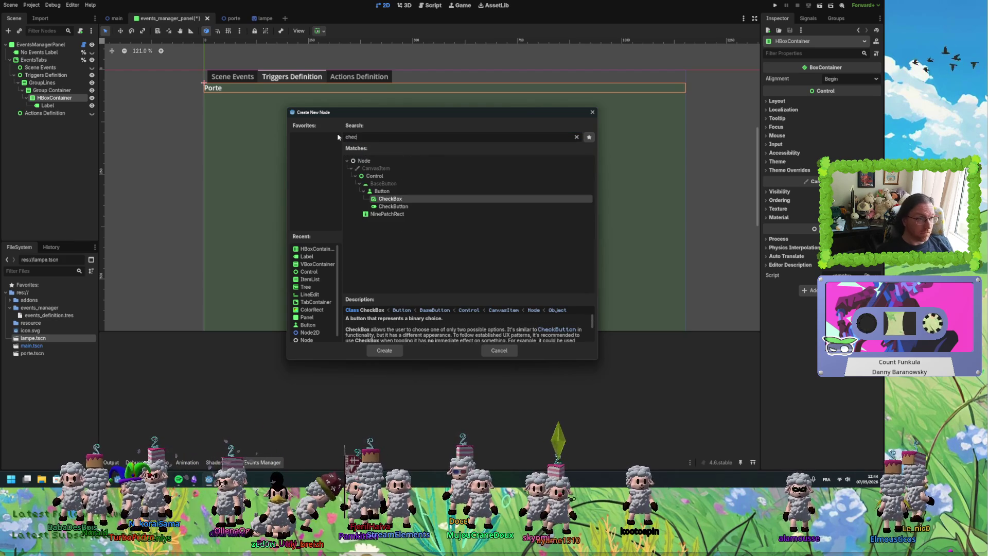
{"action": "left_click", "coordinate": [399, 207]}
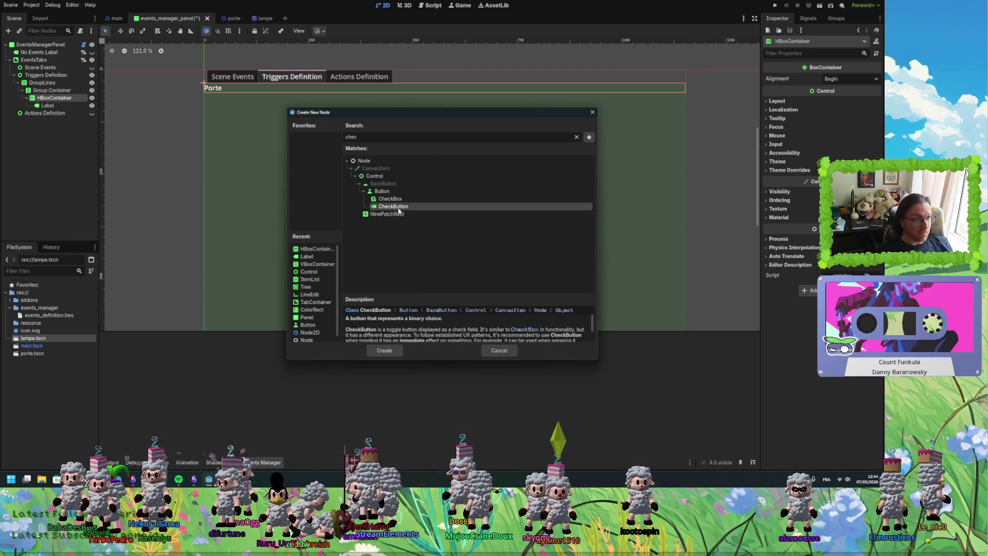
{"action": "double_click", "coordinate": [398, 207]}
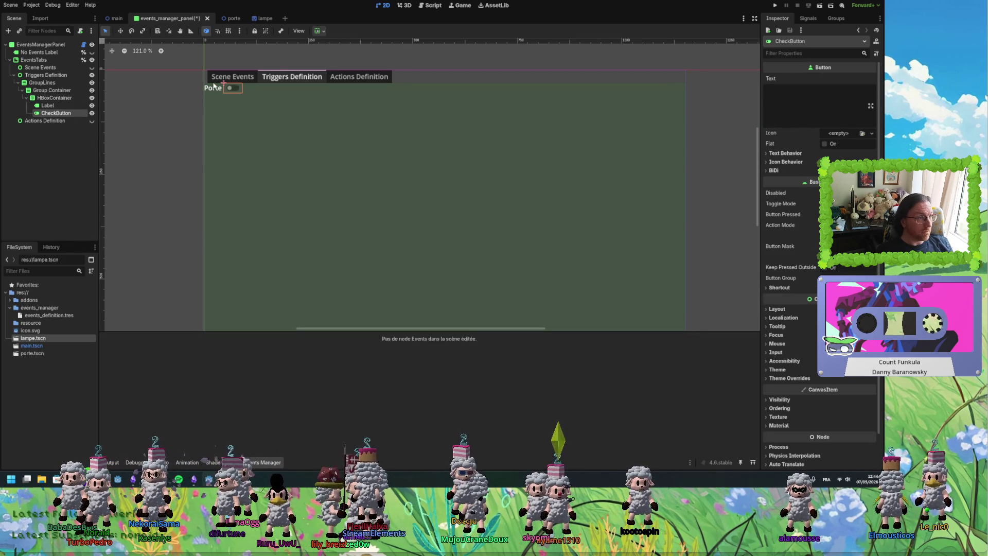
{"action": "left_click_drag", "start_coordinate": [50, 113], "coordinate": [51, 103]}
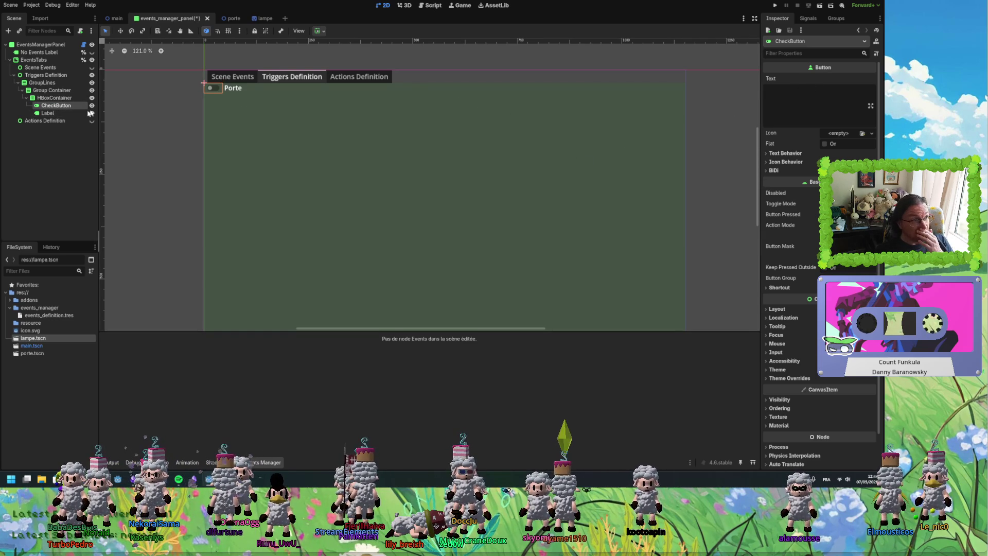
Inspect the Label and HBoxContainer row, then collapse the HBoxContainer in the scene tree.
{"action": "left_click", "coordinate": [64, 113]}
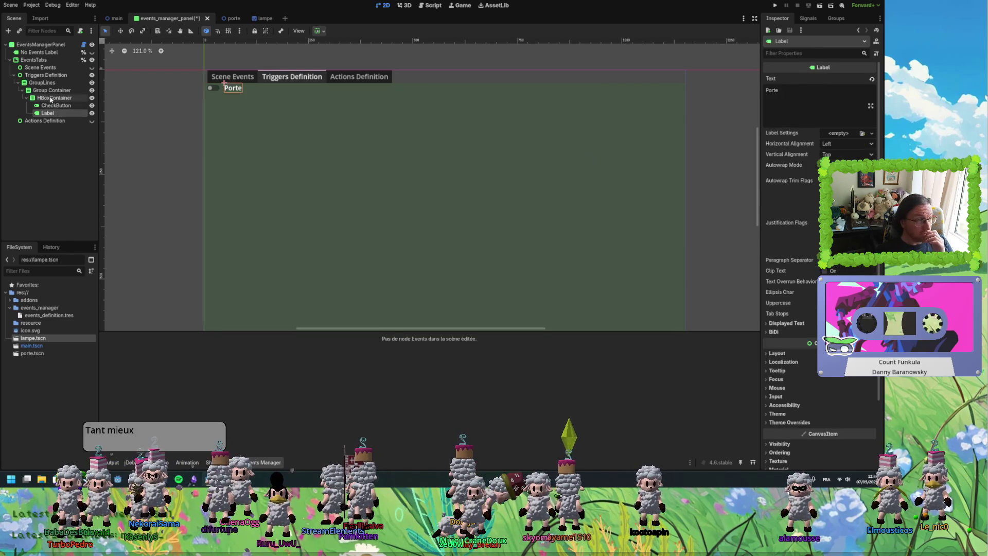
{"action": "left_click", "coordinate": [51, 98]}
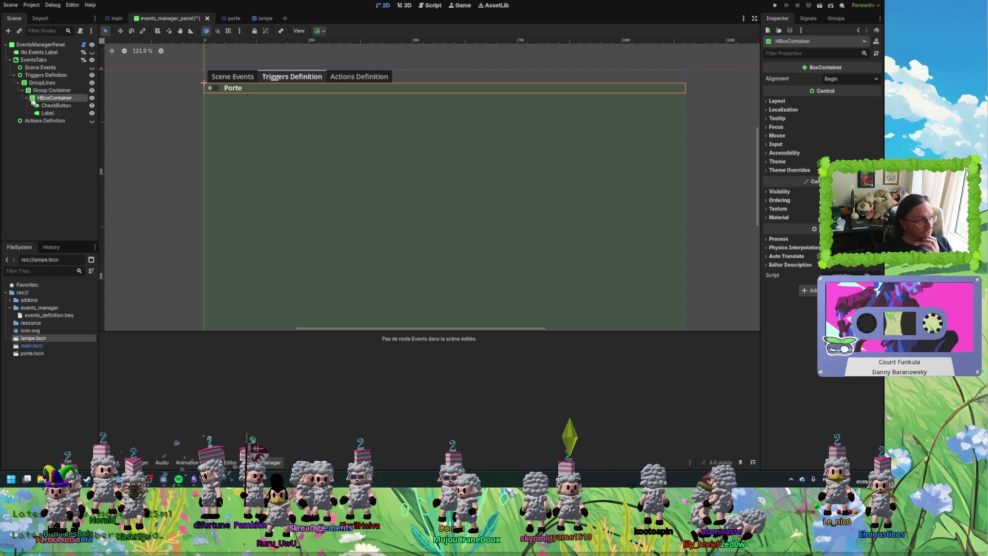
{"action": "left_click", "coordinate": [26, 98]}
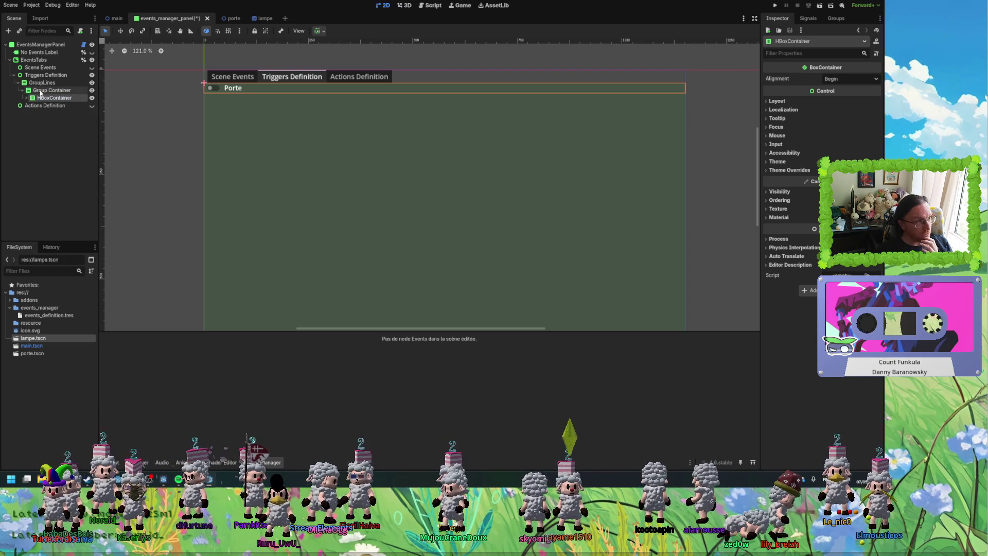
{"action": "right_click", "coordinate": [45, 93]}
{"action": "left_click", "coordinate": [52, 94]}
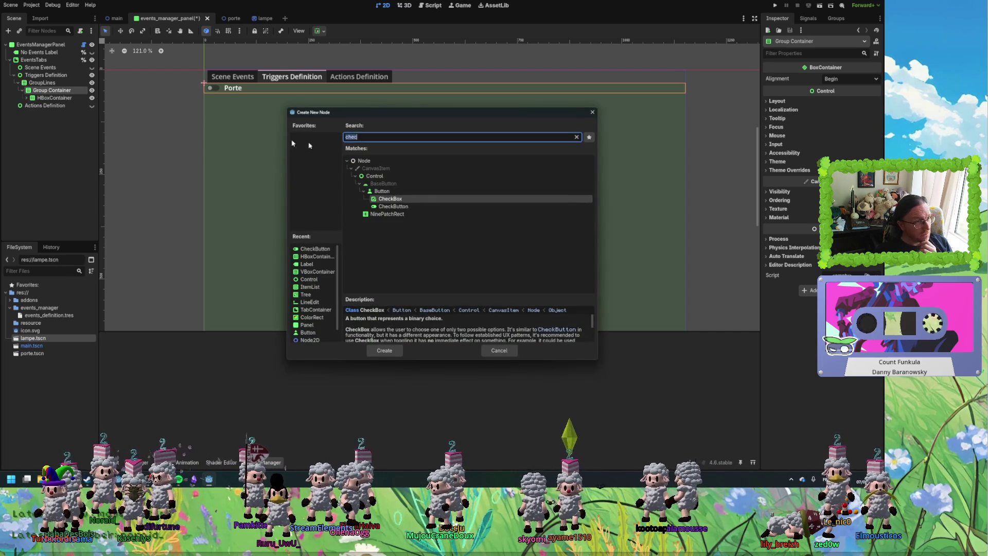